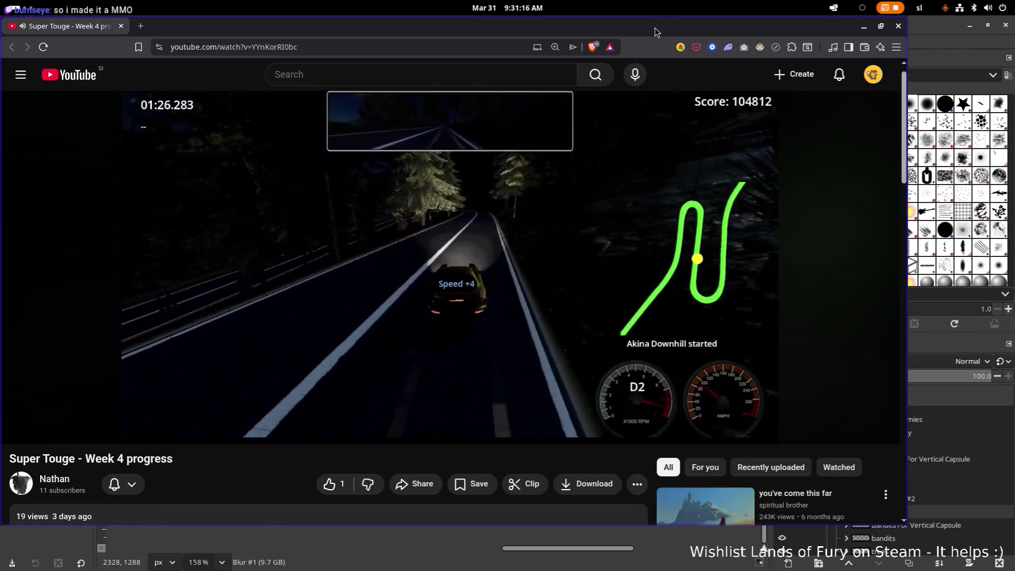
Move the YouTube browser window aside to uncover the CapsuleModsMore.xcf banner in GIMP.
mouse_move(654, 28)
left_mouse_down()
mouse_move(619, 108)
mouse_move(0, 127)
left_mouse_up()
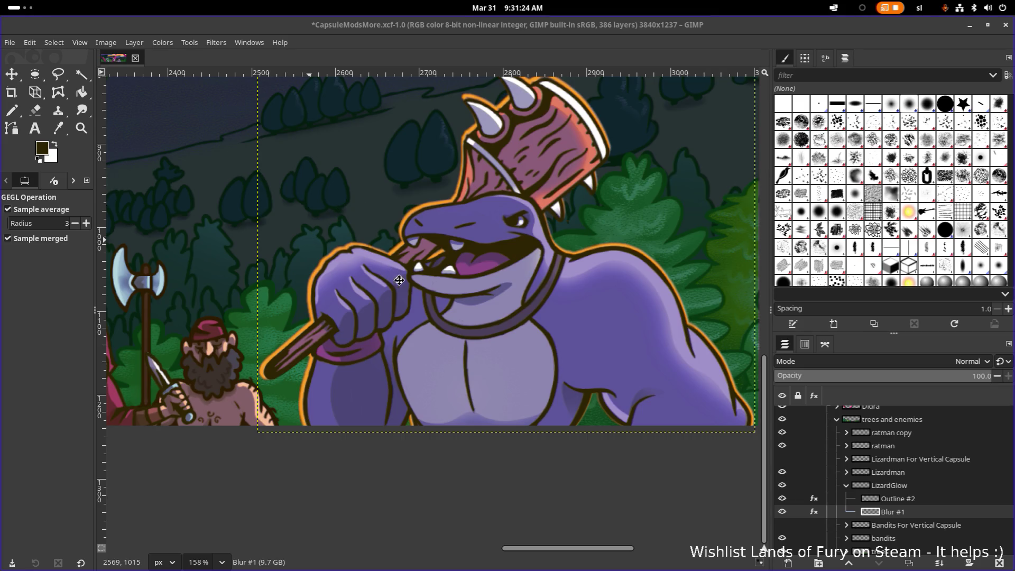
Zoom and pan across the banner to bring the full Lands of Fury title into view.
scroll(437, 138, "down", 1, "ctrl")
scroll(437, 228, "down", 2, "ctrl")
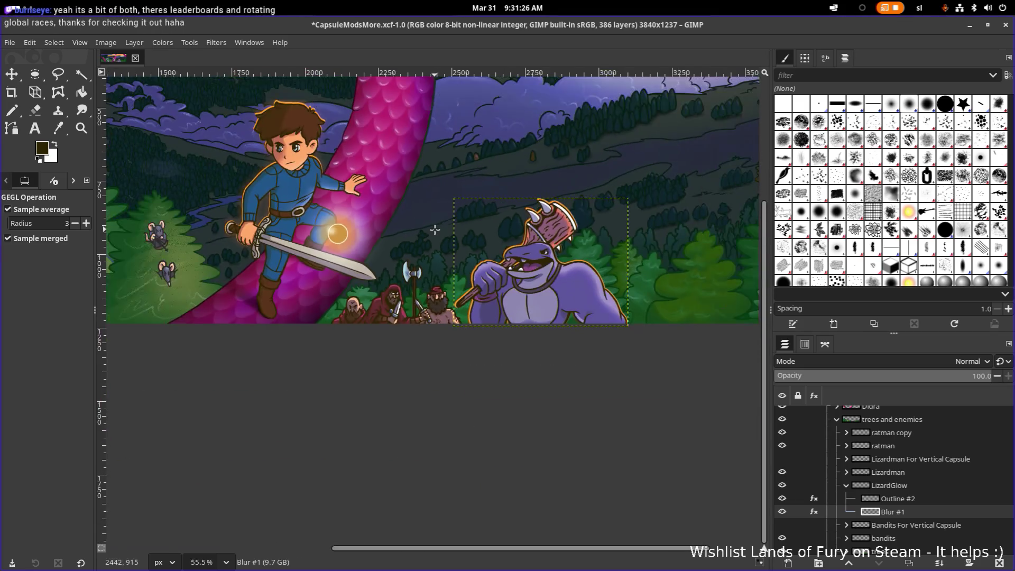
scroll(434, 230, "up", 2)
scroll(434, 229, "left", 1)
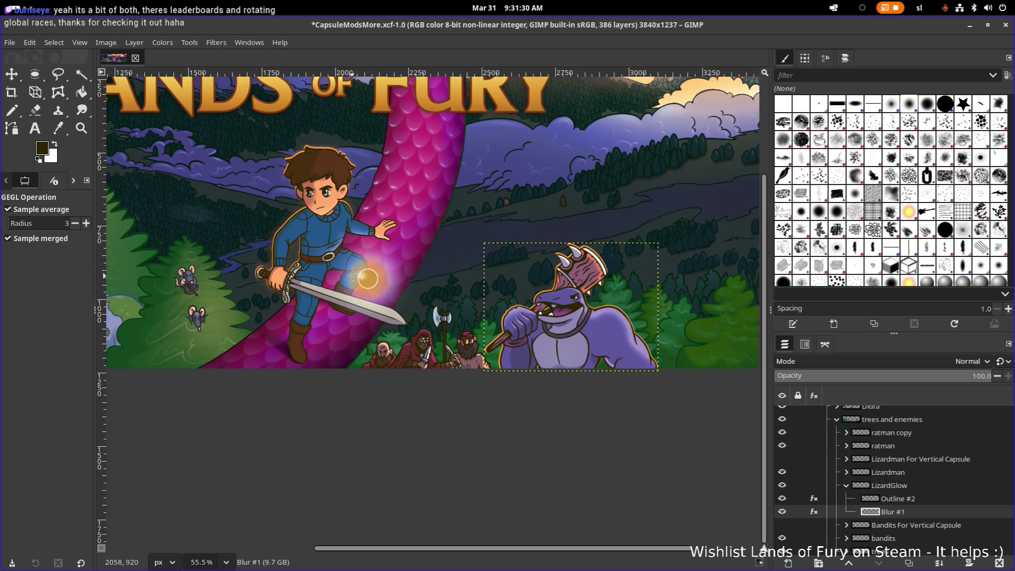
left_click_drag(373, 257, 471, 277)
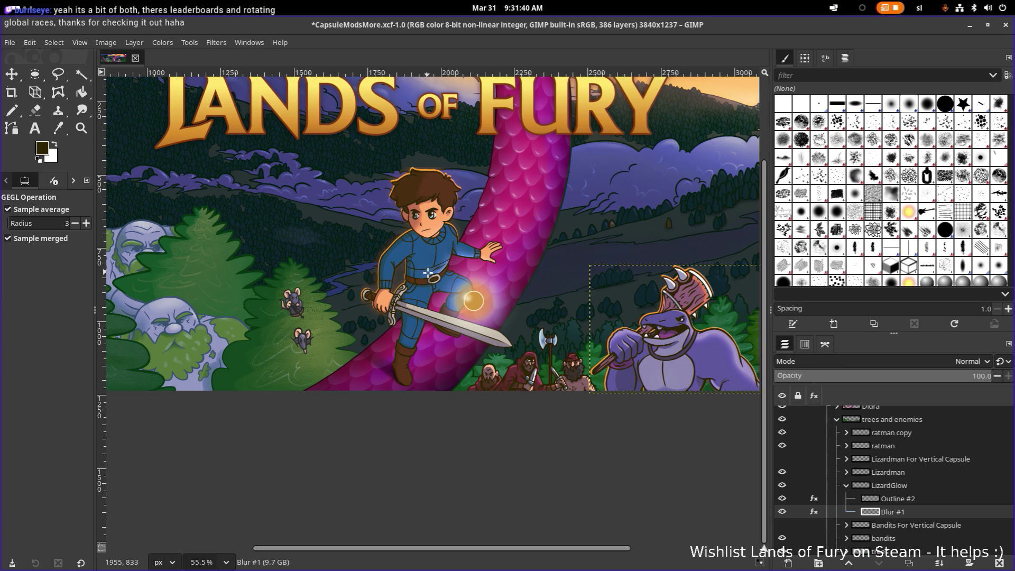
scroll(513, 269, "up", 2)
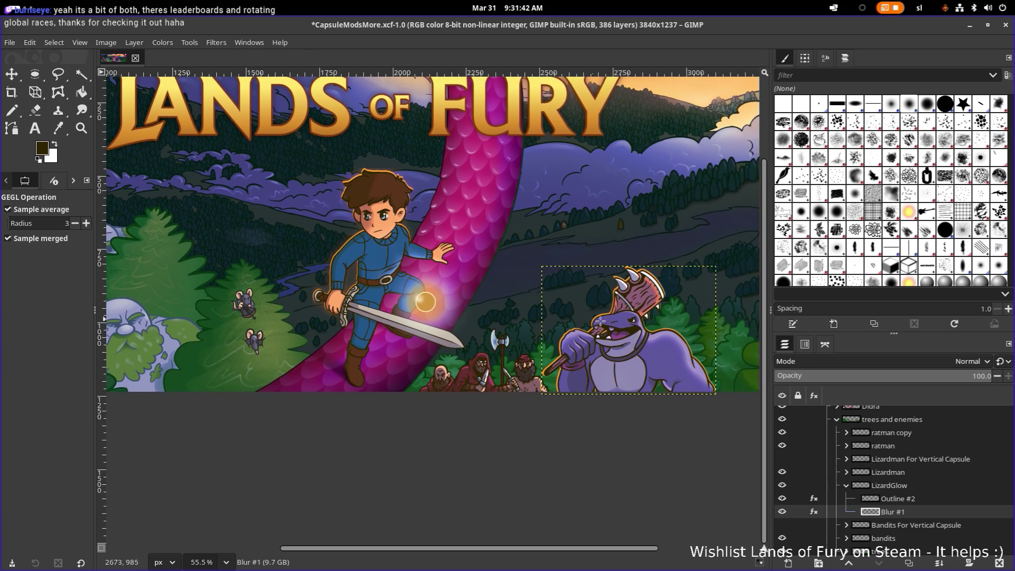
scroll(602, 322, "up", 5)
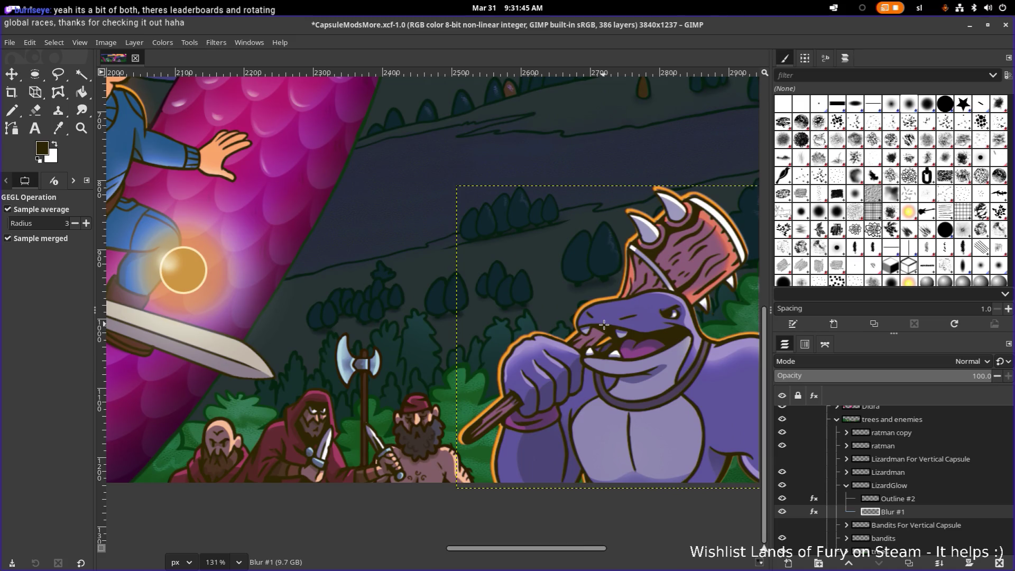
Select the Outline #2 layer under the LizardGlow group in the Layers panel.
left_click(828, 378)
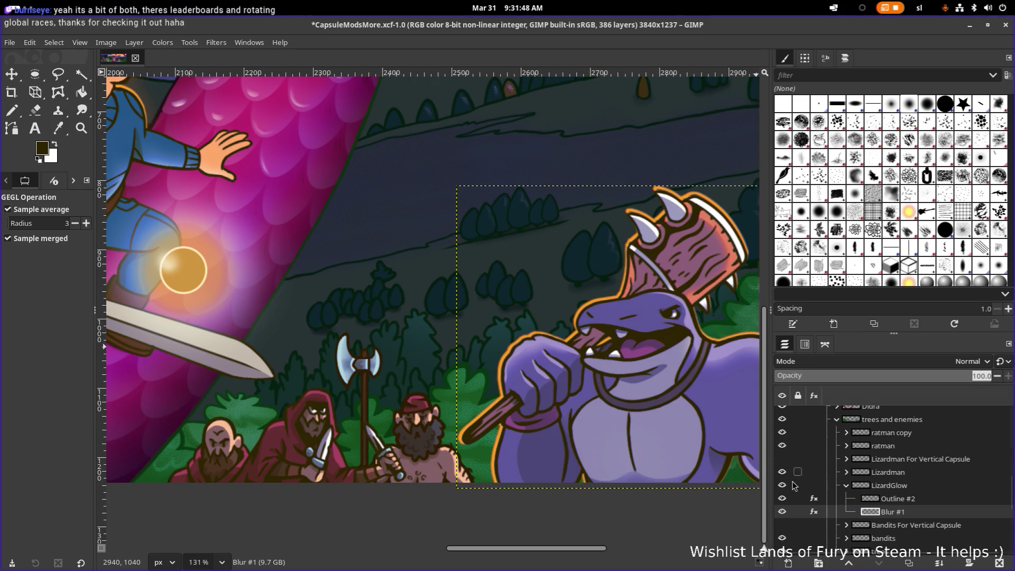
scroll(607, 370, "right", 3)
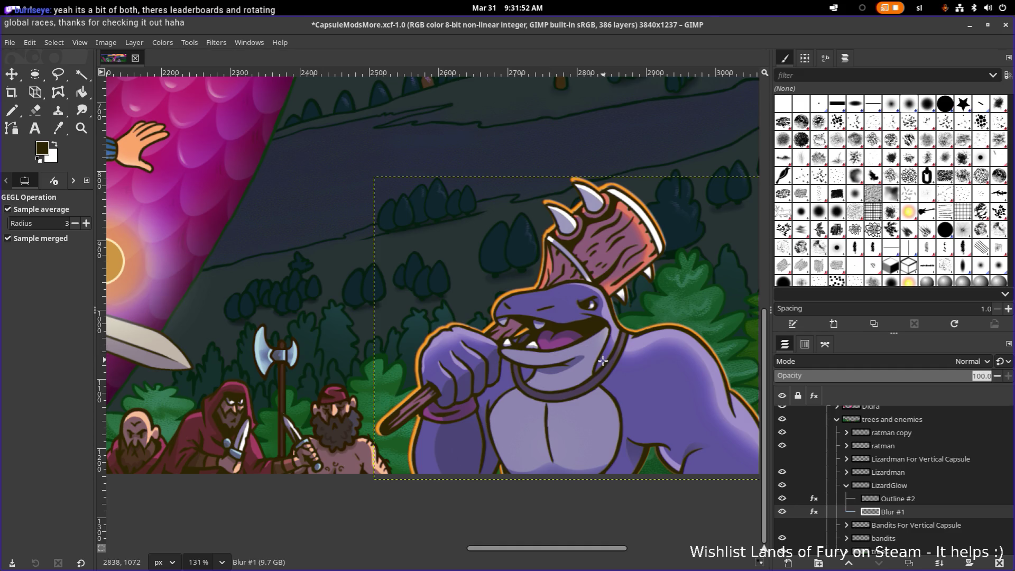
scroll(603, 361, "right", 1)
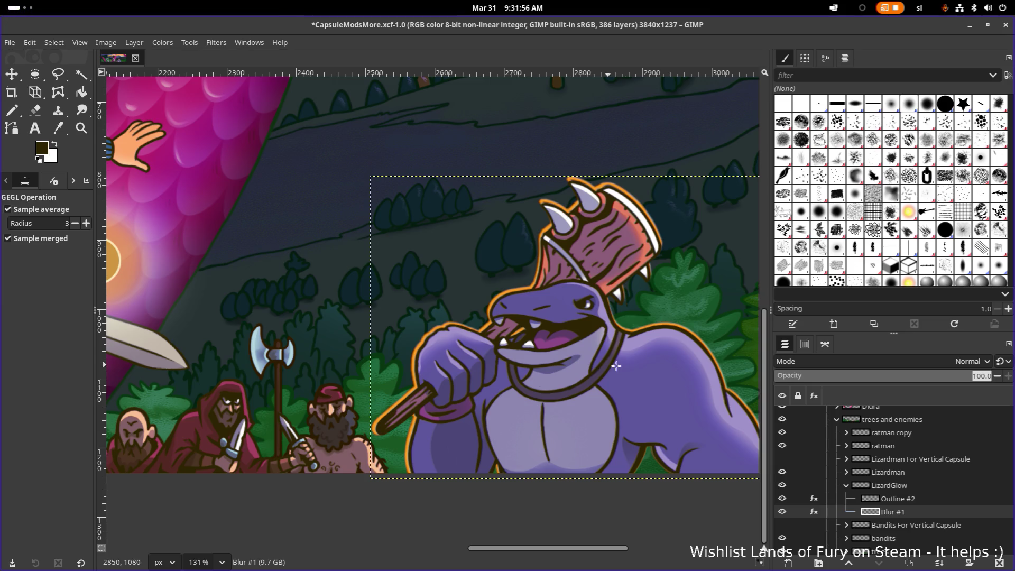
scroll(512, 389, "down", 4)
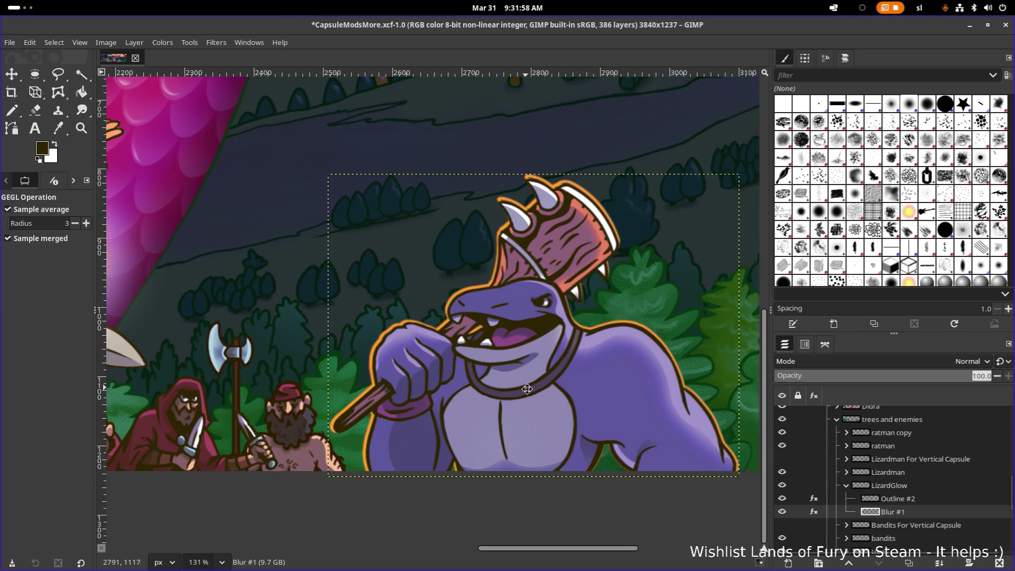
scroll(513, 389, "up", 2)
scroll(512, 389, "down", 4)
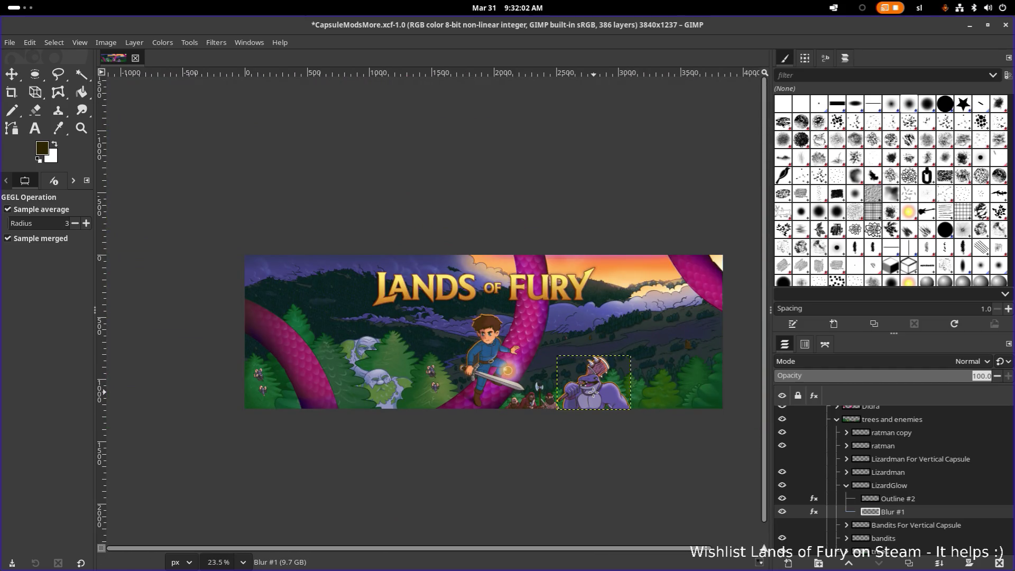
scroll(593, 391, "up", 4)
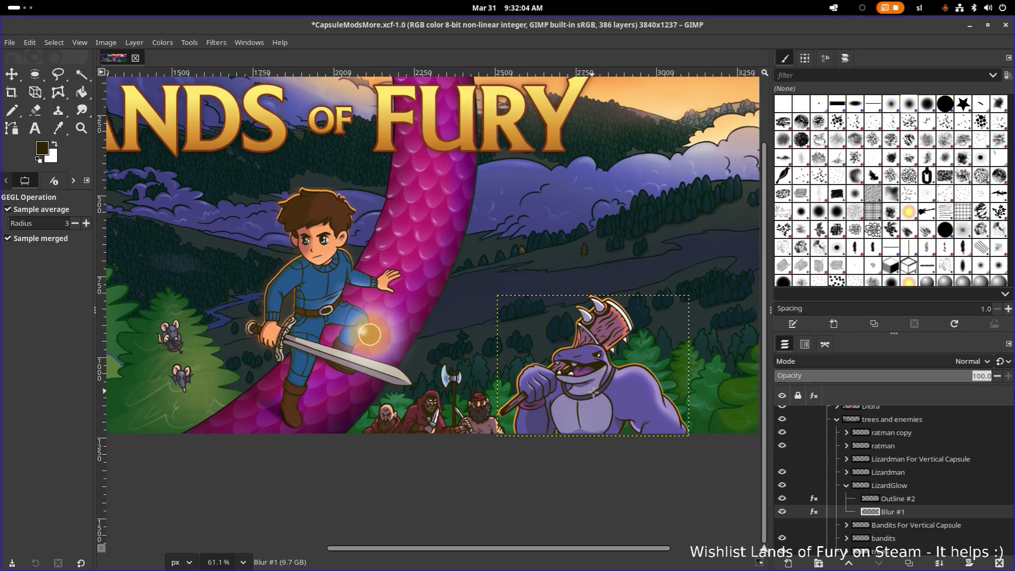
scroll(593, 391, "up", 3)
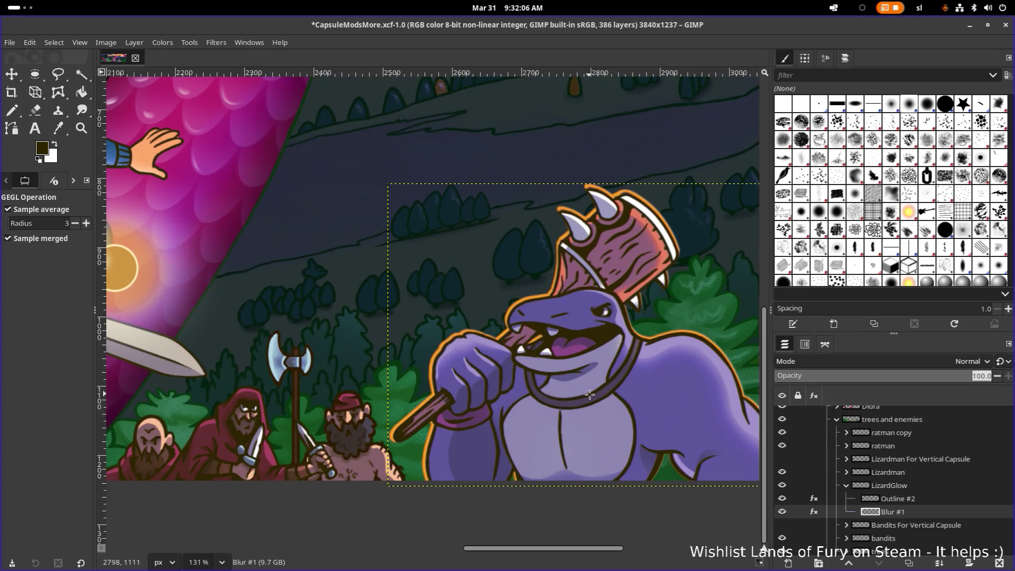
left_click(926, 499)
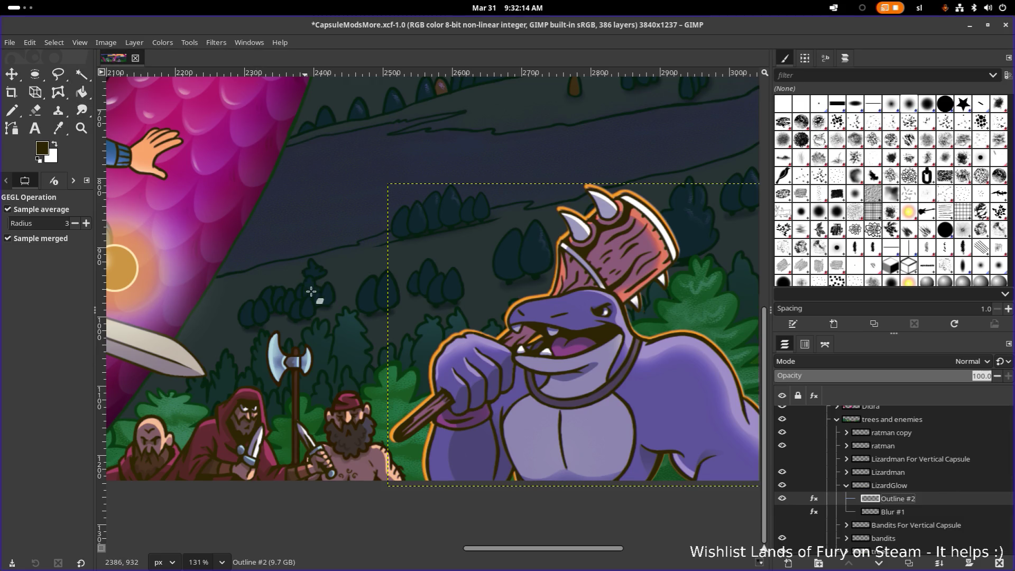
Switch to the Eraser and enlarge its brush to size 46.
key("shift+e")
scroll(423, 478, "up", 3)
scroll(422, 479, "down", 3)
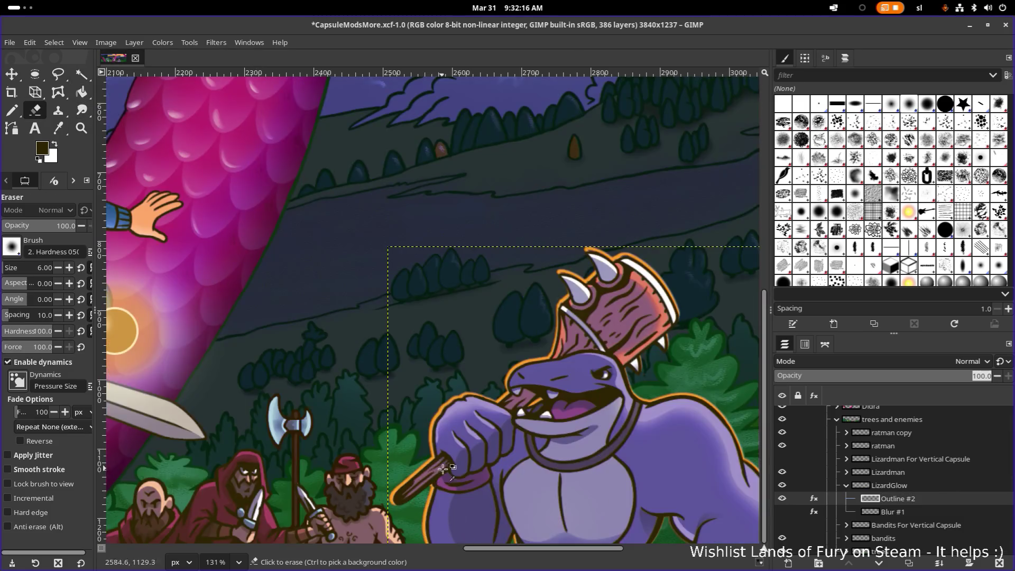
scroll(407, 370, "up", 3, "ctrl")
scroll(476, 365, "up", 2, "ctrl")
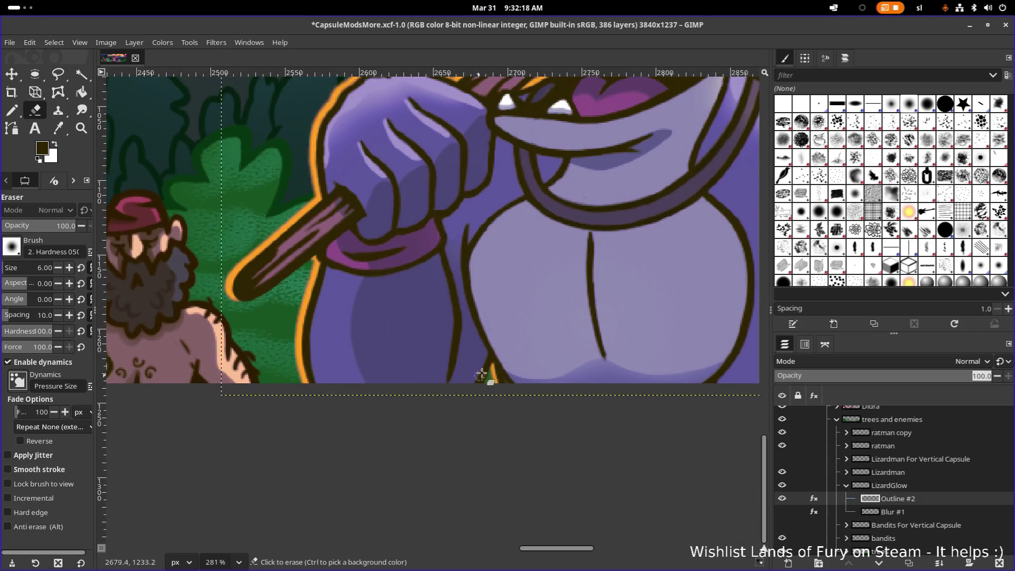
scroll(510, 361, "down", 3, "ctrl")
scroll(510, 361, "down", 6, "ctrl")
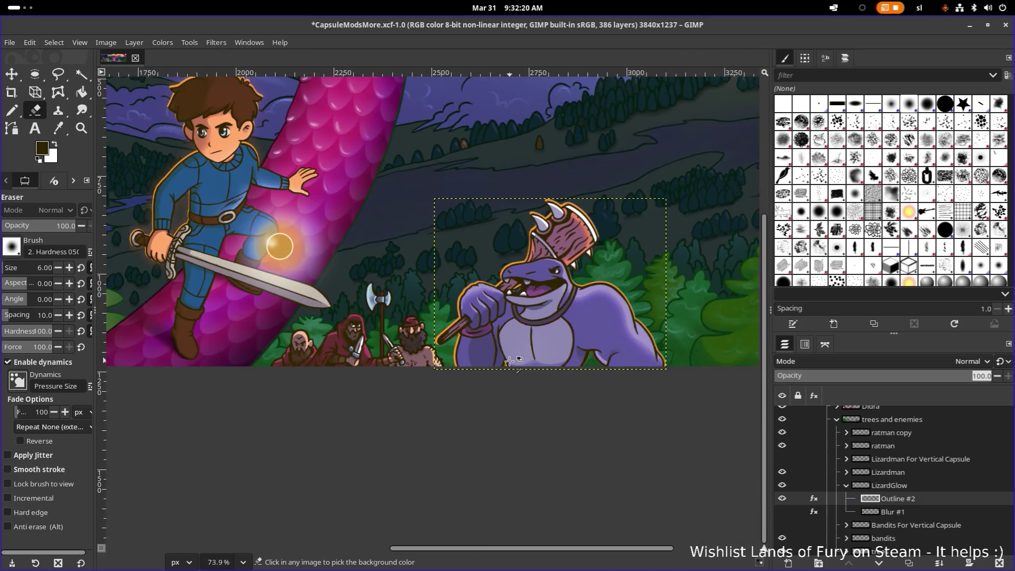
scroll(584, 315, "up", 5, "ctrl")
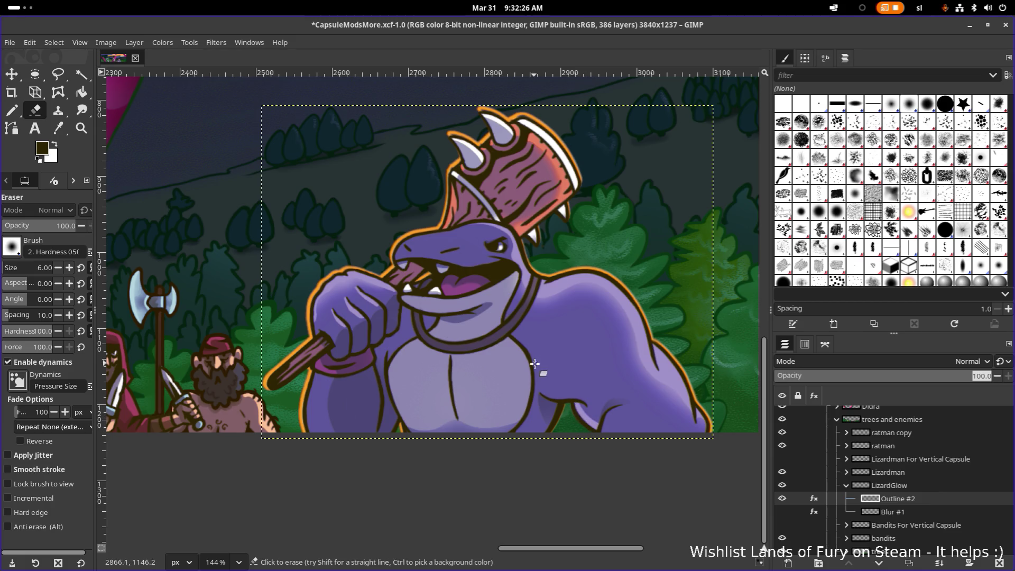
left_click_drag(21, 267, 27, 268)
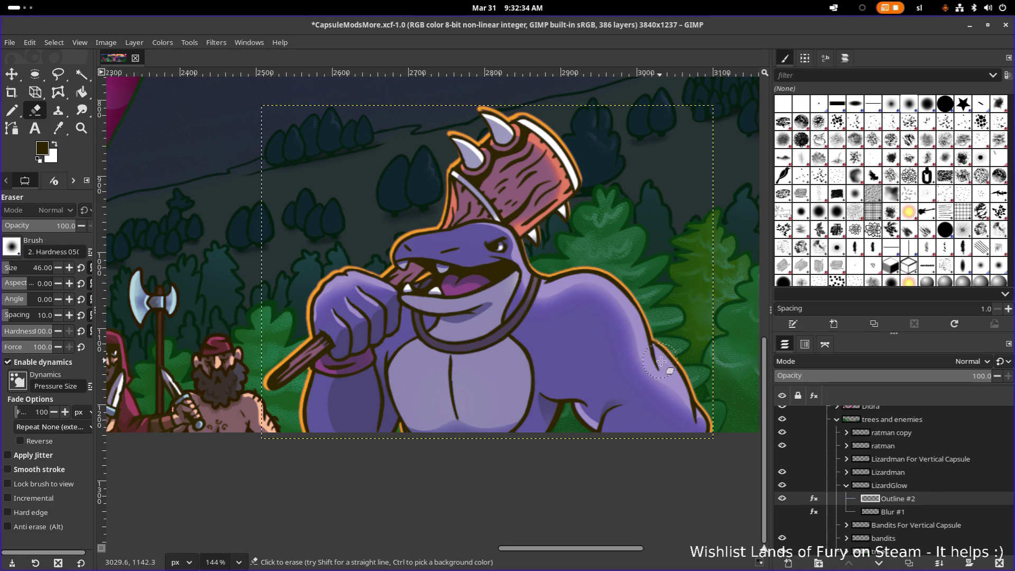
Erase the orange glow along the lizardman's right arm edge, then zoom in to check it.
left_click_drag(660, 363, 677, 382)
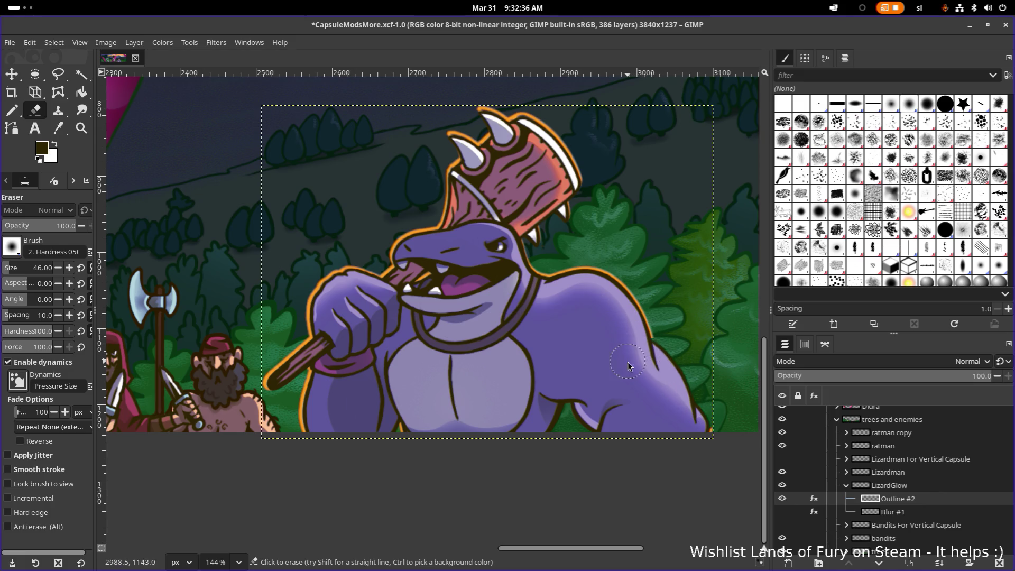
scroll(618, 396, "down", 3)
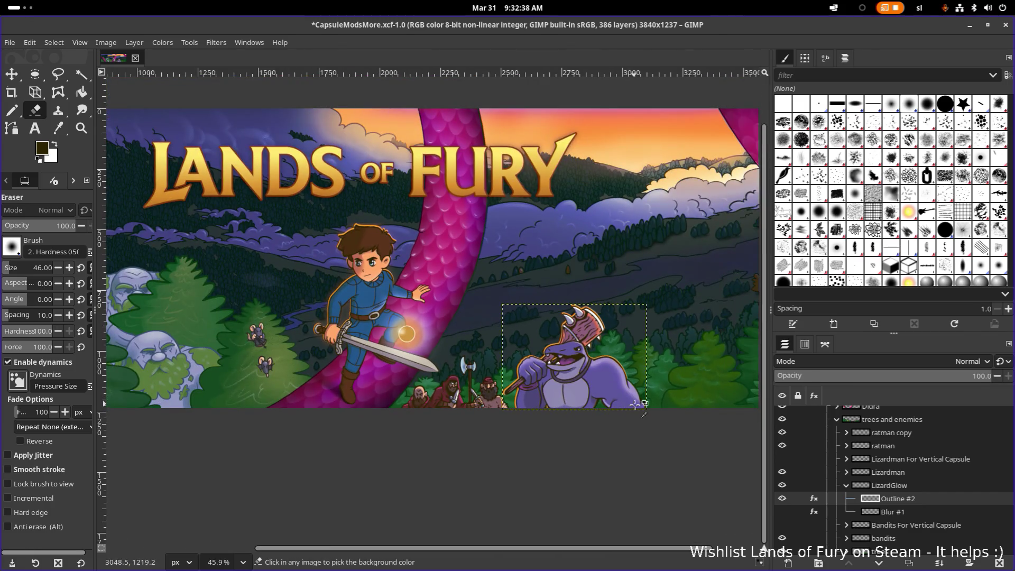
scroll(636, 405, "down", 1)
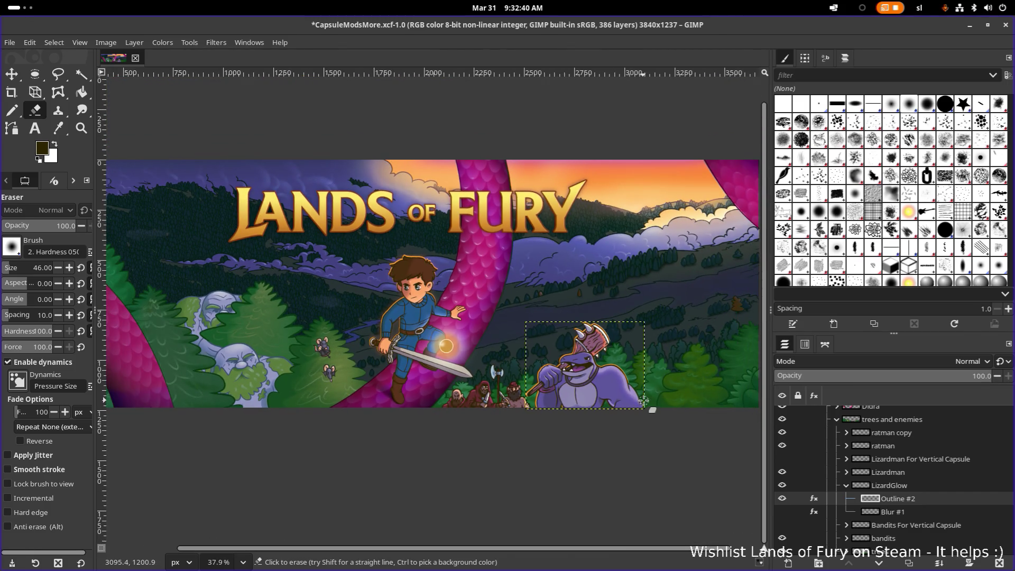
key("ctrl")
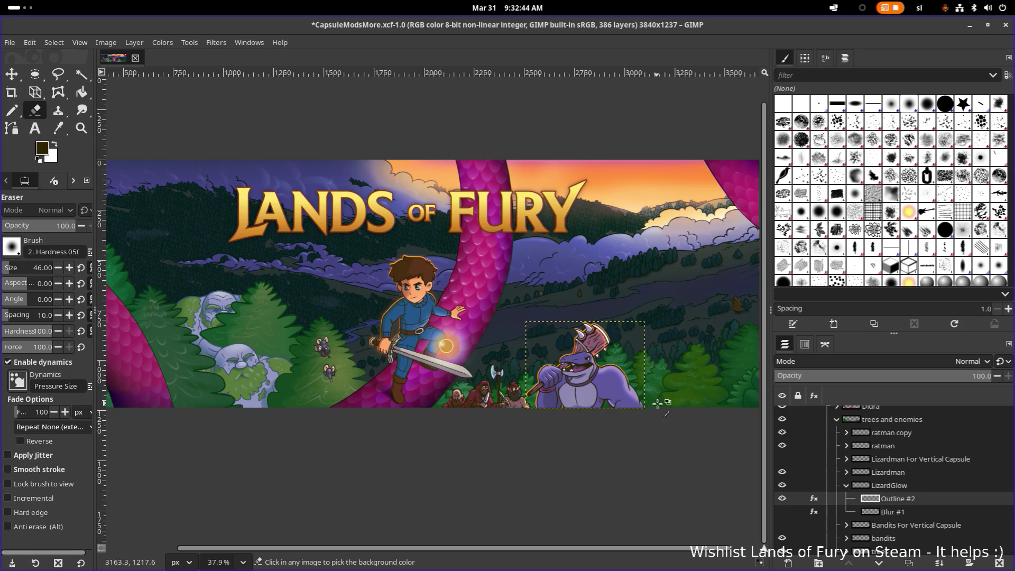
scroll(639, 402, "up", 6)
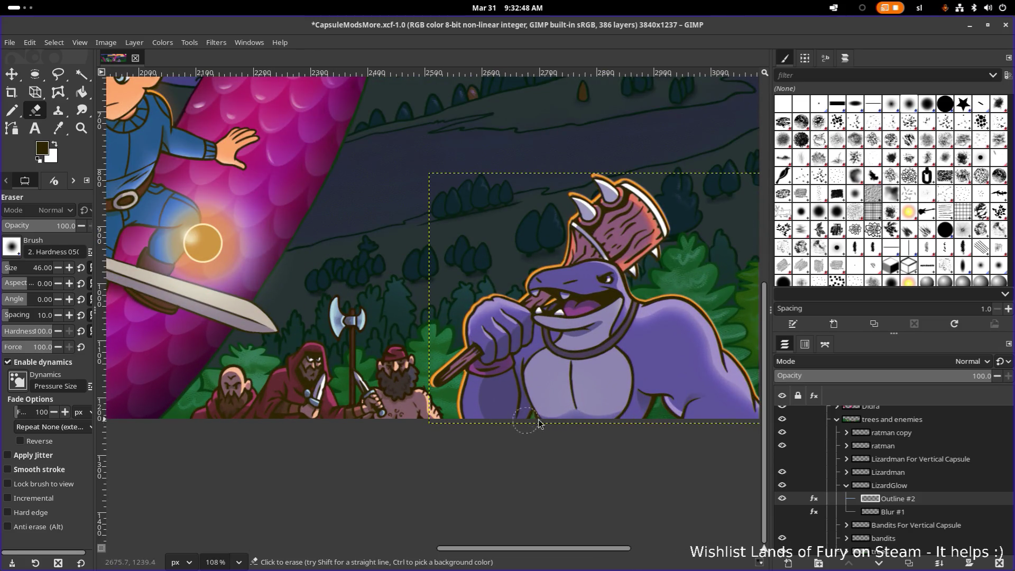
scroll(657, 397, "right", 5)
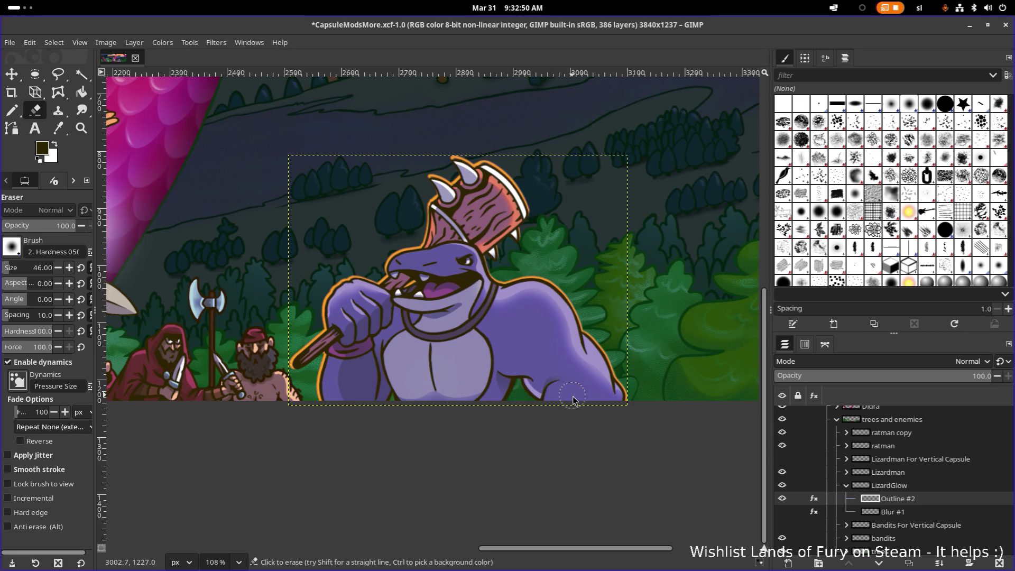
scroll(418, 337, "up", 4)
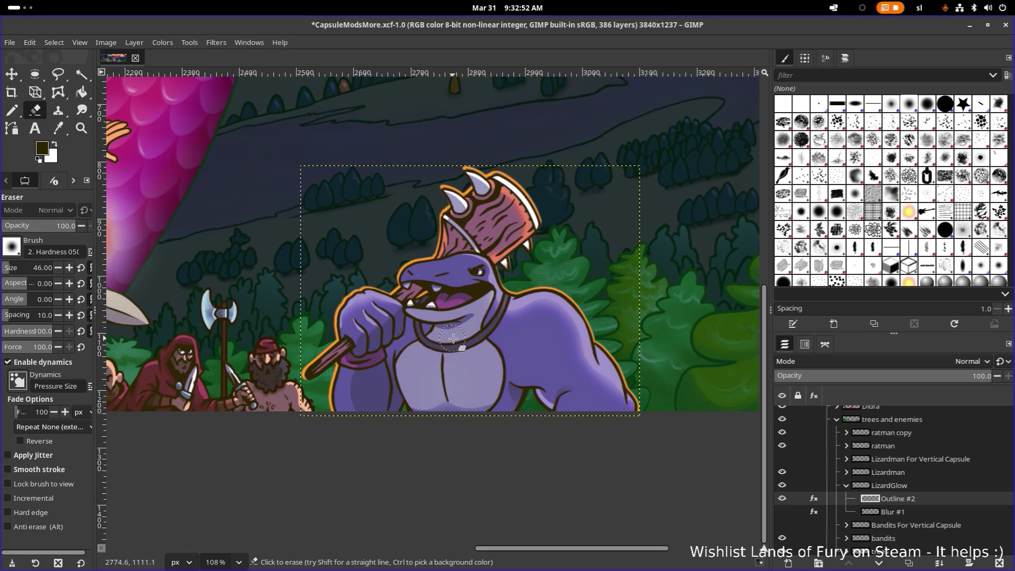
scroll(431, 315, "down", 4)
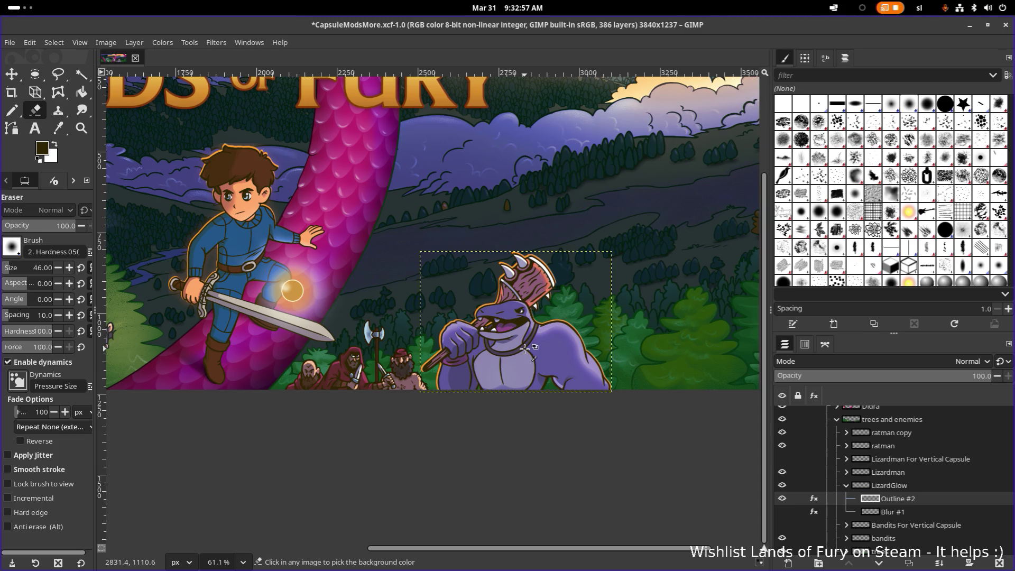
scroll(444, 364, "up", 4)
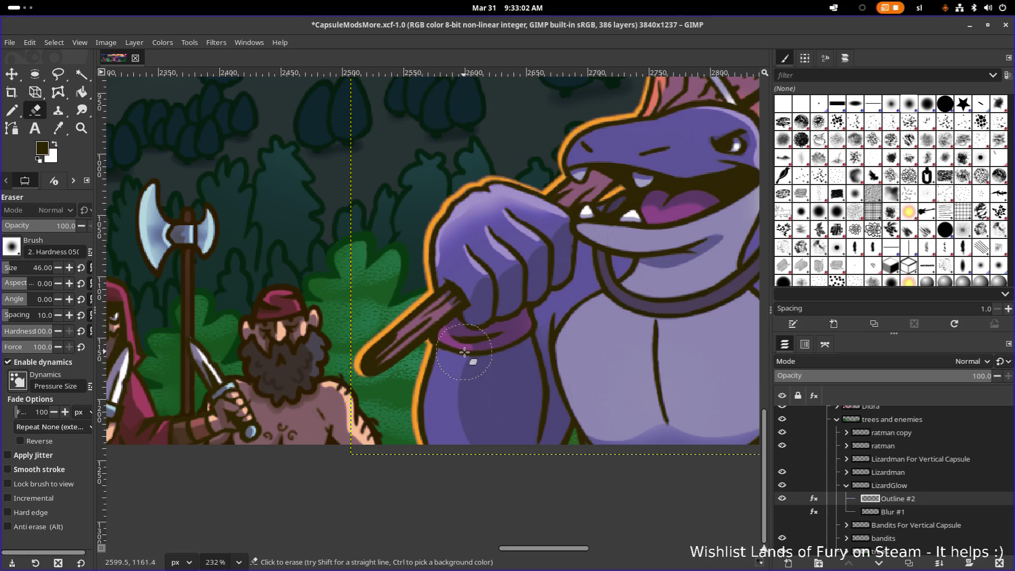
Zoom and pan around the lizardman to inspect its glow edges up close.
scroll(457, 355, "down", 1)
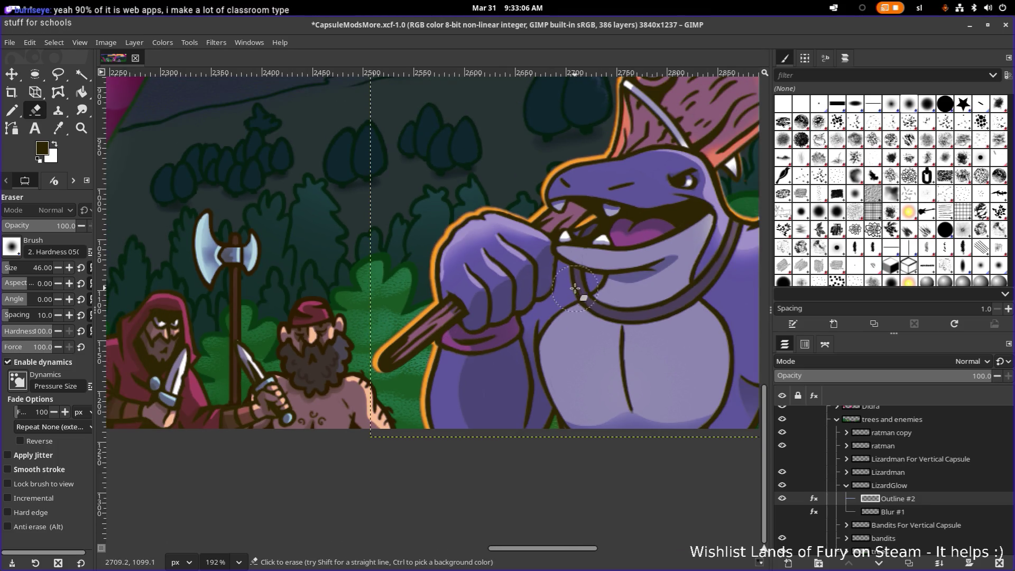
scroll(464, 352, "right", 5)
scroll(476, 296, "up", 3)
scroll(465, 296, "right", 1)
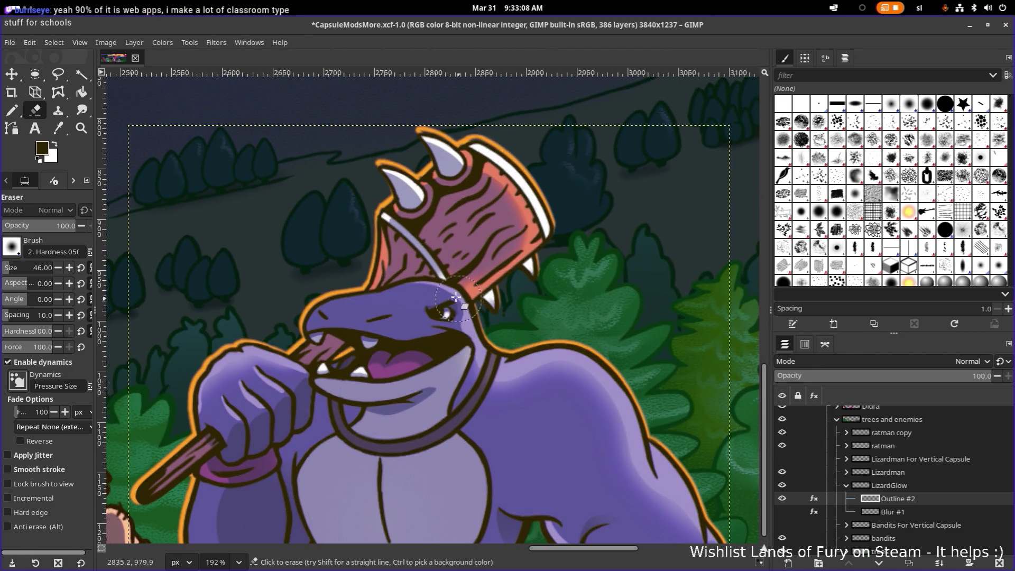
scroll(457, 285, "up", 2)
scroll(448, 212, "up", 2)
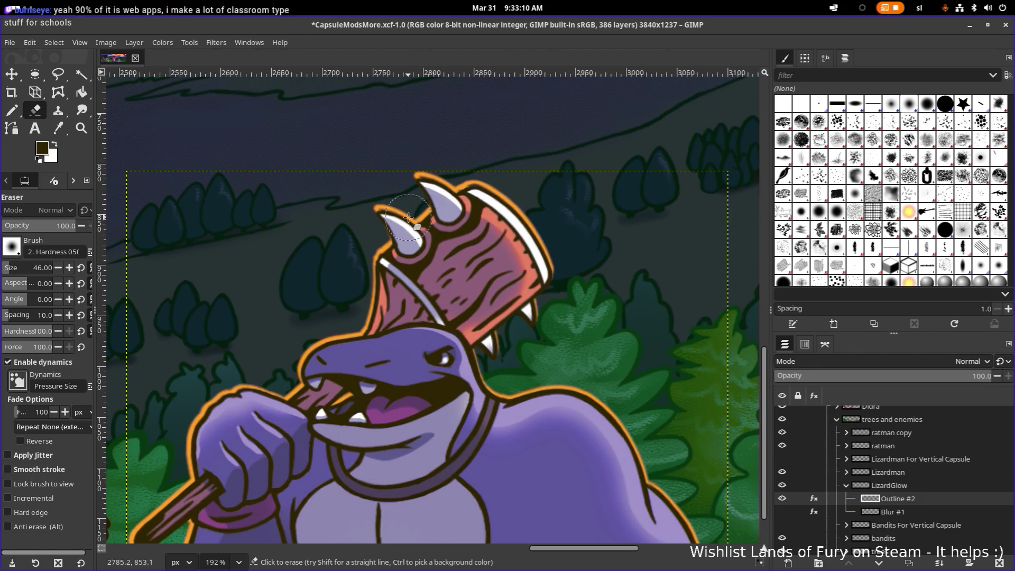
scroll(417, 216, "up", 5, "ctrl")
scroll(402, 219, "down", 5, "ctrl")
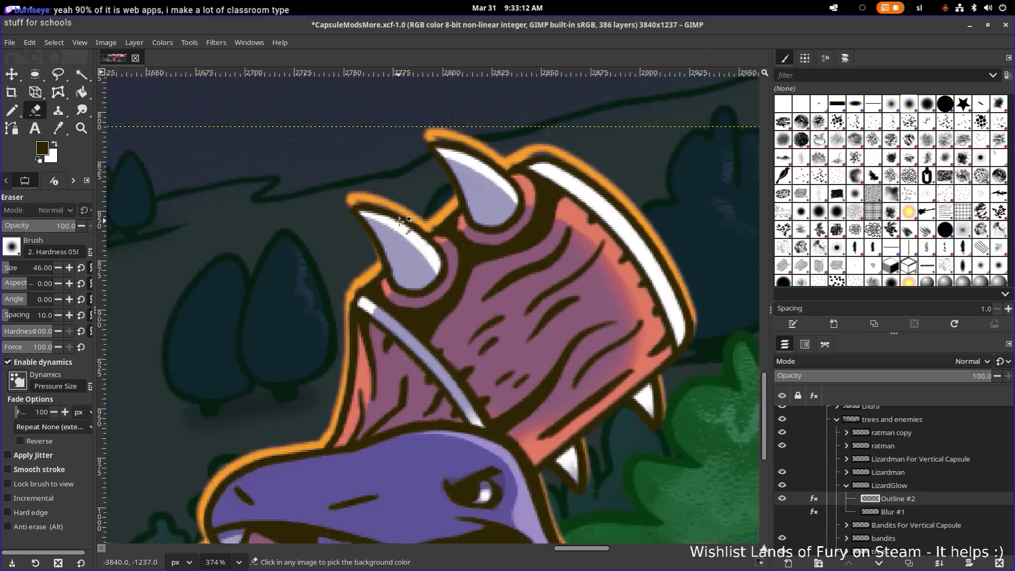
scroll(430, 365, "left", 1)
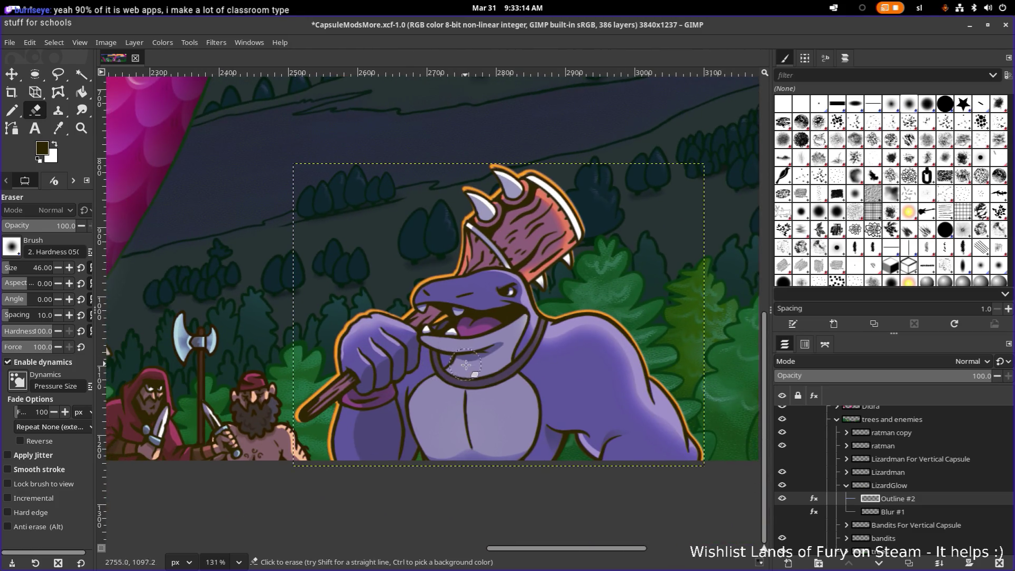
scroll(465, 367, "up", 1)
scroll(435, 422, "up", 1)
scroll(435, 421, "down", 1)
scroll(435, 422, "left", 1)
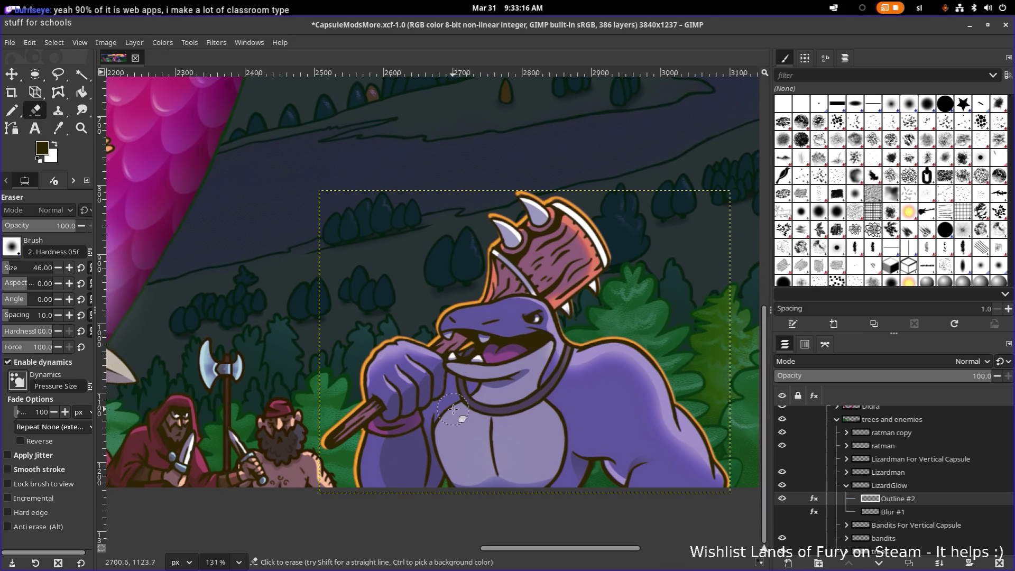
scroll(348, 426, "up", 4, "ctrl")
scroll(385, 421, "left", 1)
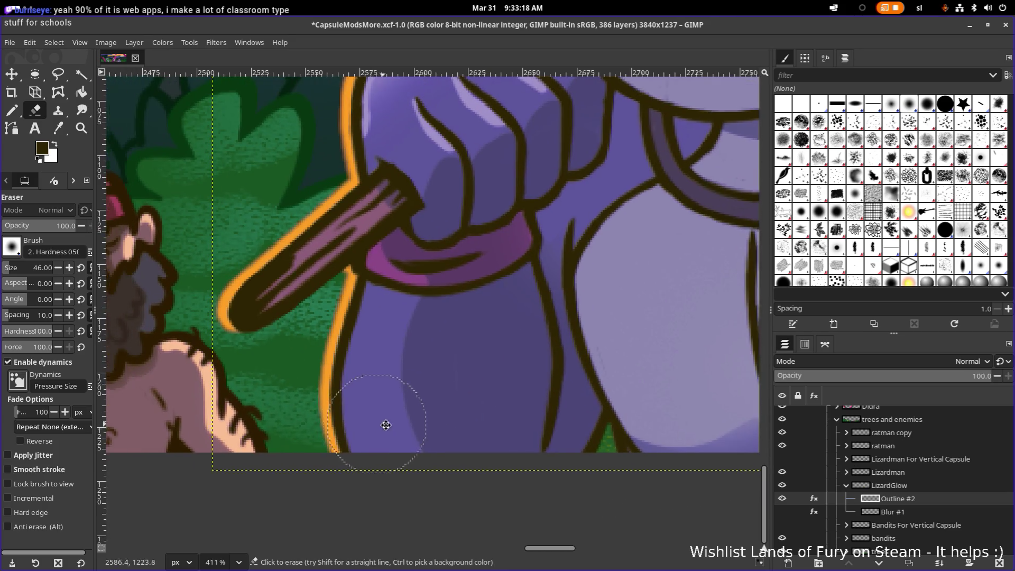
scroll(483, 446, "down", 2, "ctrl")
scroll(452, 381, "left", 1)
scroll(452, 382, "down", 1, "ctrl")
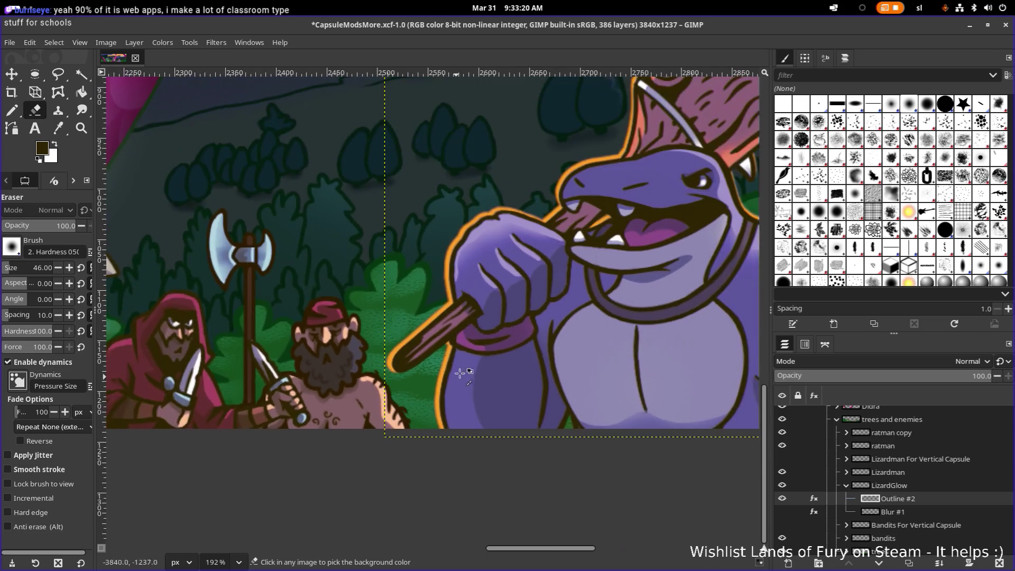
scroll(460, 381, "right", 1)
scroll(465, 382, "up", 1)
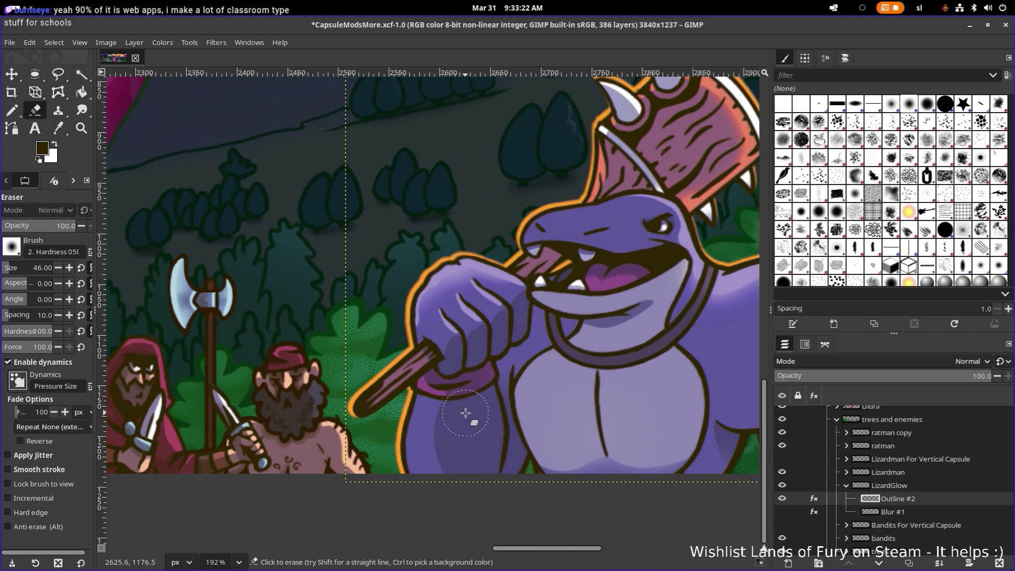
scroll(465, 412, "down", 4, "ctrl")
scroll(475, 407, "down", 3, "ctrl")
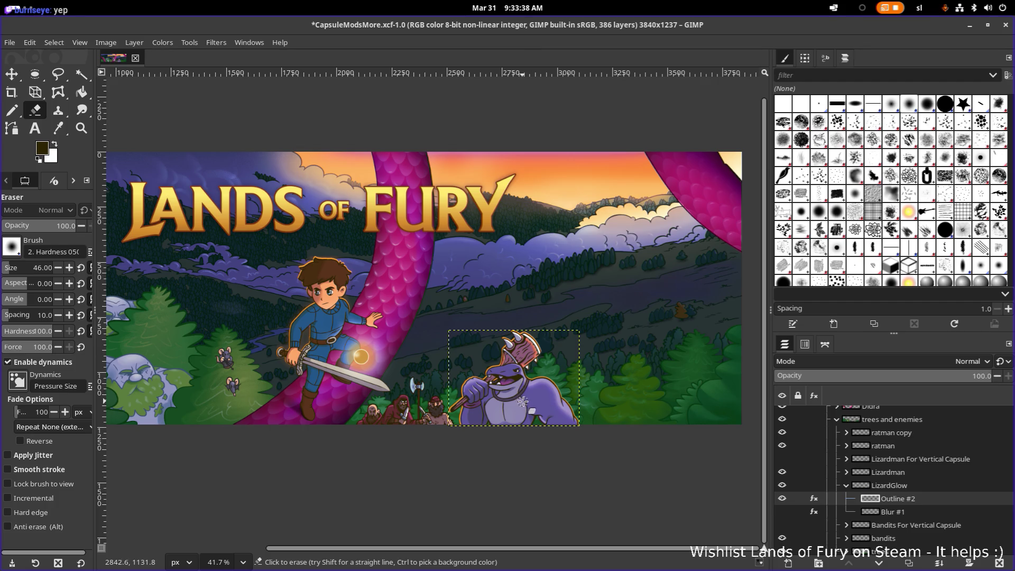
Make the Blur #1 glow layer active and switch to the Pencil tool.
scroll(522, 402, "up", 4)
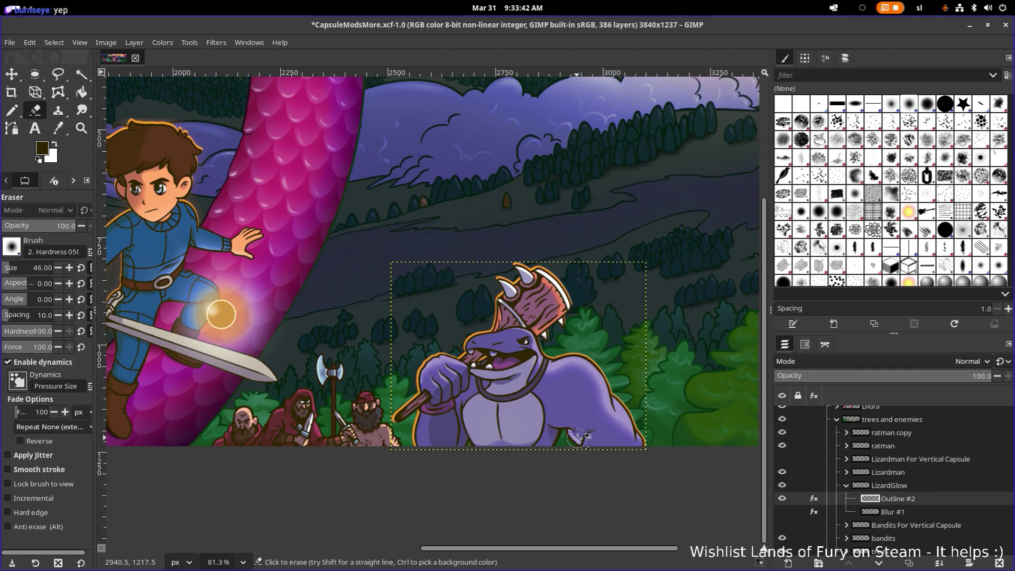
scroll(577, 428, "up", 4)
scroll(625, 443, "up", 2)
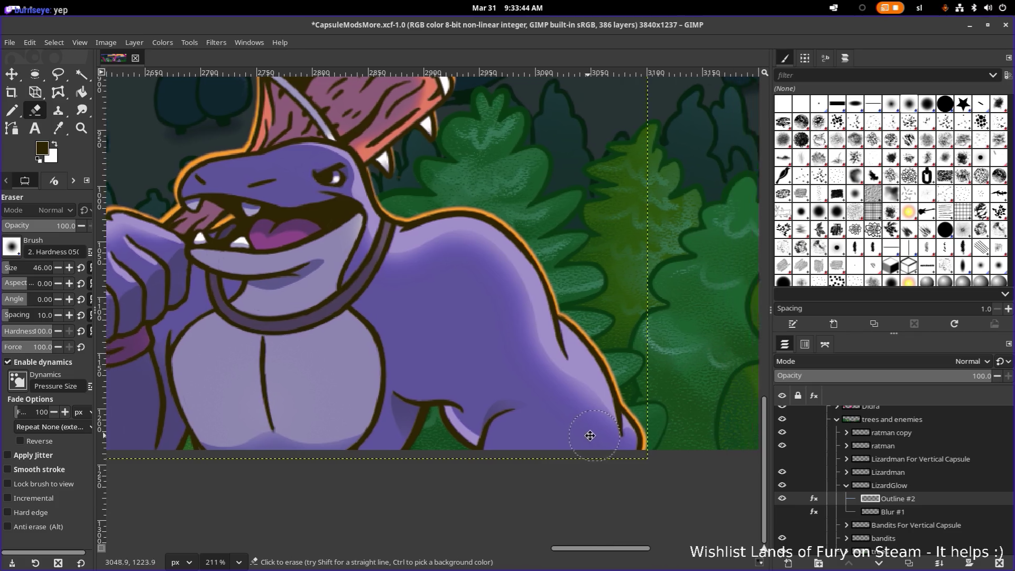
scroll(408, 295, "up", 5)
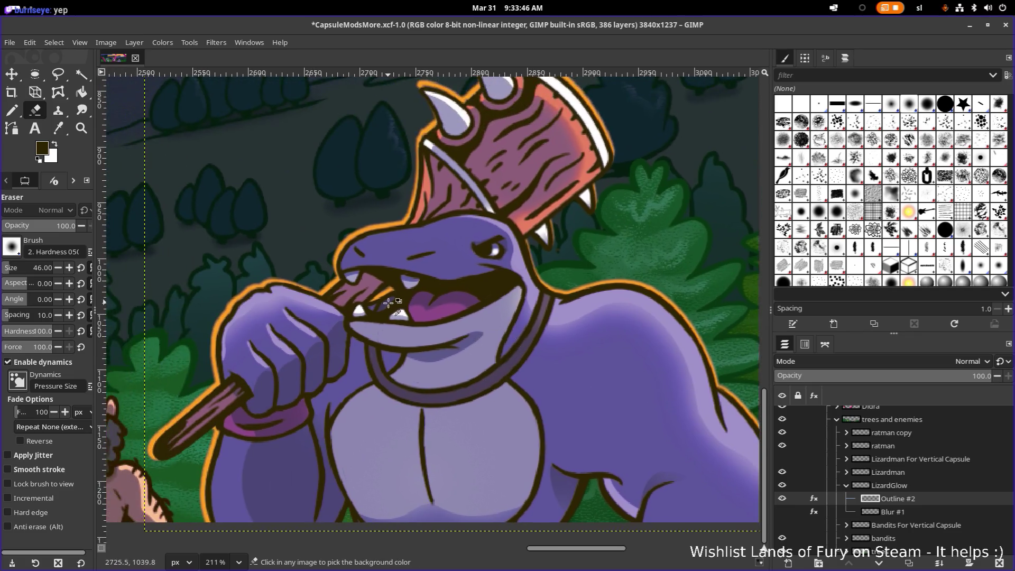
scroll(456, 345, "down", 8)
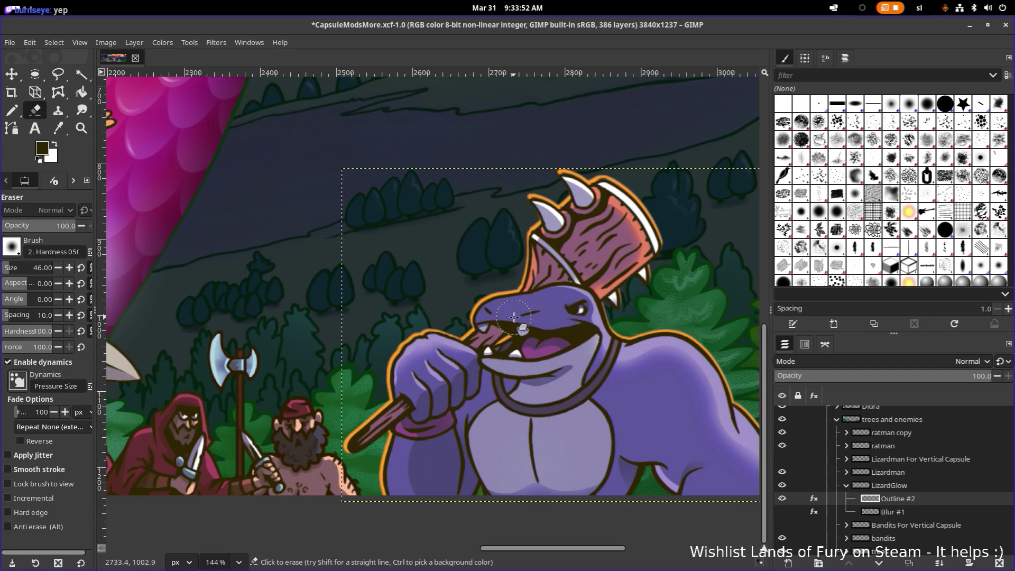
scroll(521, 378, "down", 2)
scroll(521, 377, "left", 2)
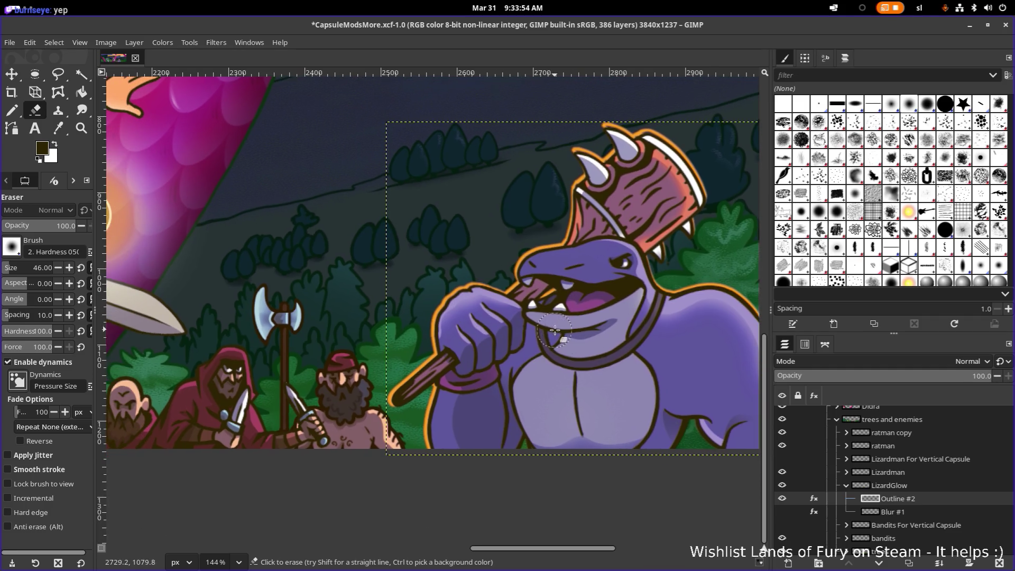
scroll(455, 438, "down", 1)
scroll(456, 439, "left", 1)
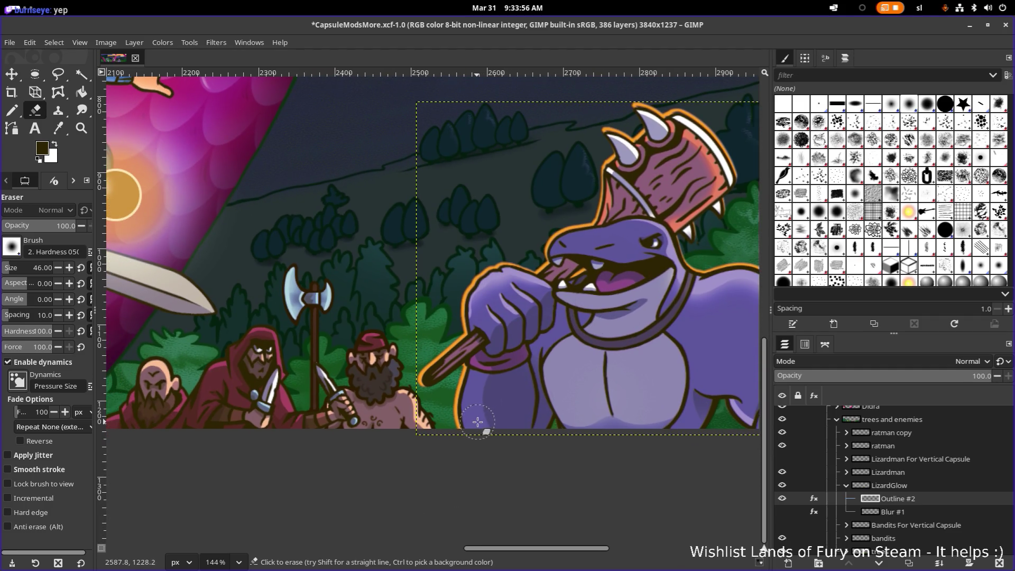
scroll(451, 391, "up", 2)
scroll(452, 391, "right", 2)
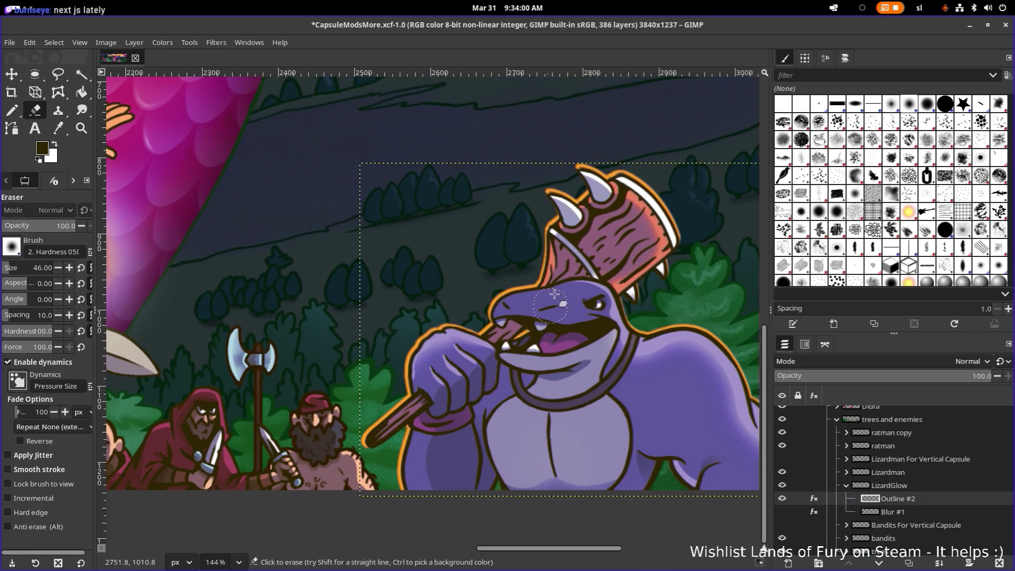
scroll(567, 226, "up", 5)
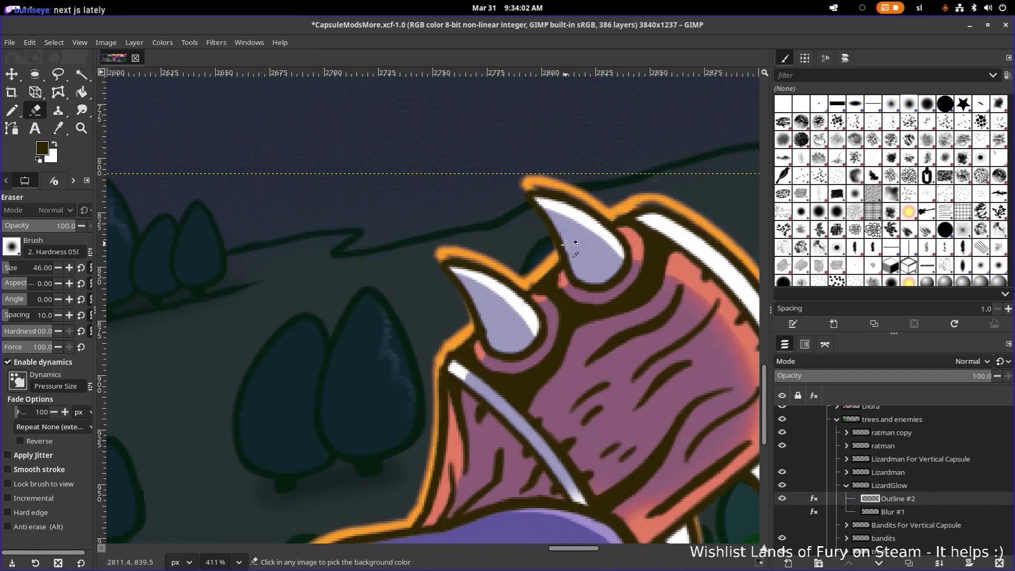
scroll(565, 244, "up", 3)
scroll(565, 244, "right", 2)
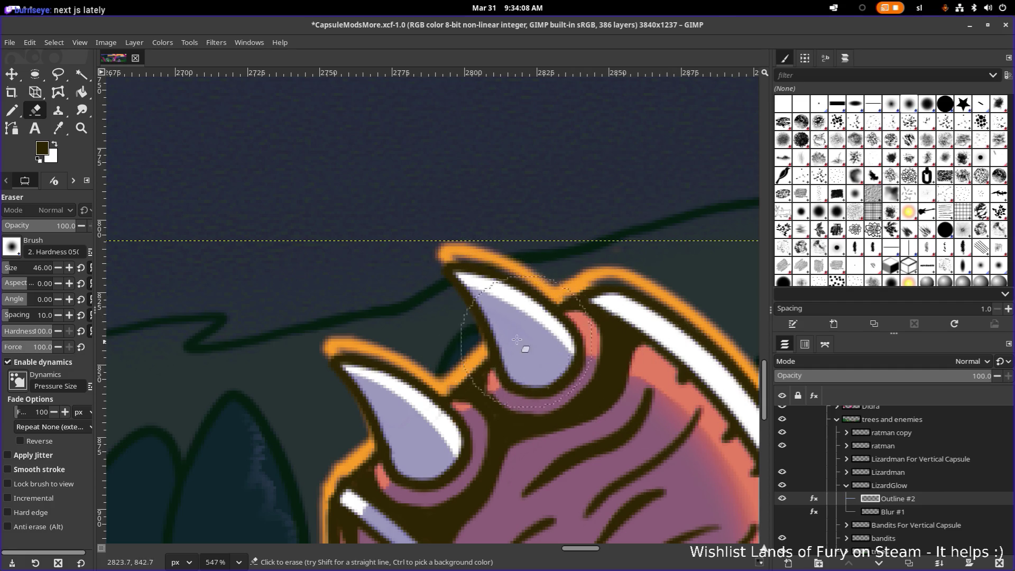
key("Page_Down")
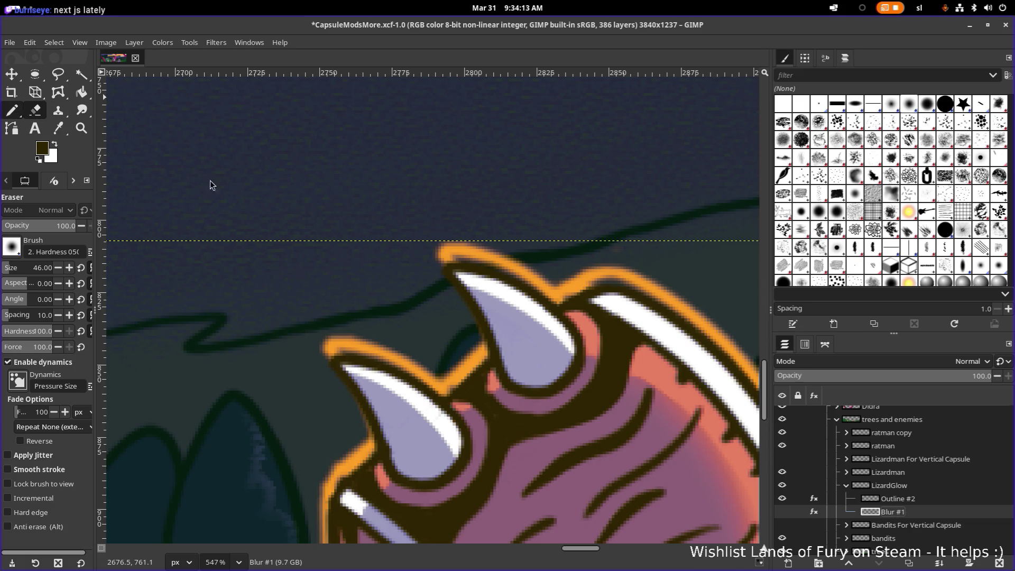
key("n")
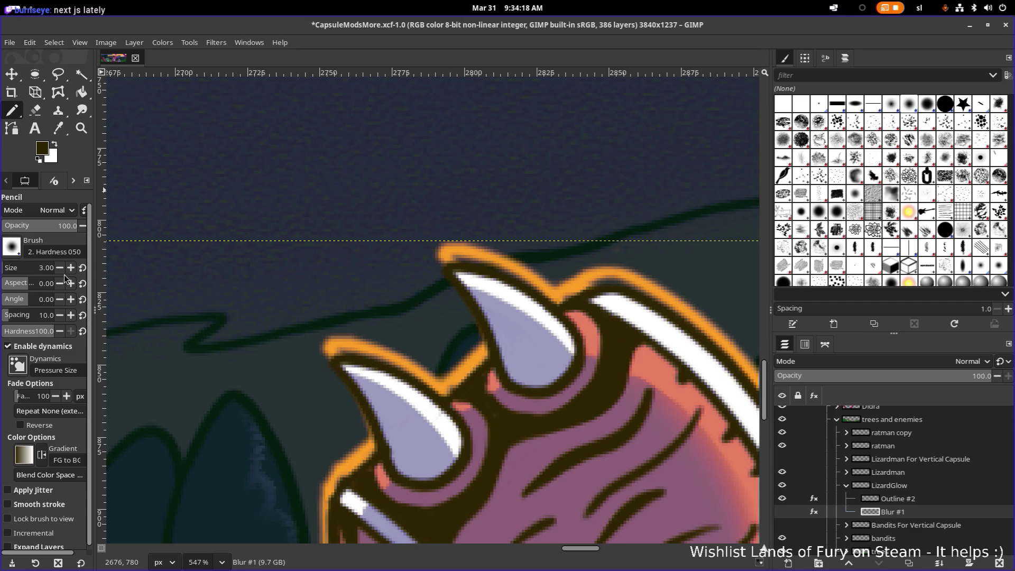
Select the lizardman's Outline #2 glow layer in the Layers panel.
scroll(503, 288, "up", 4)
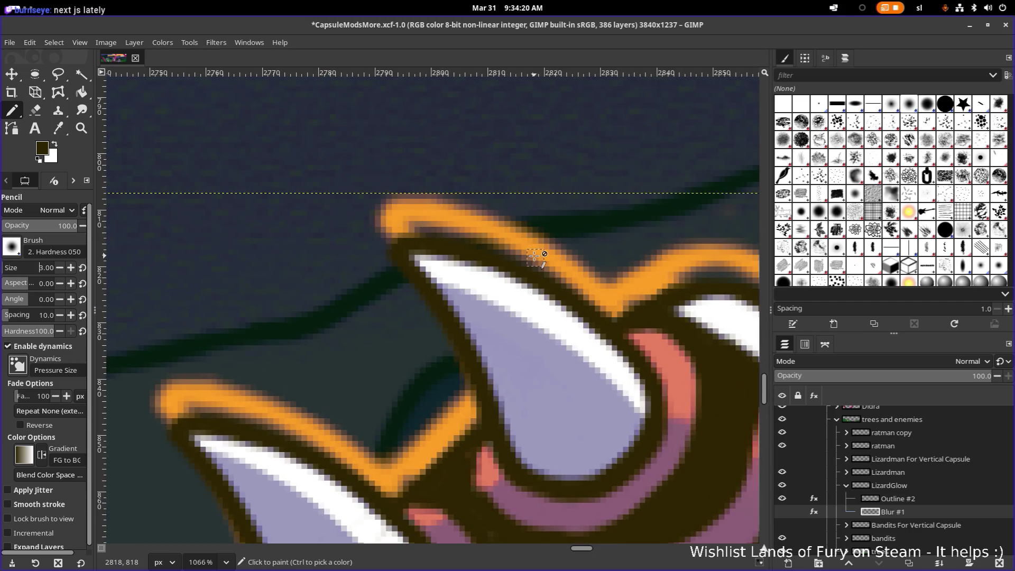
scroll(534, 256, "up", 1)
left_click(916, 471)
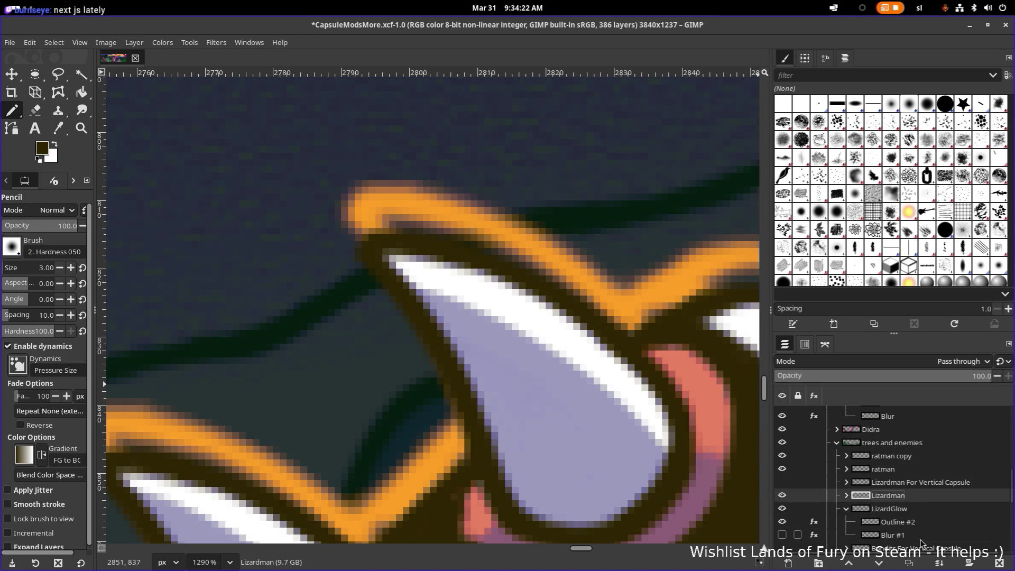
left_click(906, 522)
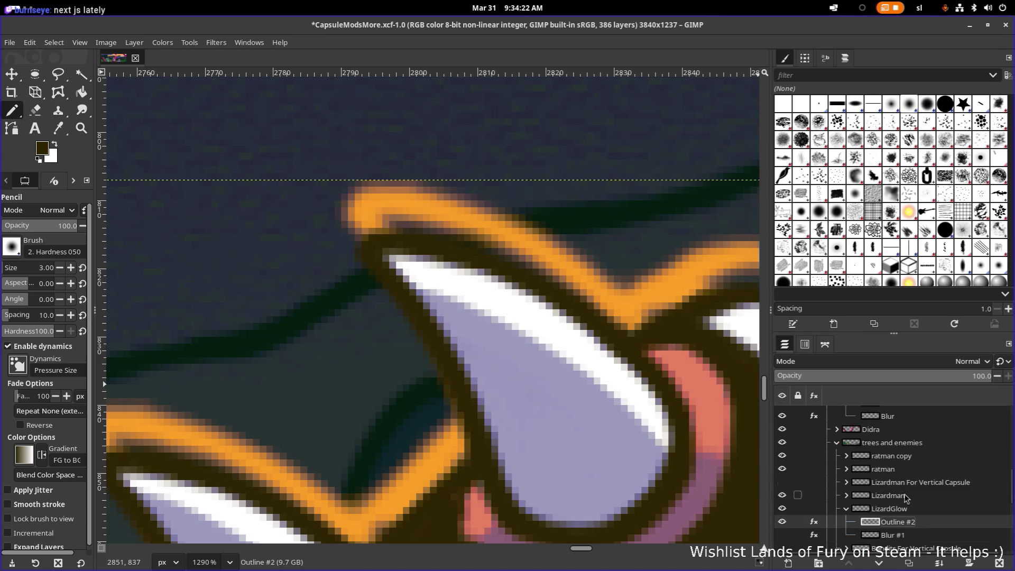
Uncheck the Colorize layer effect on Outline #2 so the outline turns dark.
left_click(815, 523)
left_click(754, 478)
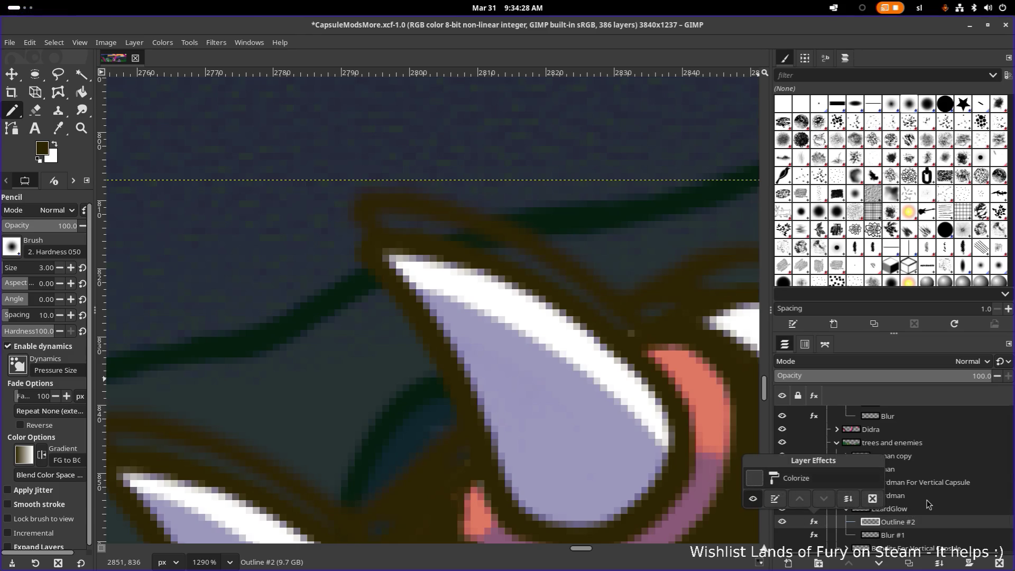
left_click(930, 528)
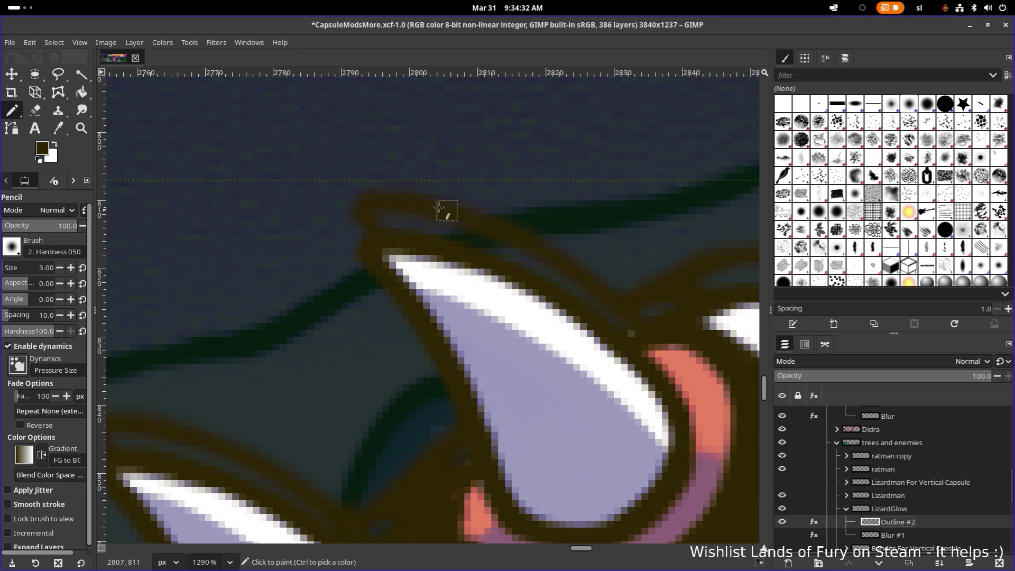
key("o")
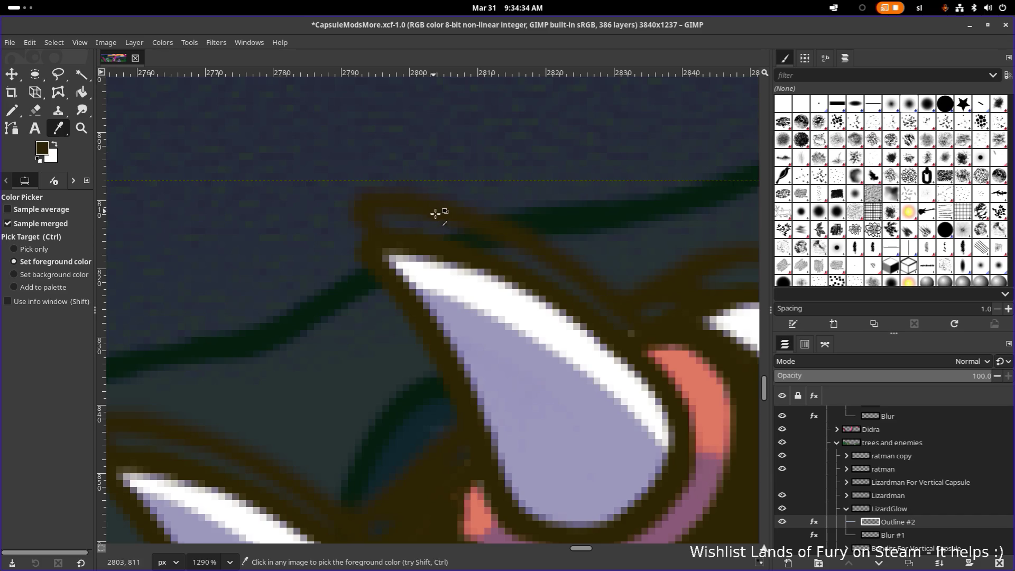
key("p")
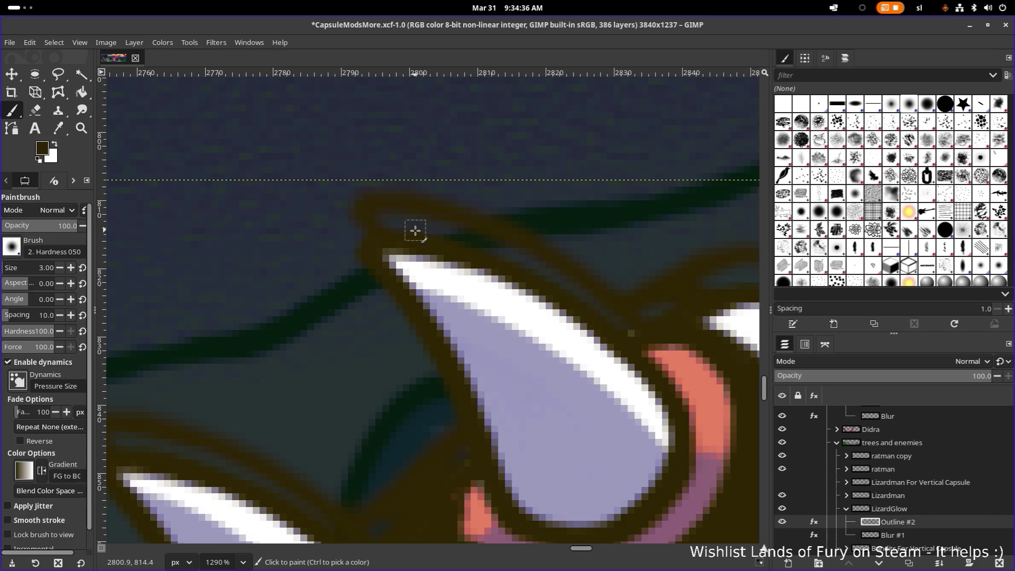
scroll(406, 226, "up", 2)
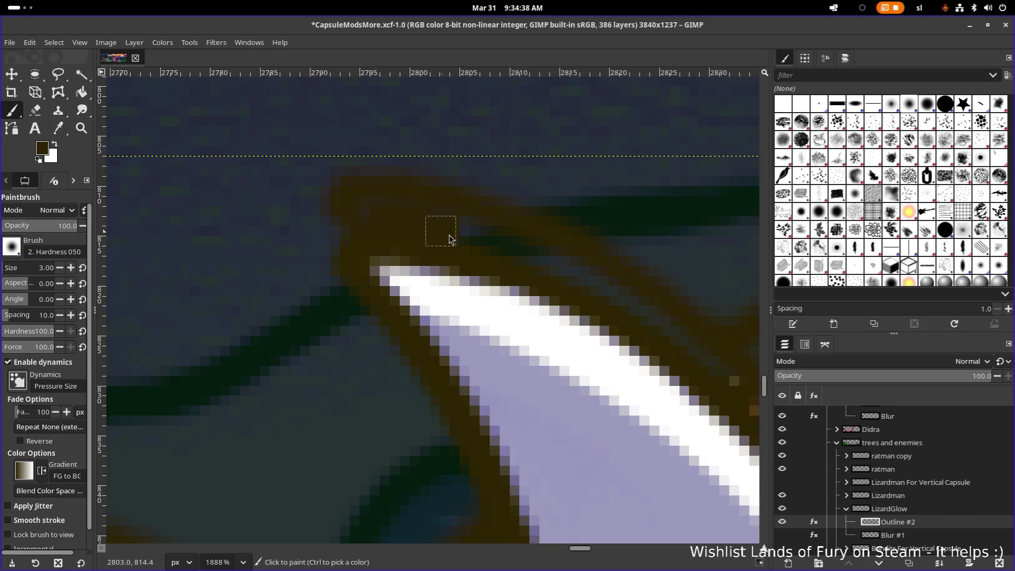
left_click_drag(368, 207, 531, 258)
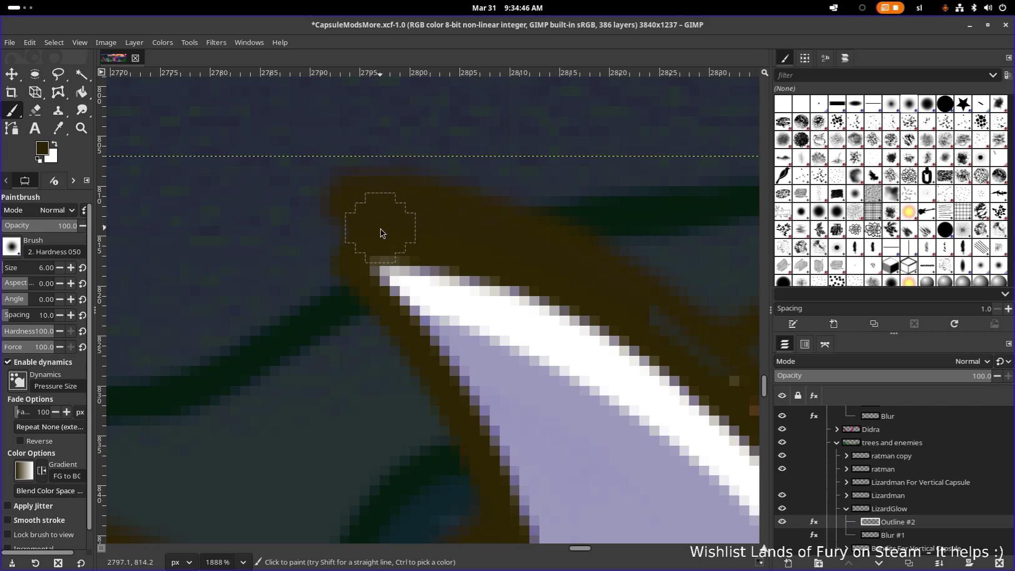
mouse_move(361, 234)
left_mouse_down()
mouse_move(351, 238)
mouse_move(354, 224)
left_mouse_up()
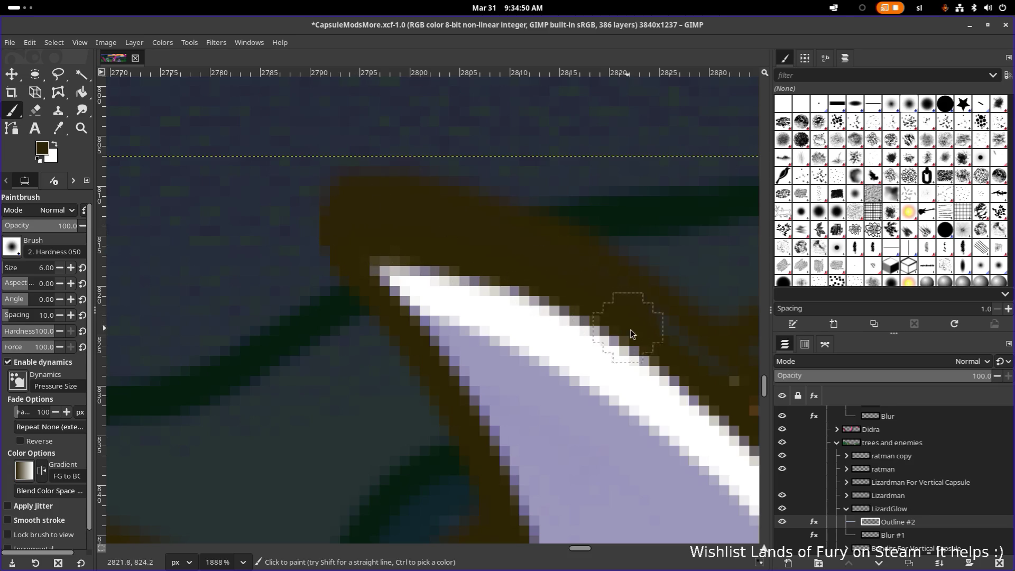
left_click_drag(671, 361, 398, 271)
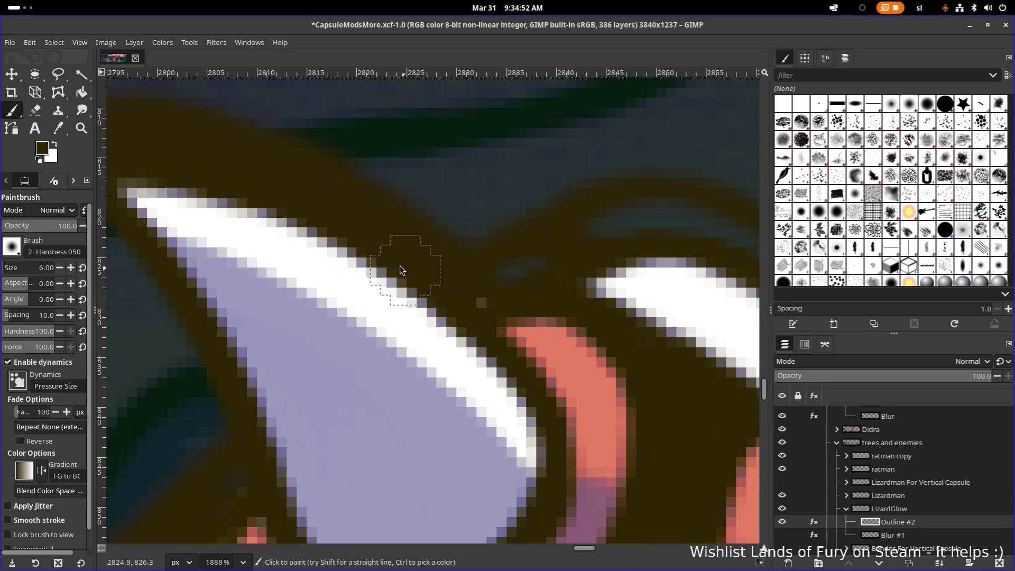
scroll(454, 309, "right", 3)
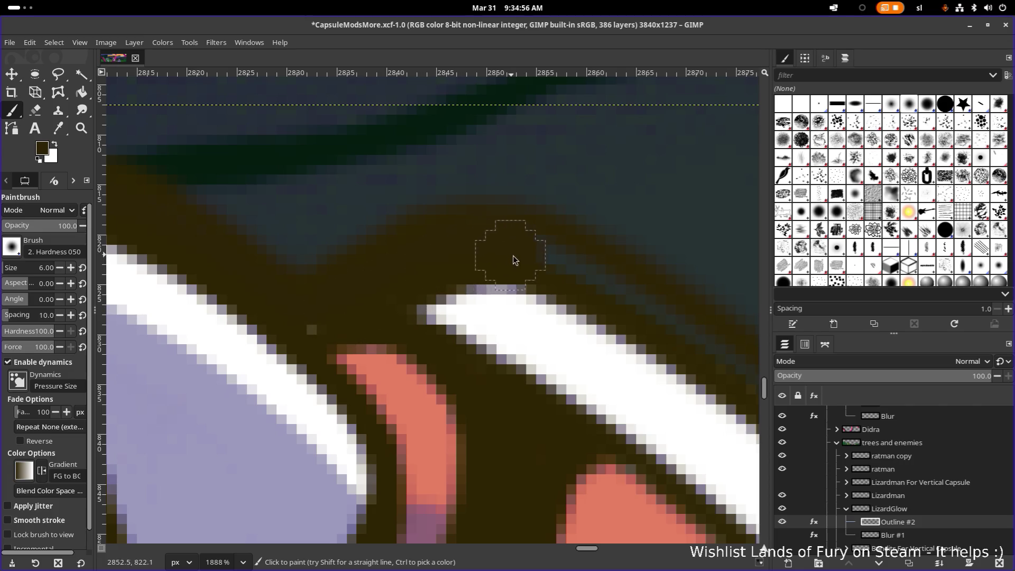
scroll(281, 226, "right", 6)
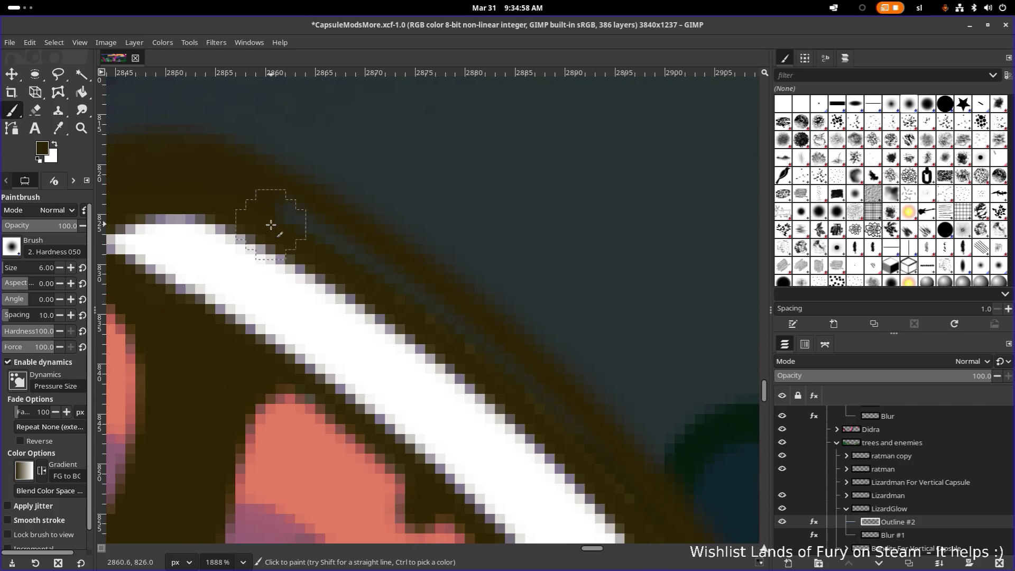
scroll(478, 385, "up", 3)
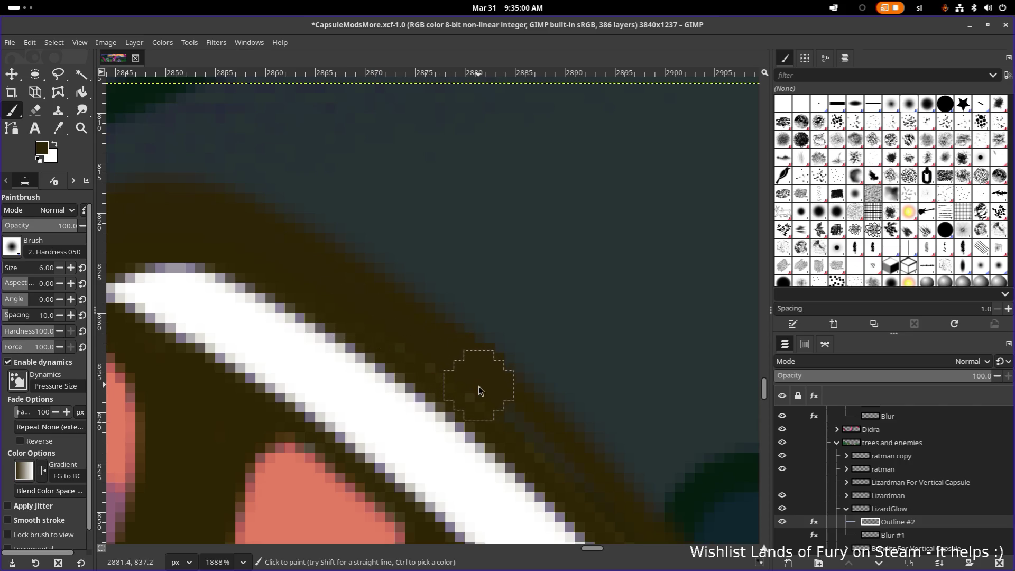
scroll(302, 250, "down", 5)
scroll(302, 250, "right", 5)
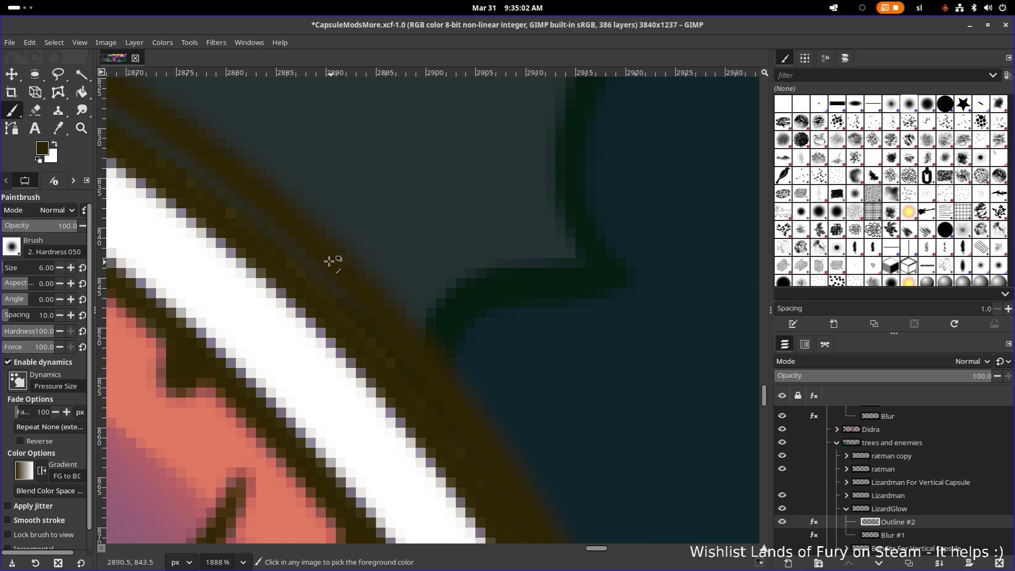
scroll(328, 261, "left", 3)
scroll(312, 200, "up", 3)
scroll(290, 277, "left", 2)
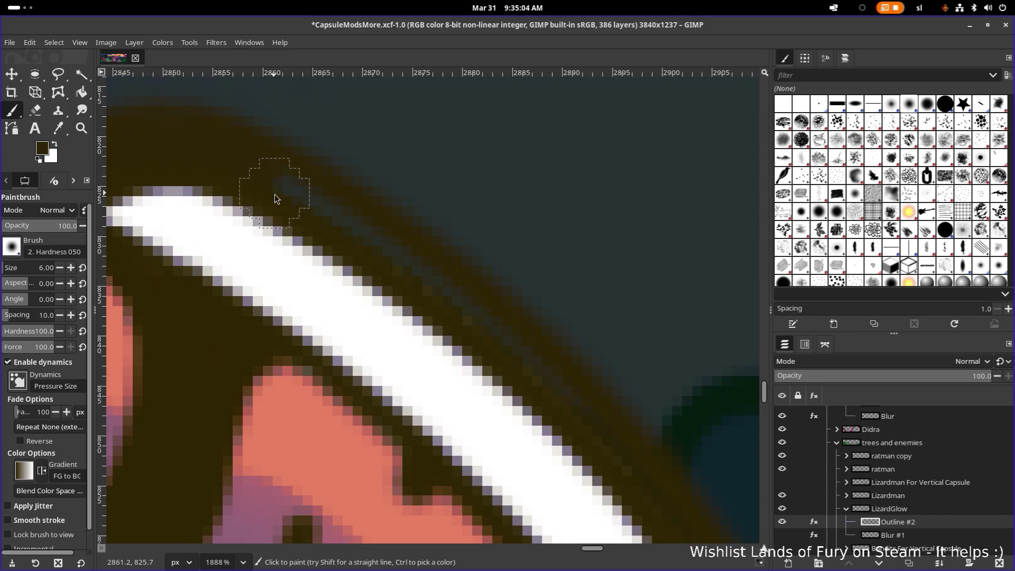
scroll(377, 275, "up", 1)
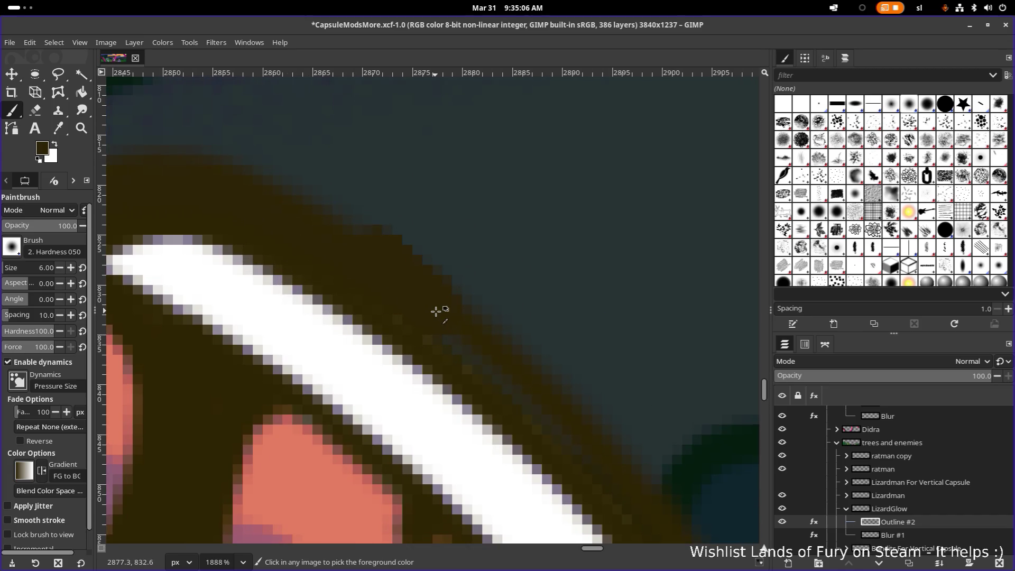
scroll(435, 311, "down", 3, "ctrl")
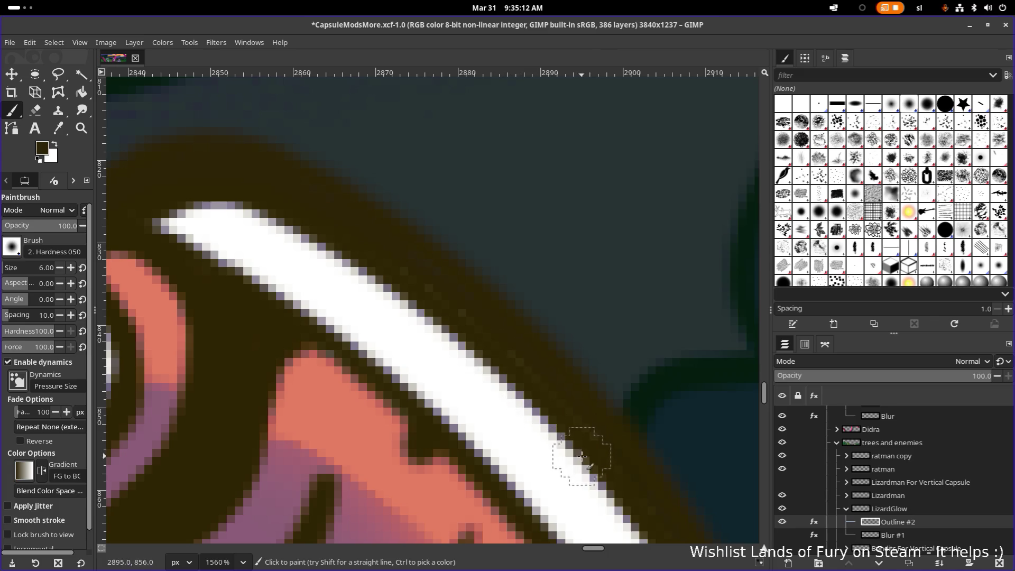
left_click_drag(568, 443, 333, 274)
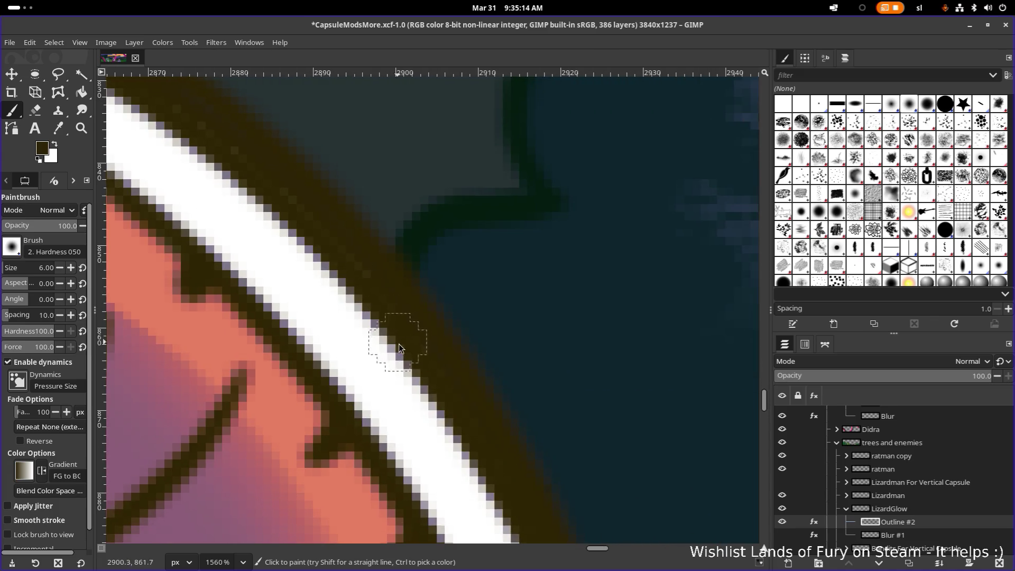
left_click_drag(210, 153, 402, 305)
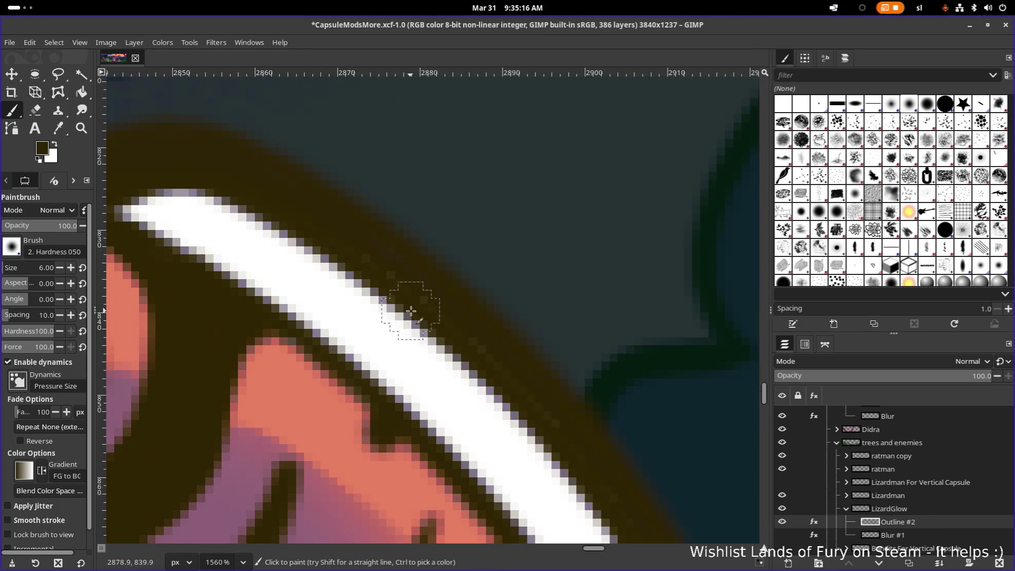
mouse_move(489, 393)
left_mouse_down()
mouse_move(272, 221)
mouse_move(312, 221)
left_mouse_up()
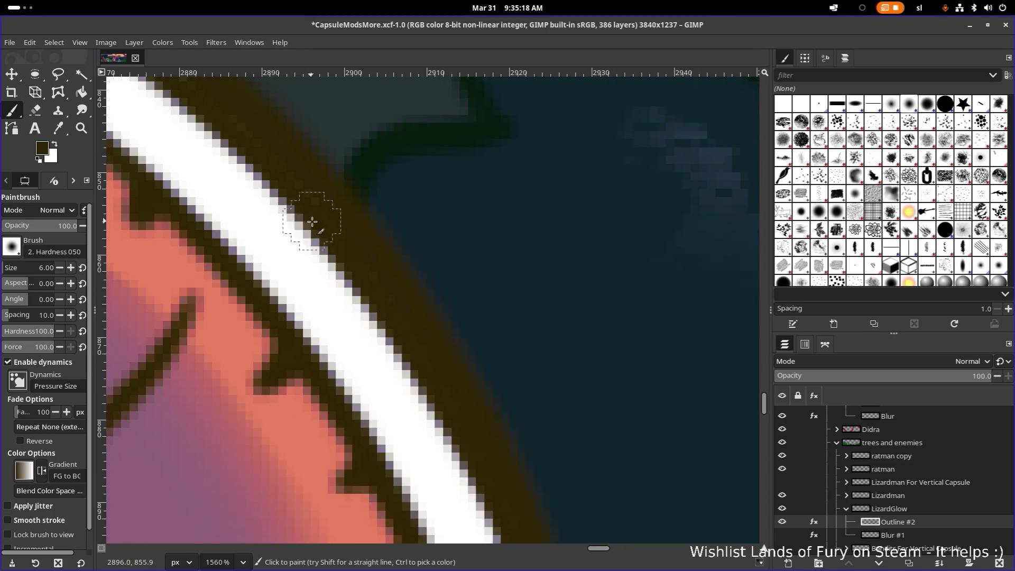
left_click_drag(407, 354, 323, 226)
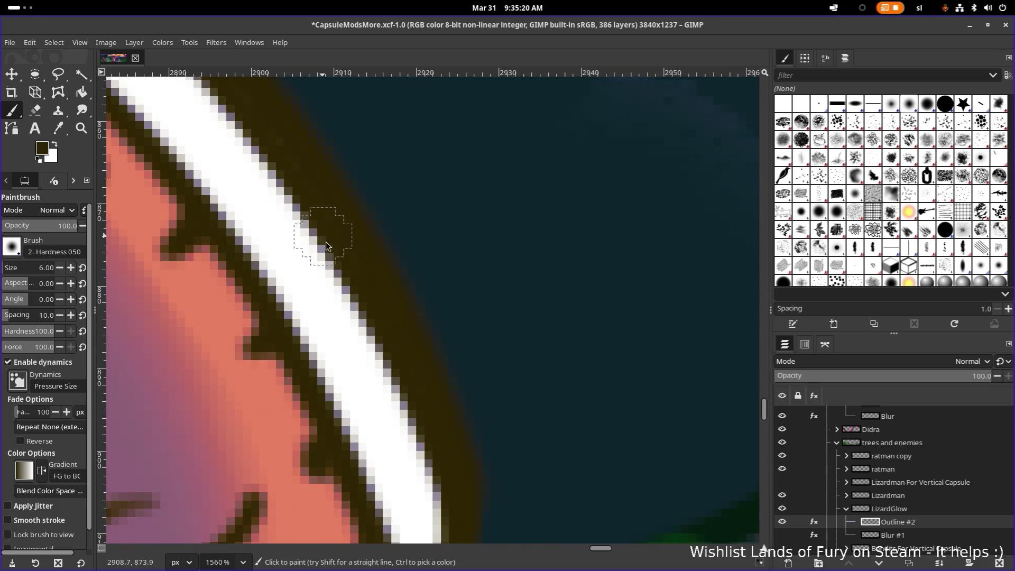
left_click_drag(400, 371, 271, 227)
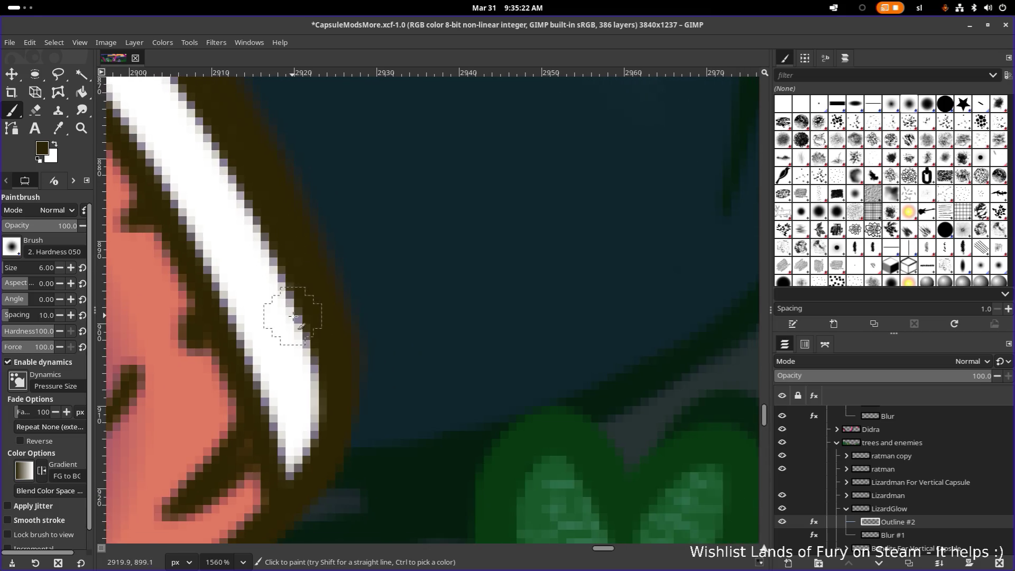
mouse_move(276, 317)
left_mouse_down()
mouse_move(320, 194)
mouse_move(394, 119)
left_mouse_up()
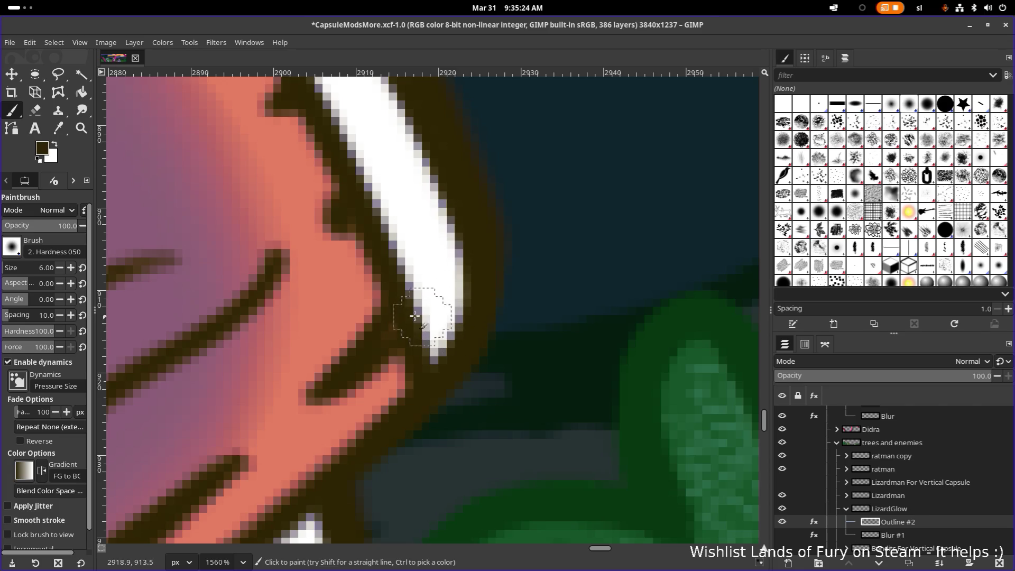
left_click_drag(401, 317, 522, 127)
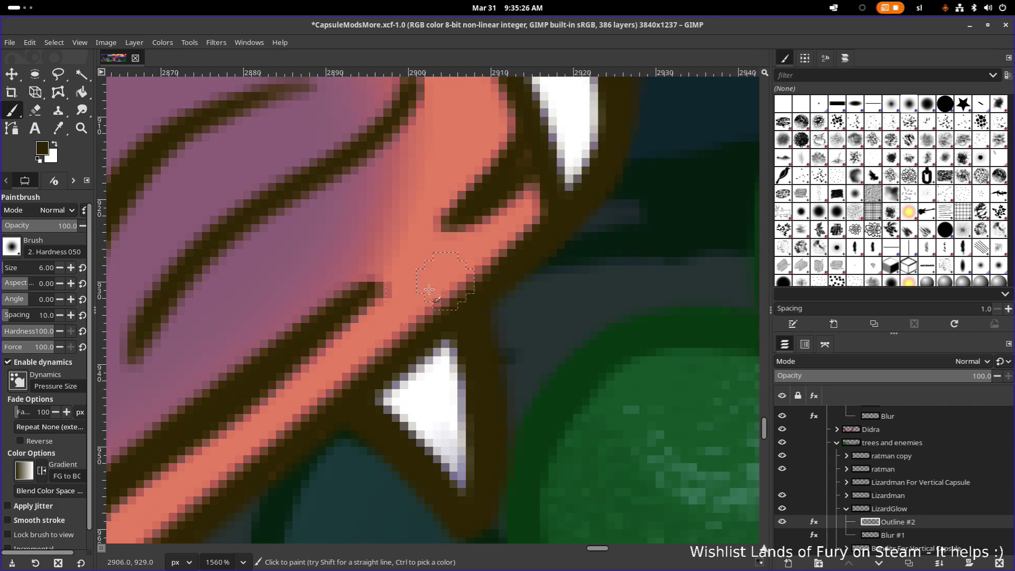
mouse_move(459, 313)
left_mouse_down()
mouse_move(450, 222)
mouse_move(555, 215)
left_mouse_up()
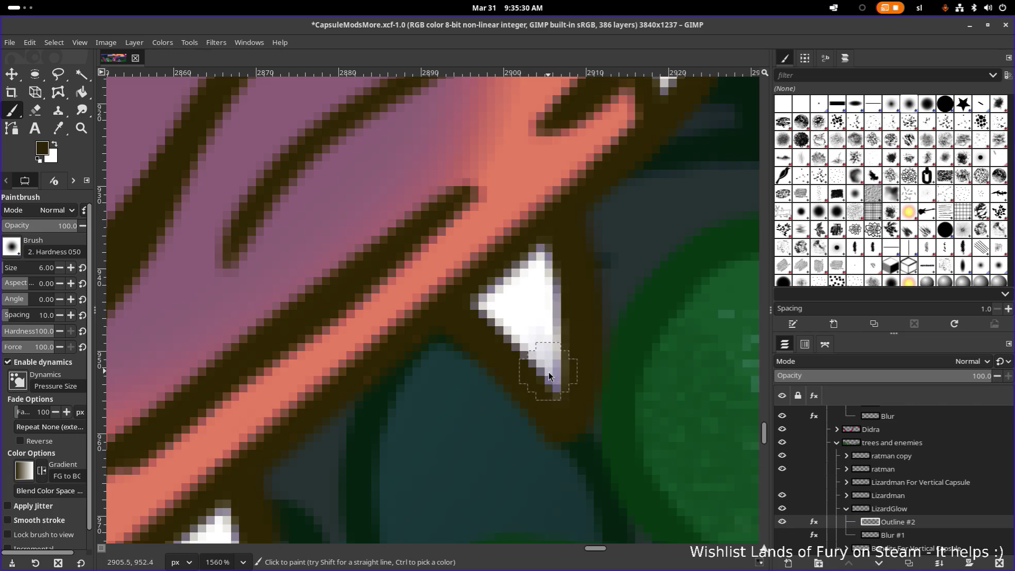
mouse_move(444, 309)
left_mouse_down()
mouse_move(641, 153)
mouse_move(658, 172)
left_mouse_up()
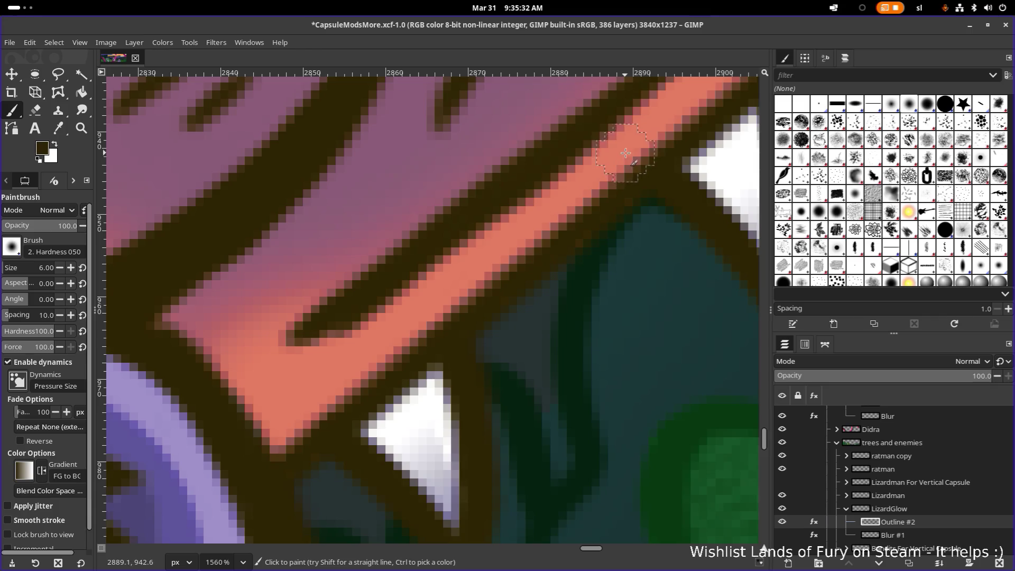
mouse_move(512, 251)
left_mouse_down()
mouse_move(550, 176)
mouse_move(594, 129)
left_mouse_up()
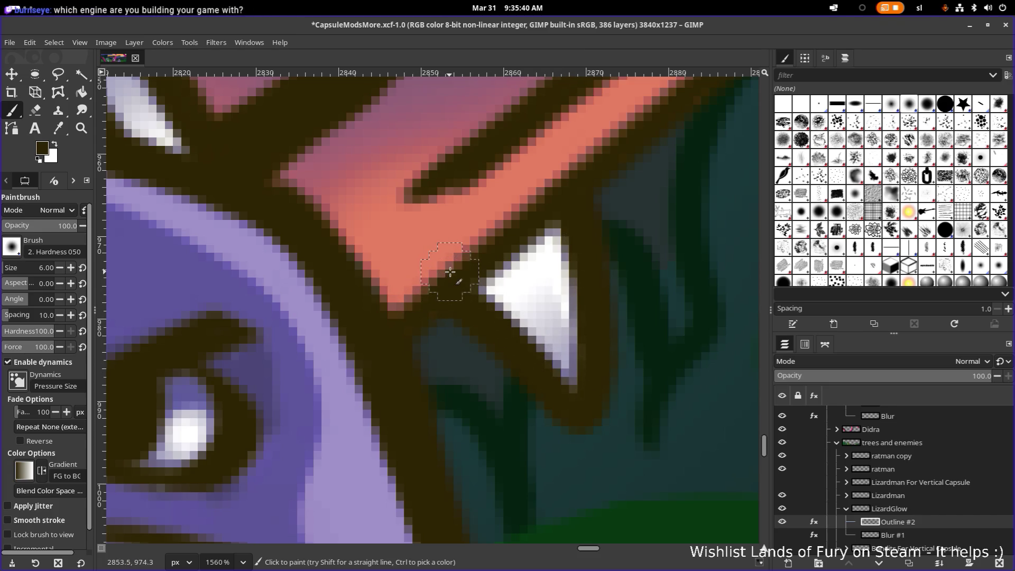
left_click_drag(379, 249, 473, 238)
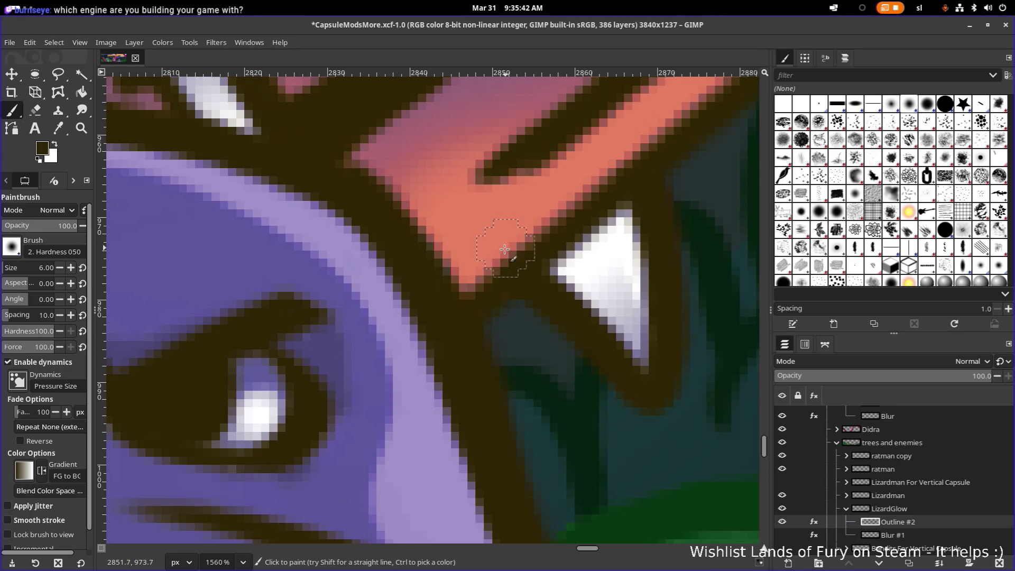
scroll(460, 246, "down", 5)
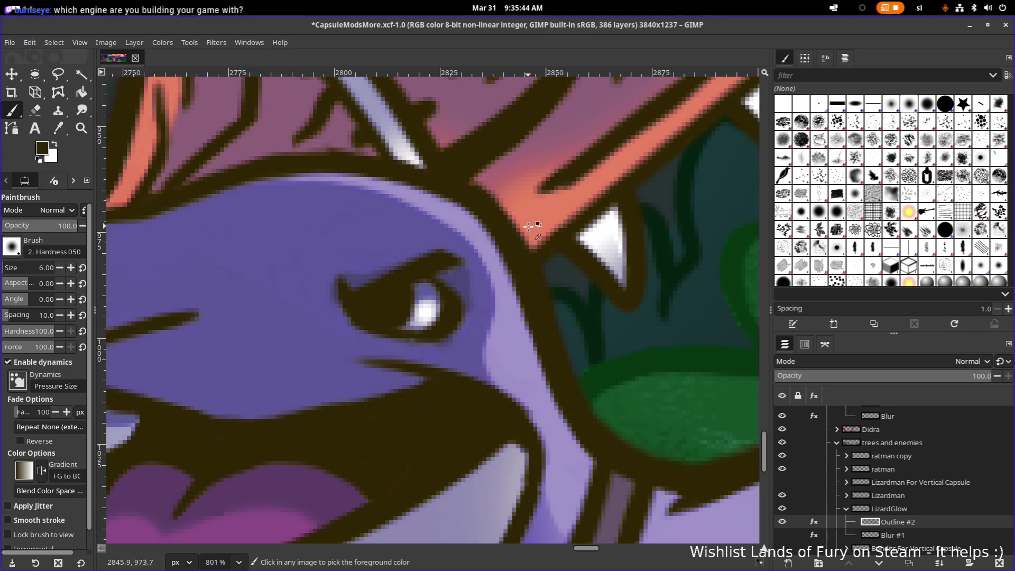
Zoom in and pan along the lizardman's outline toward its horn and the axe head.
scroll(526, 231, "down", 3)
scroll(430, 277, "right", 5)
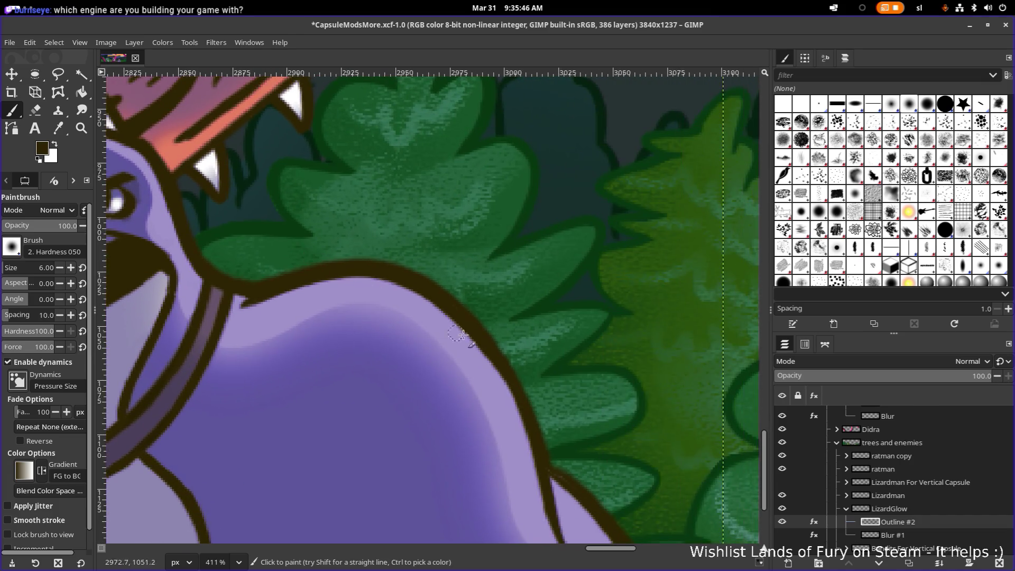
scroll(390, 211, "up", 2)
scroll(389, 211, "down", 3)
scroll(392, 170, "right", 3)
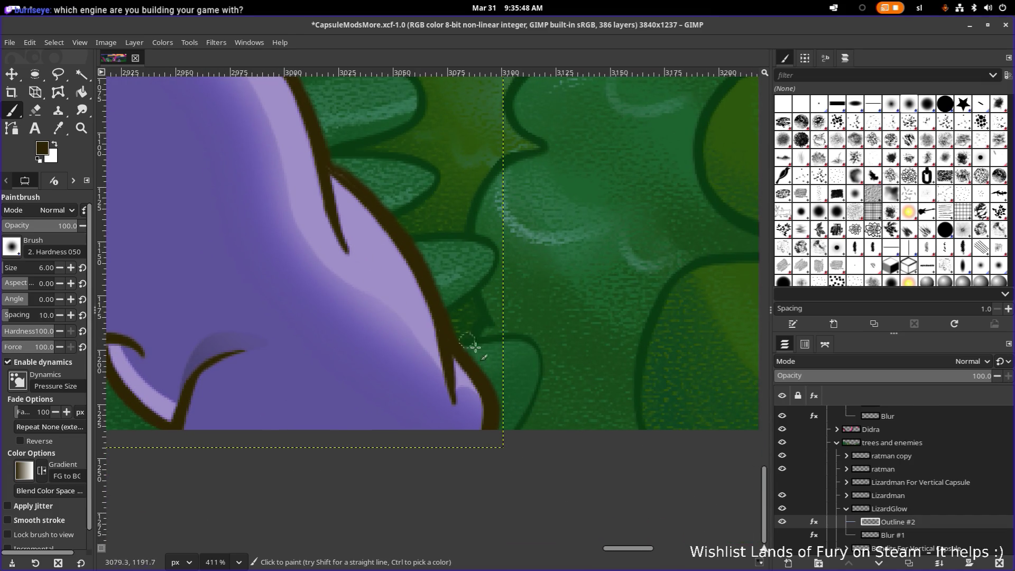
scroll(455, 360, "up", 6)
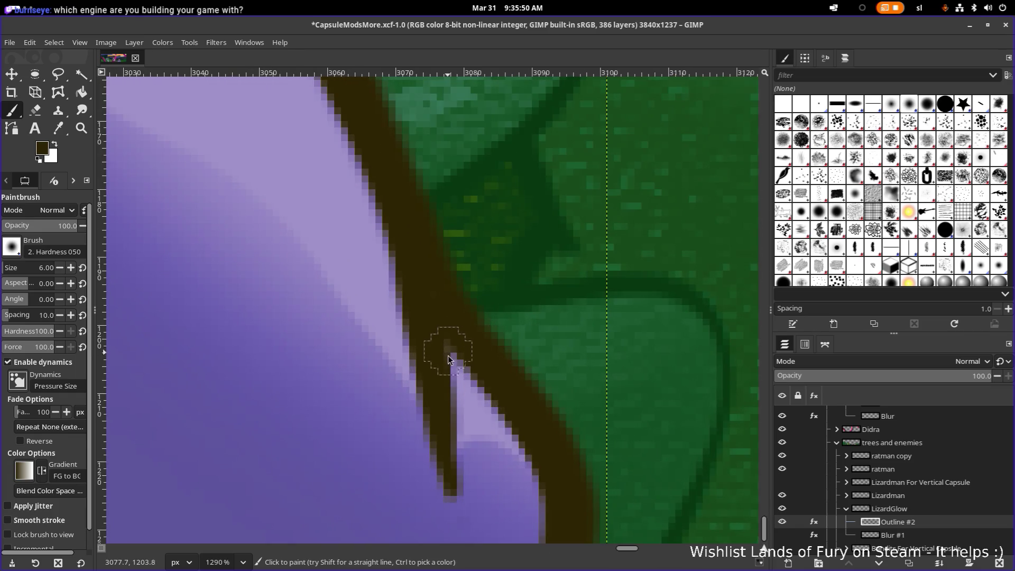
scroll(403, 271, "down", 3)
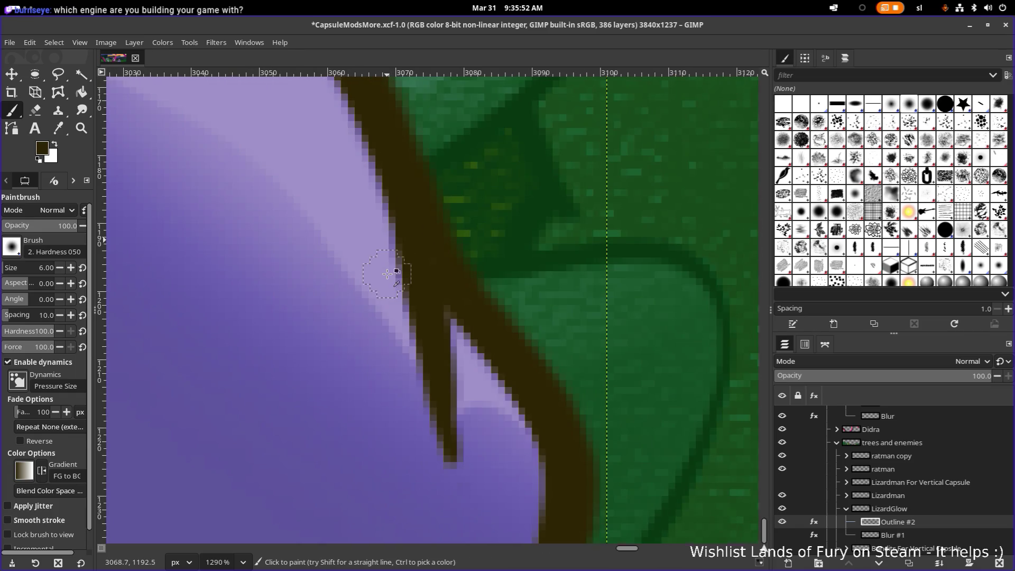
scroll(268, 249, "left", 20)
scroll(471, 306, "up", 3)
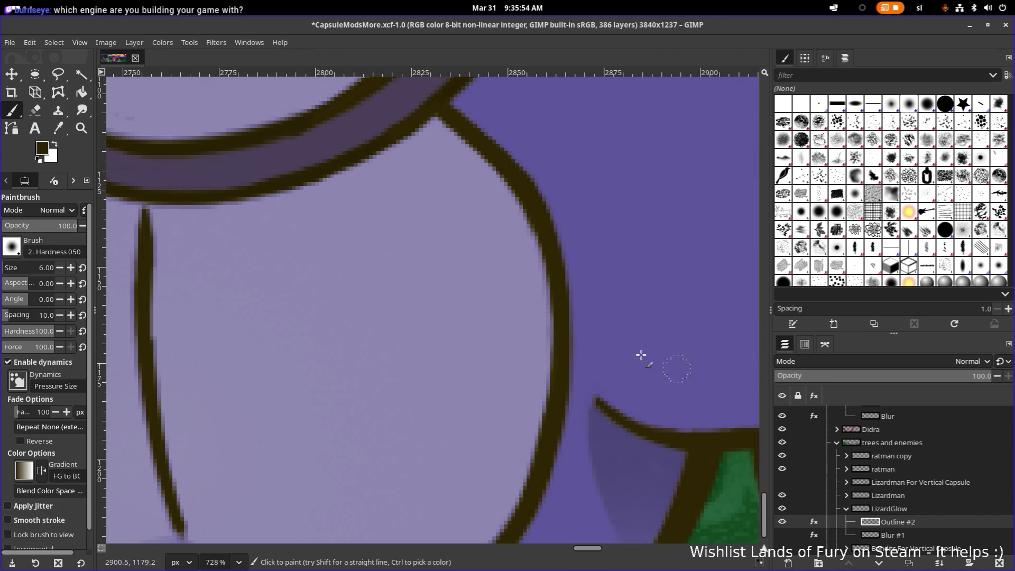
scroll(710, 328, "left", 12)
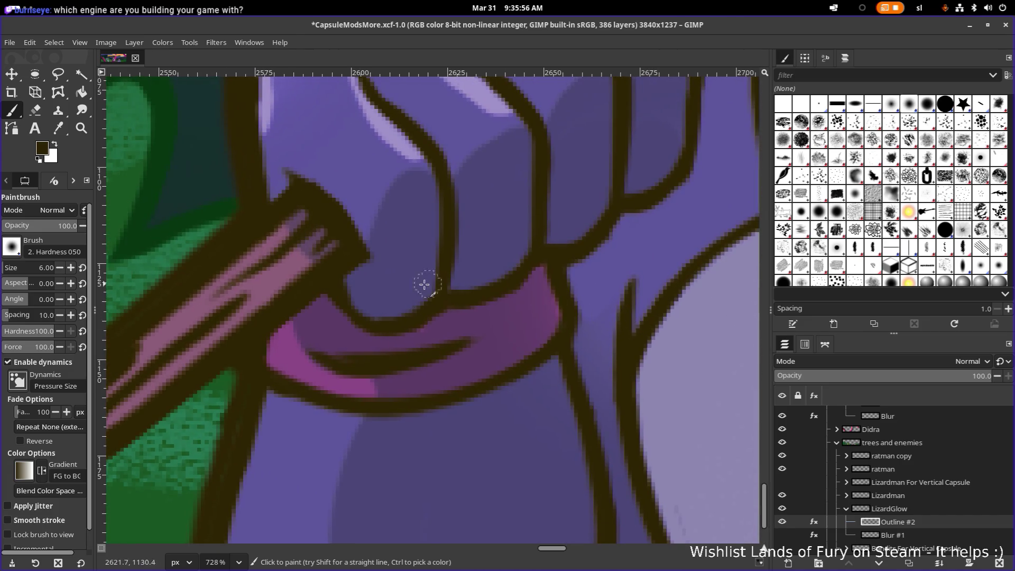
scroll(385, 301, "up", 3)
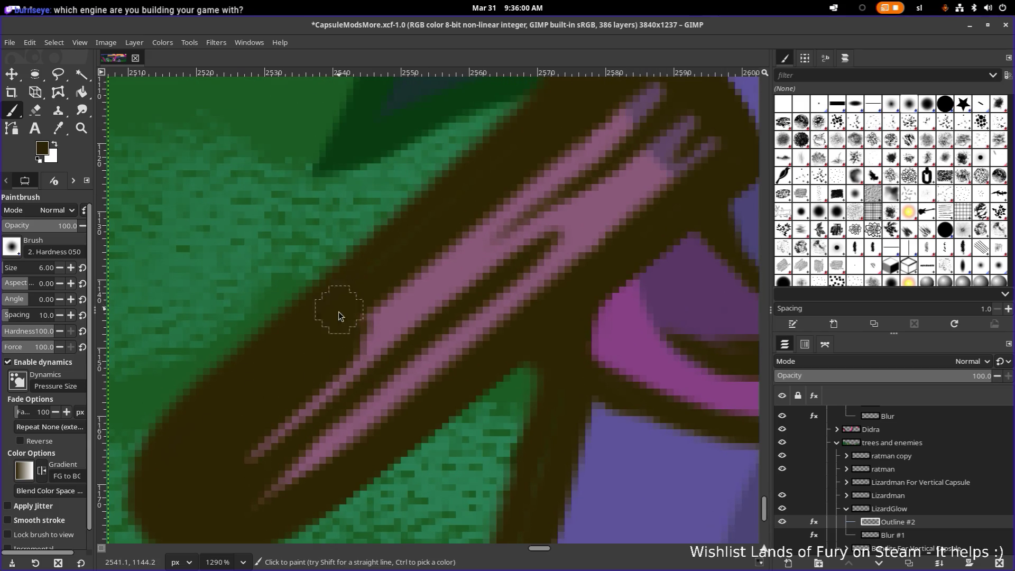
scroll(393, 301, "up", 5)
scroll(394, 302, "right", 4)
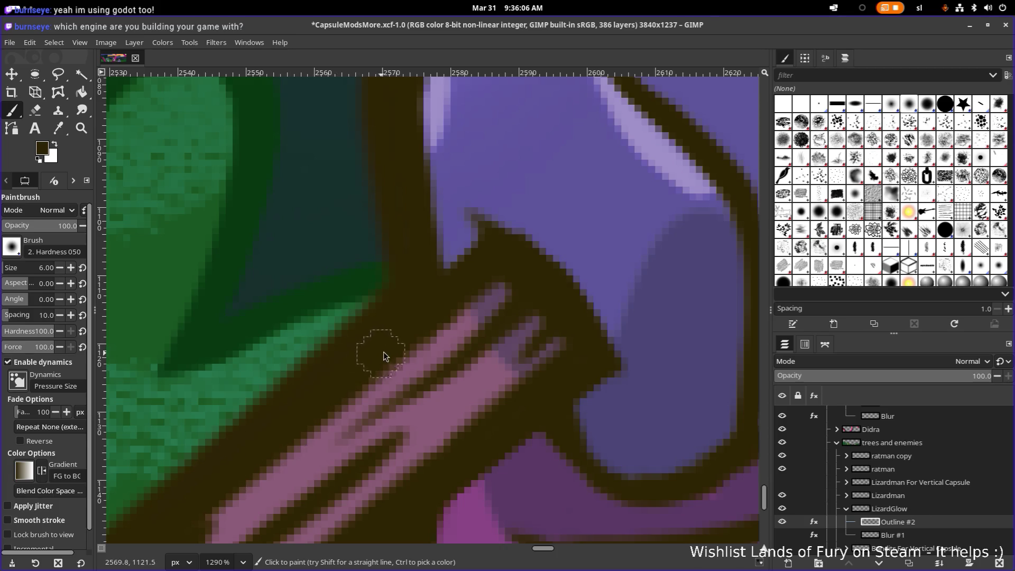
scroll(471, 290, "up", 5)
scroll(471, 290, "right", 2)
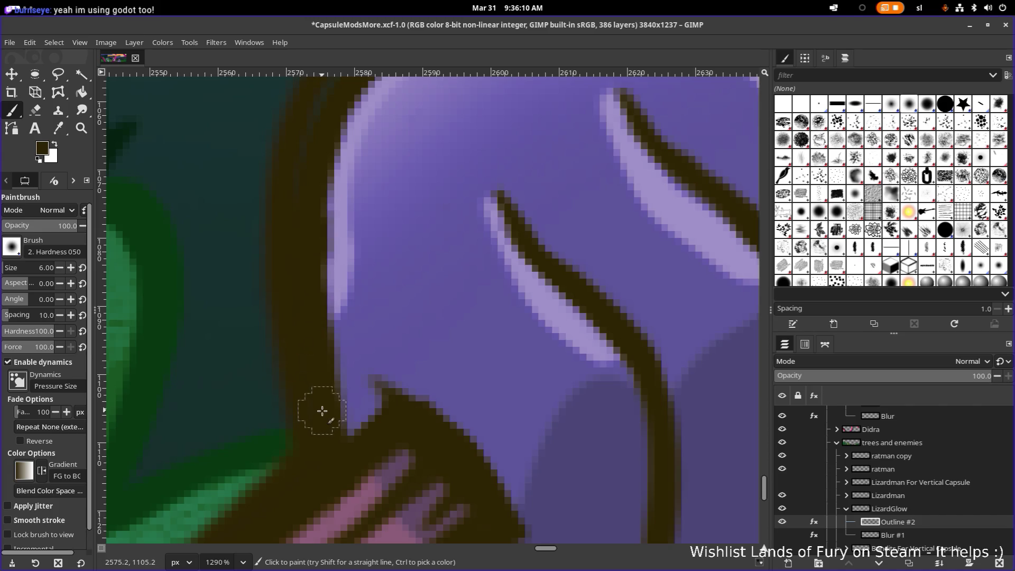
scroll(300, 260, "up", 4)
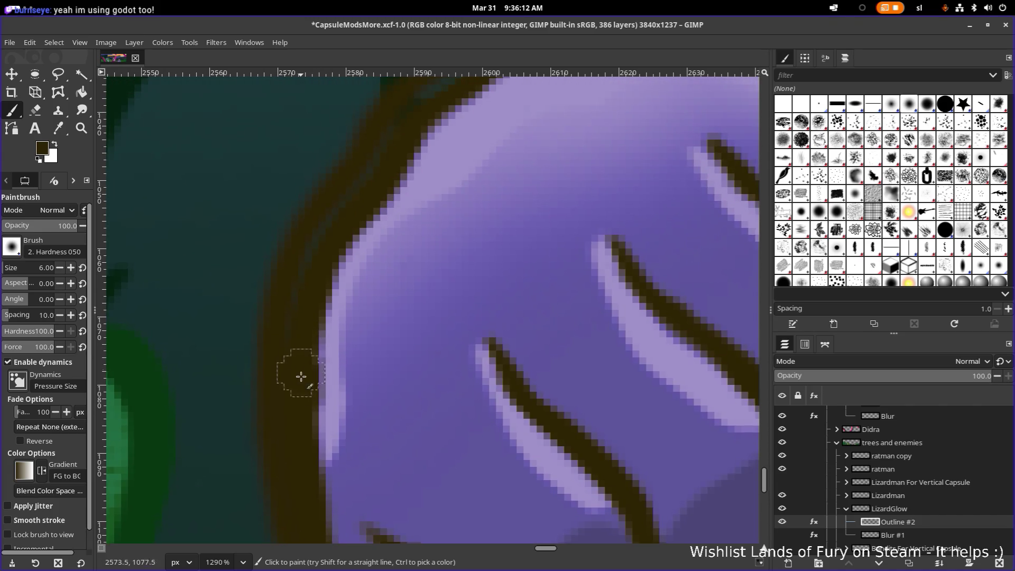
scroll(317, 307, "up", 4)
scroll(317, 307, "right", 1)
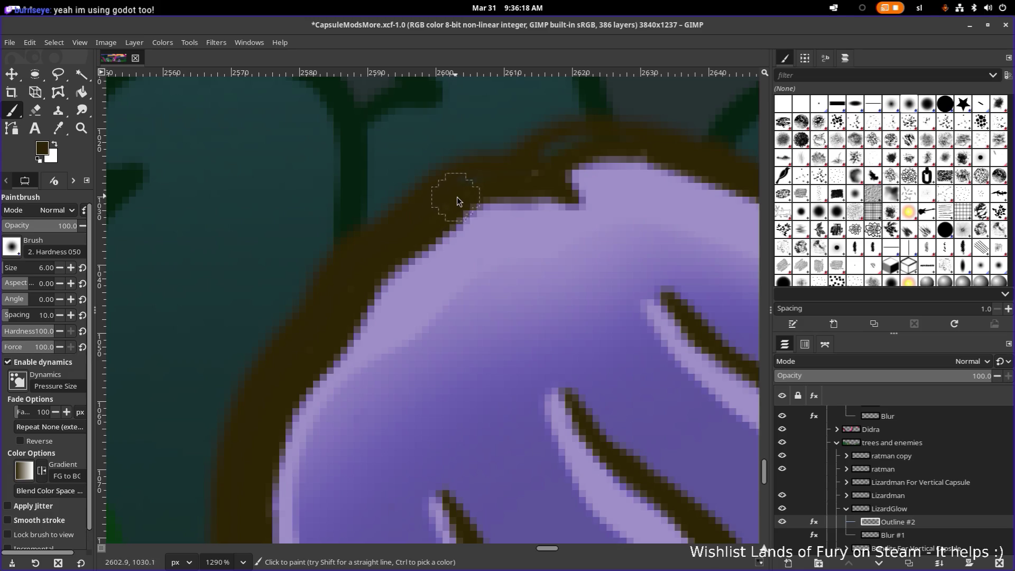
scroll(397, 264, "up", 4)
scroll(396, 264, "right", 3)
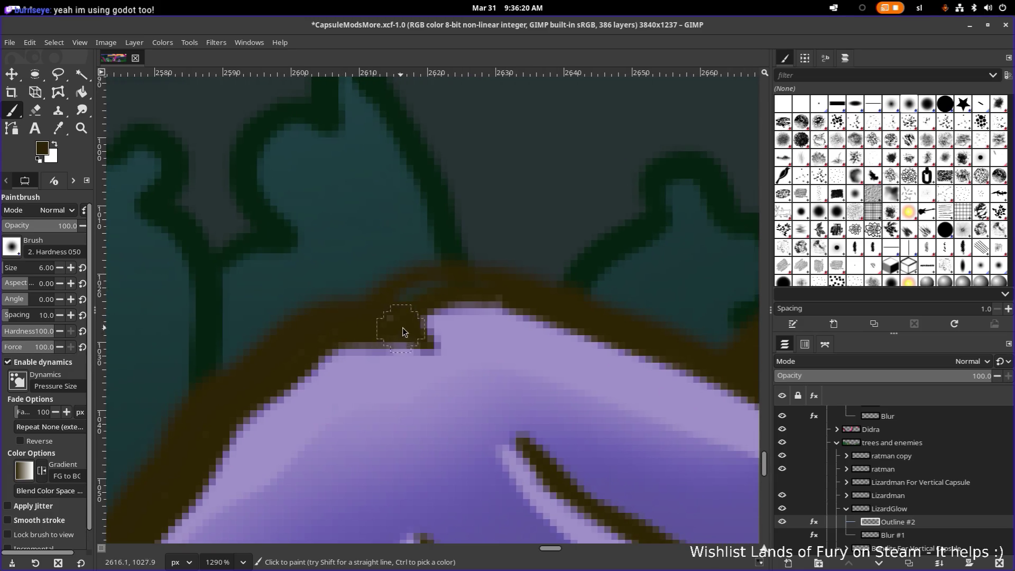
scroll(422, 301, "right", 5)
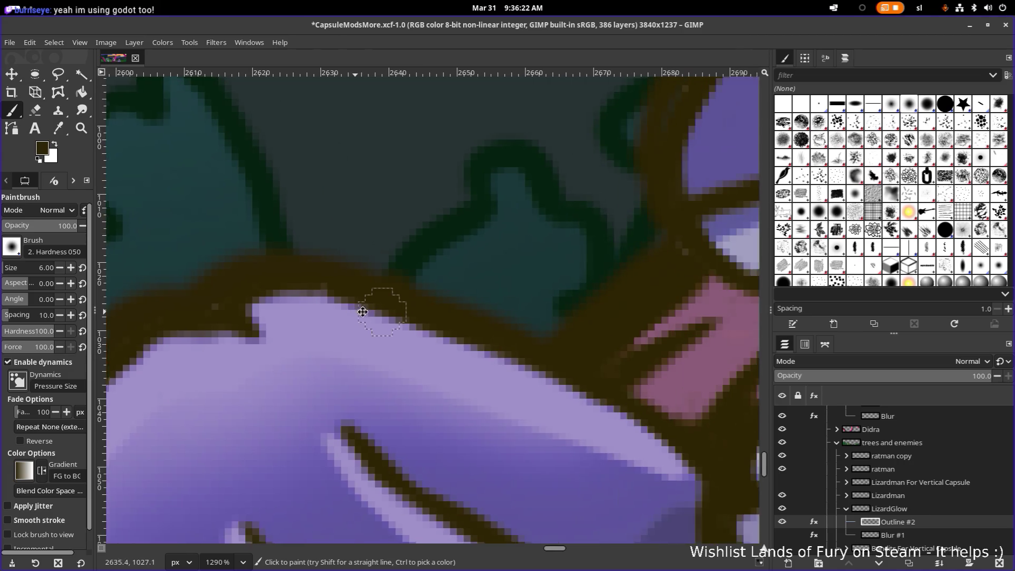
scroll(439, 358, "down", 5)
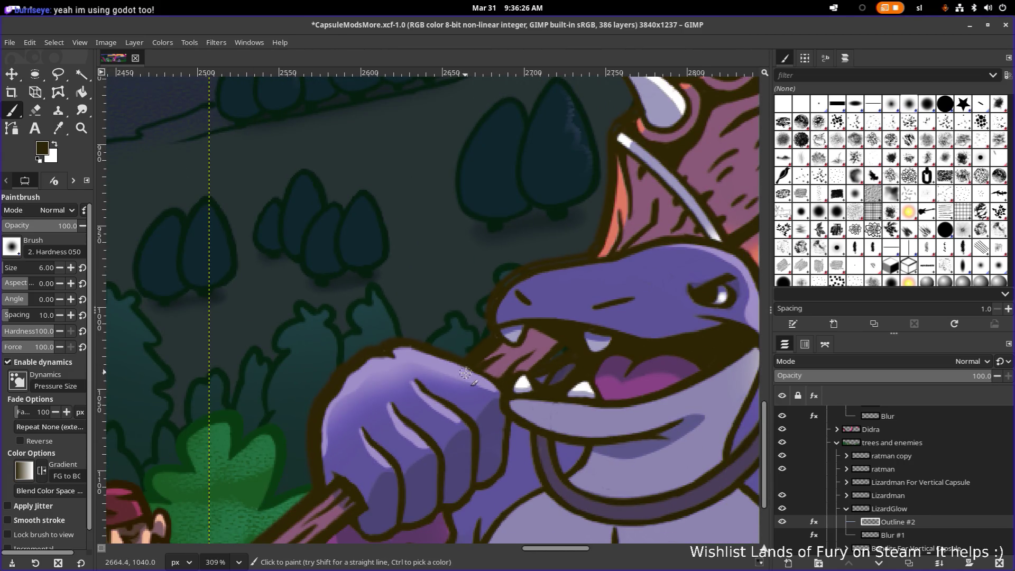
scroll(465, 373, "down", 4)
scroll(476, 347, "up", 7)
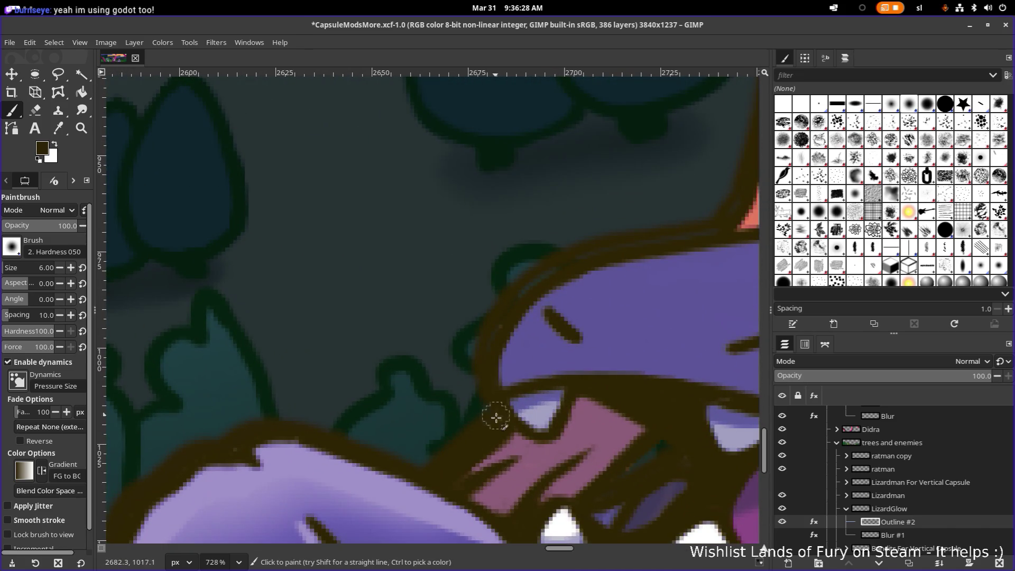
scroll(516, 338, "up", 5)
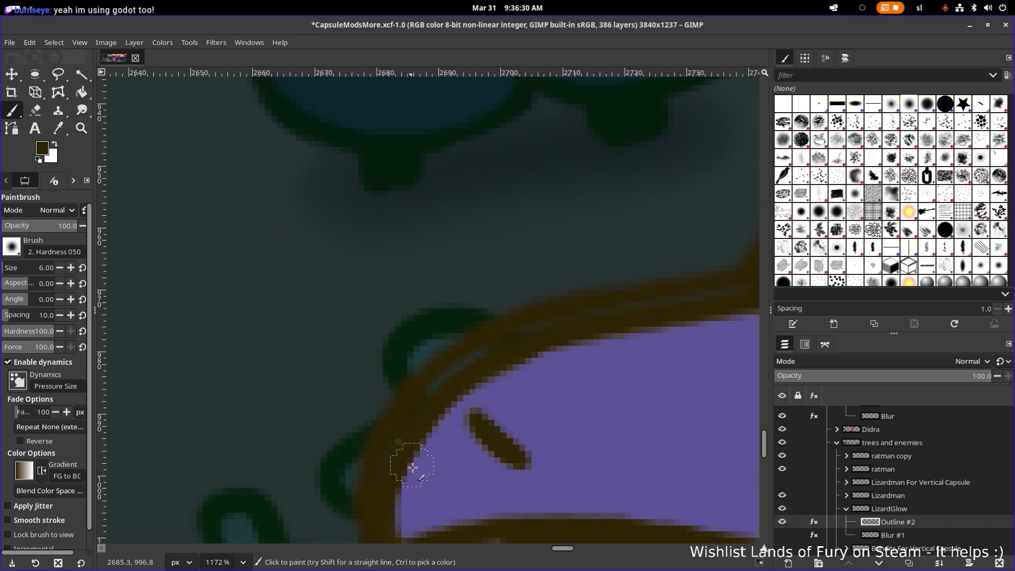
scroll(412, 467, "up", 1)
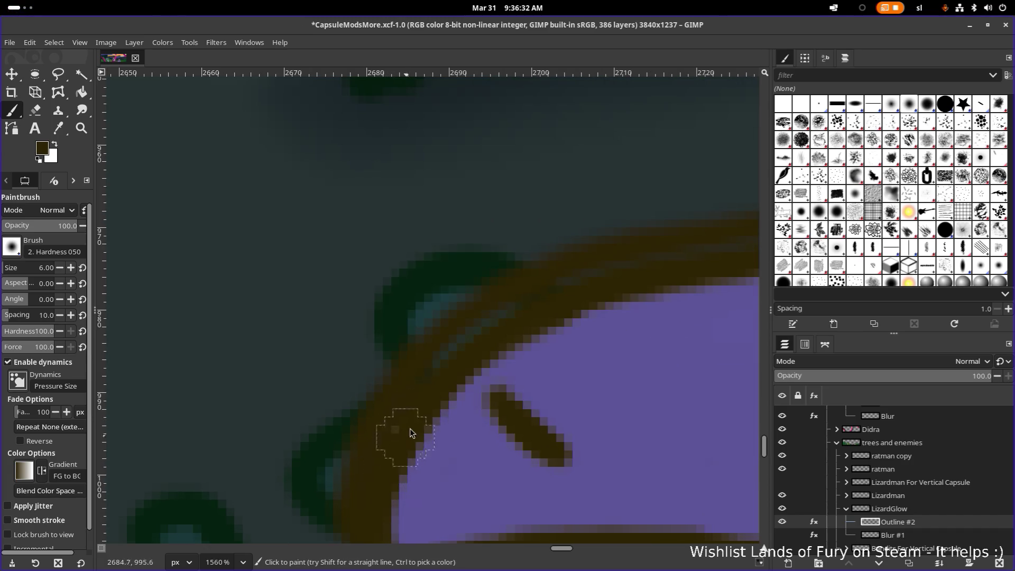
scroll(499, 343, "down", 2)
scroll(663, 292, "up", 2)
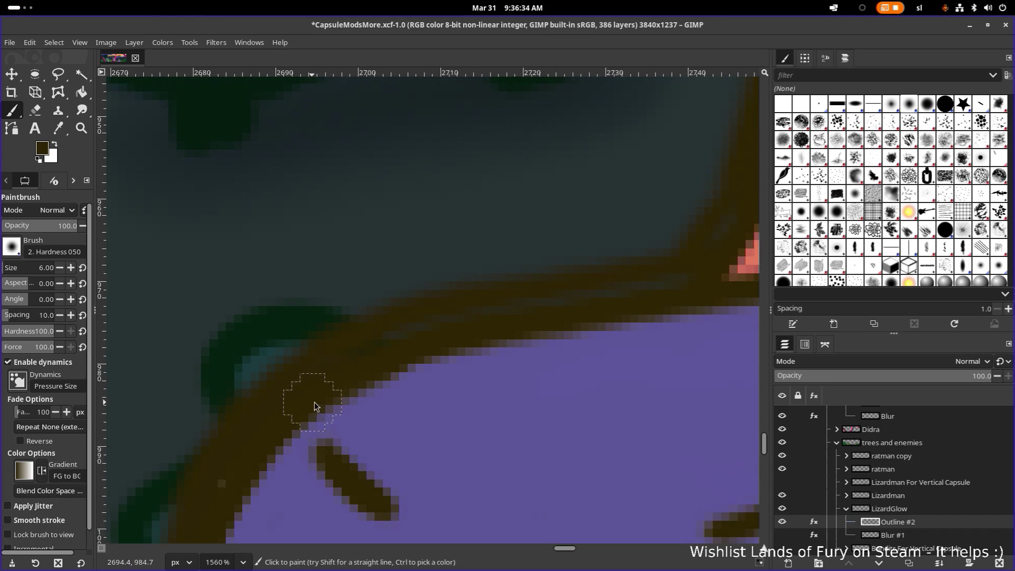
left_click_drag(439, 348, 317, 417)
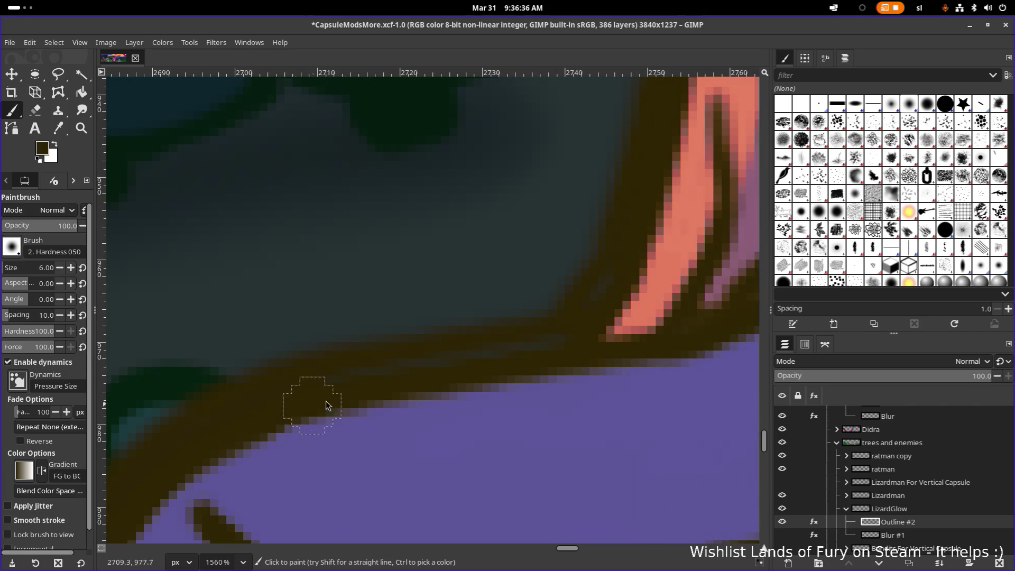
left_click_drag(491, 372, 244, 465)
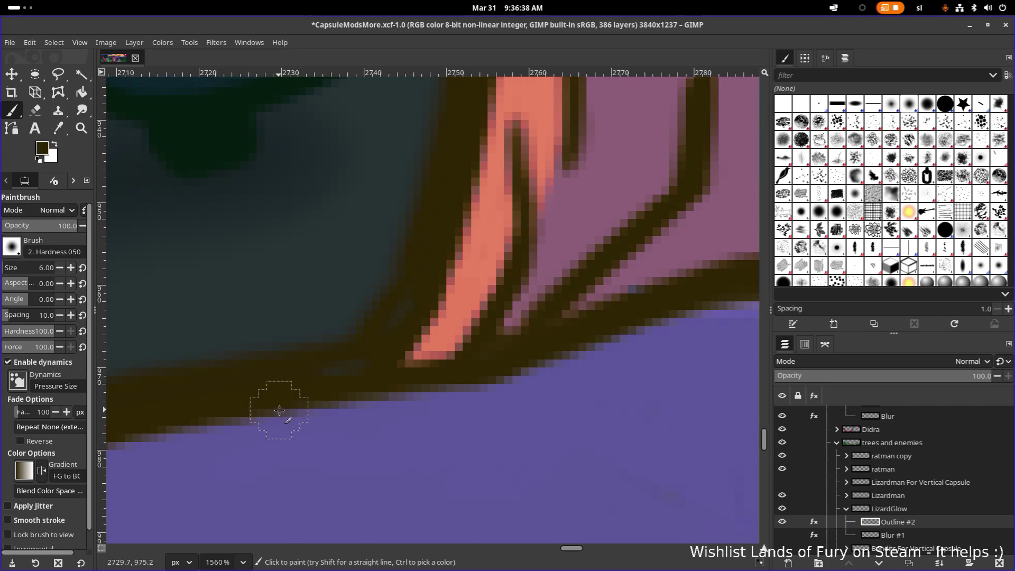
left_click_drag(392, 376, 364, 458)
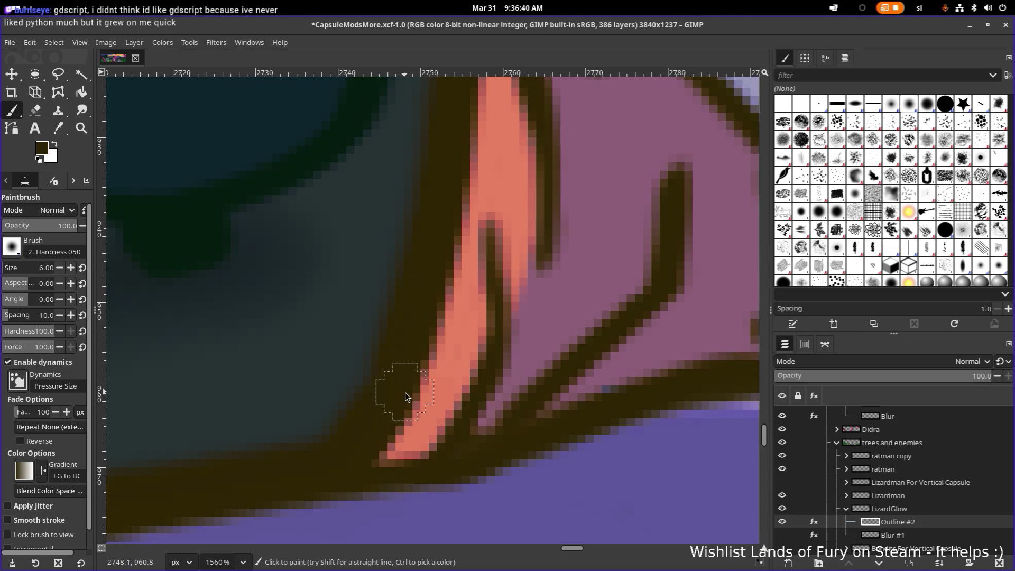
Paint a dark brown stroke beside the horn to thicken the outline, then zoom back out.
scroll(388, 428, "down", 3, "ctrl")
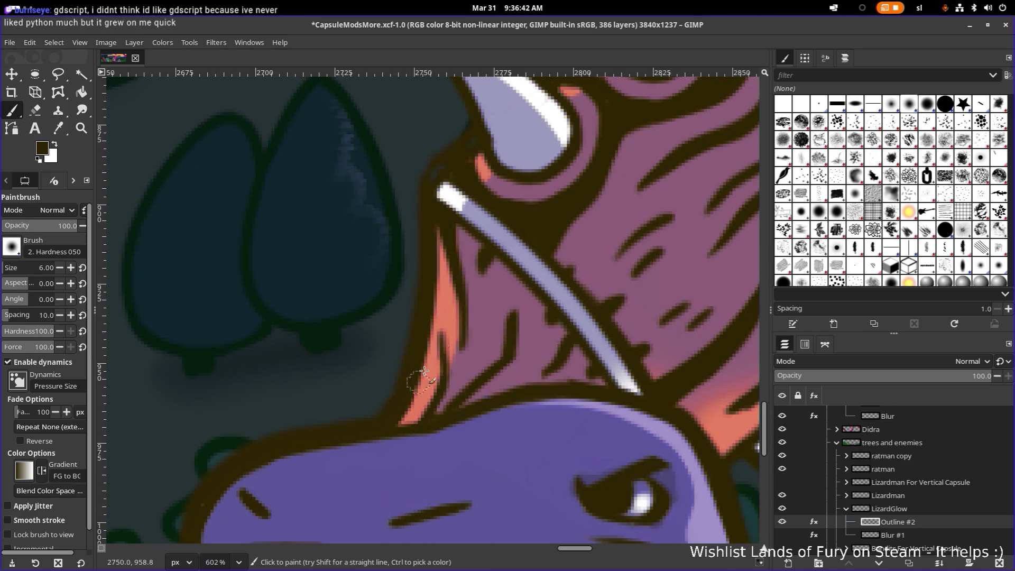
scroll(430, 276, "down", 2, "ctrl")
scroll(465, 453, "up", 2)
scroll(453, 362, "up", 4, "ctrl")
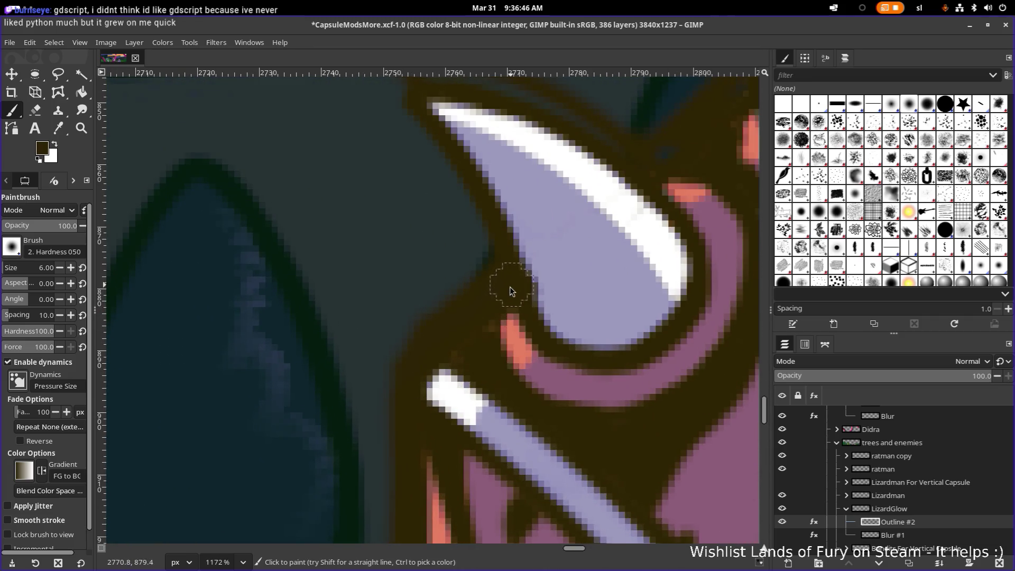
scroll(438, 356, "up", 3)
scroll(441, 343, "right", 3)
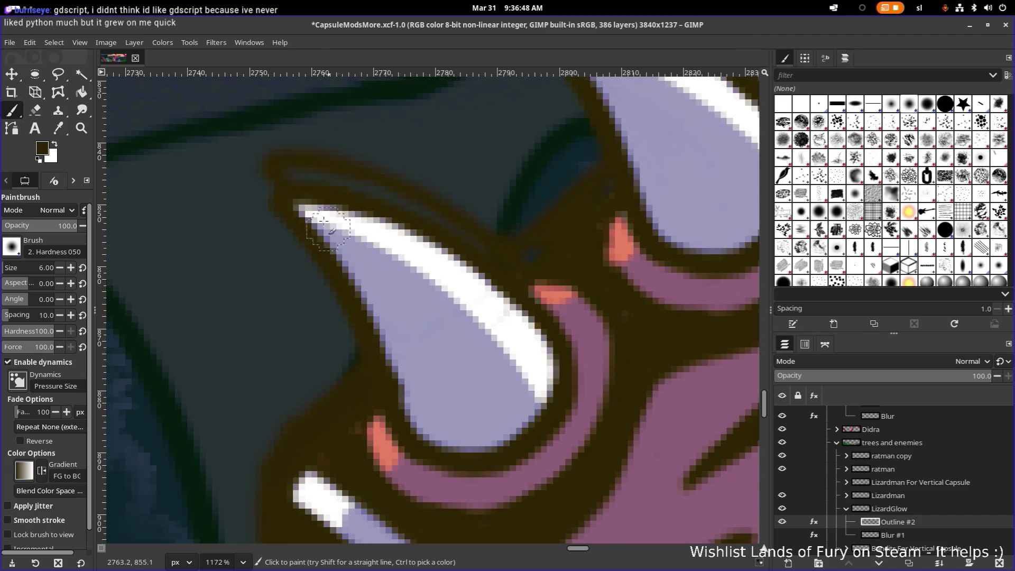
scroll(279, 238, "up", 1, "ctrl")
left_click_drag(275, 243, 353, 251)
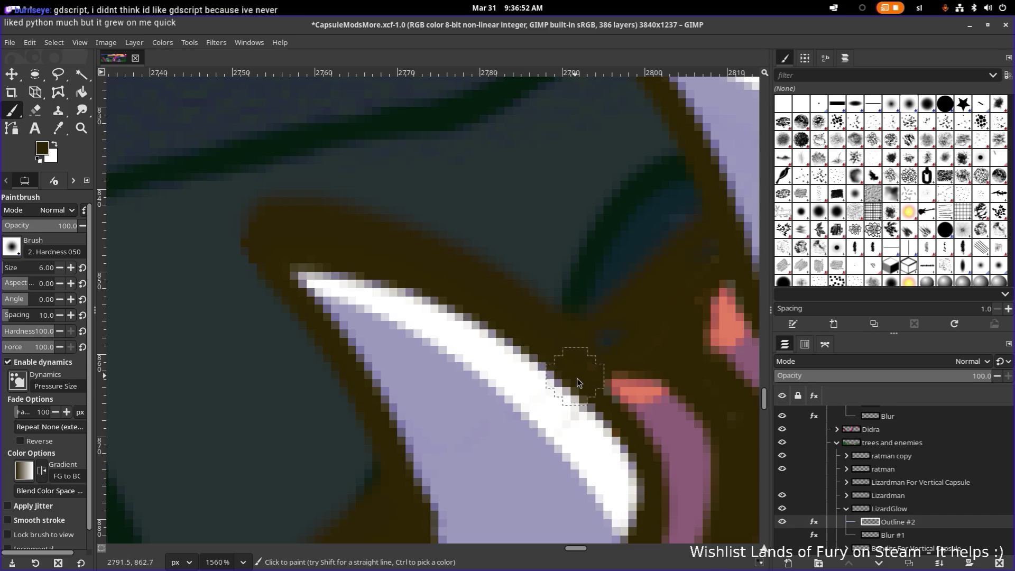
scroll(597, 375, "right", 3)
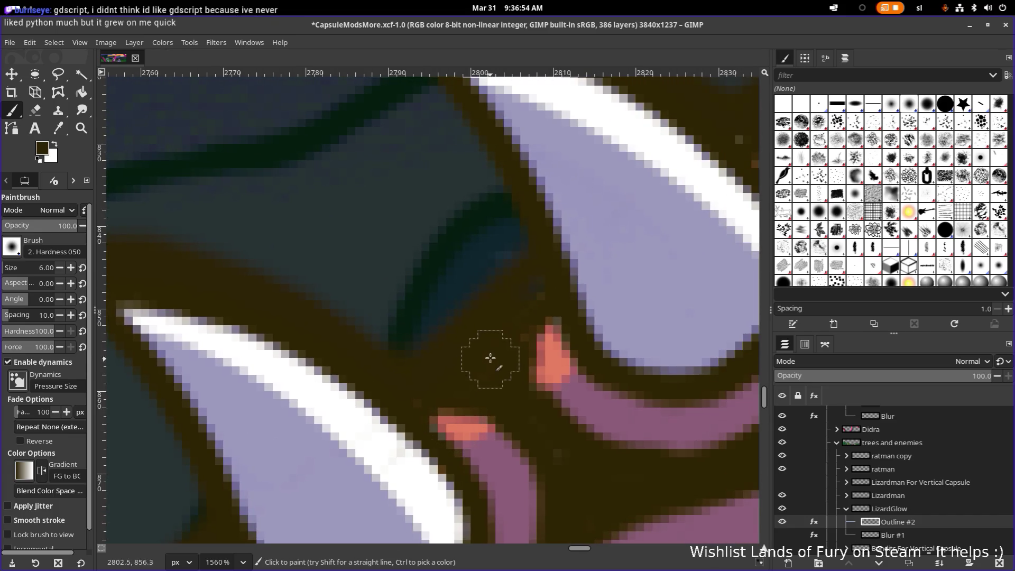
scroll(537, 296, "down", 5)
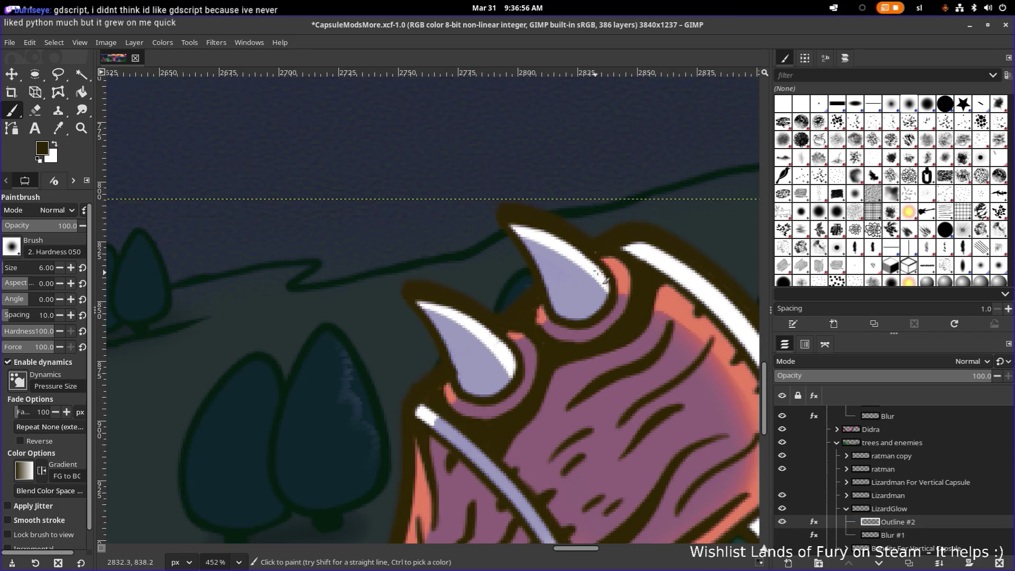
scroll(603, 243, "up", 4)
scroll(333, 444, "down", 3)
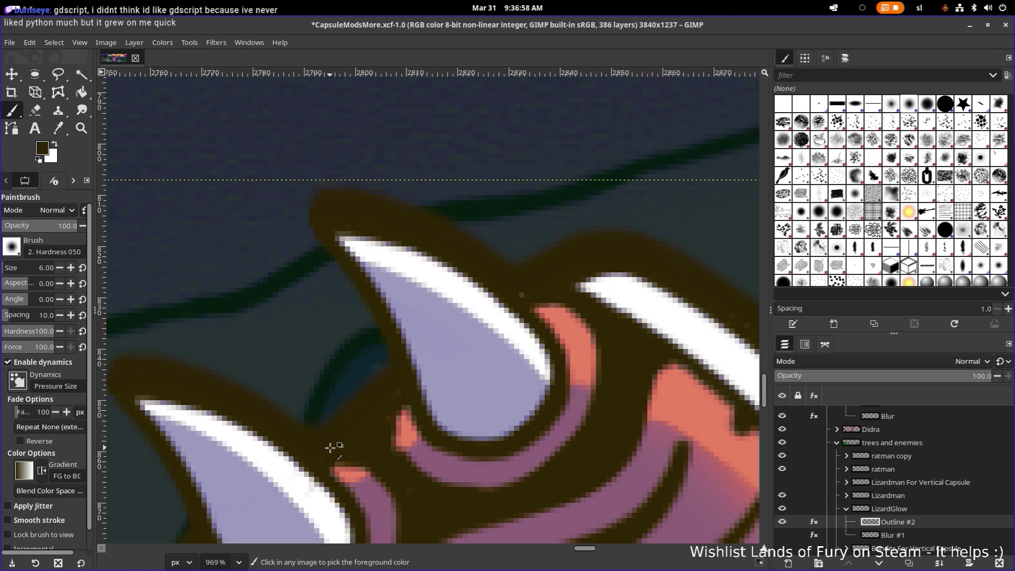
scroll(333, 431, "up", 2)
scroll(487, 328, "down", 7)
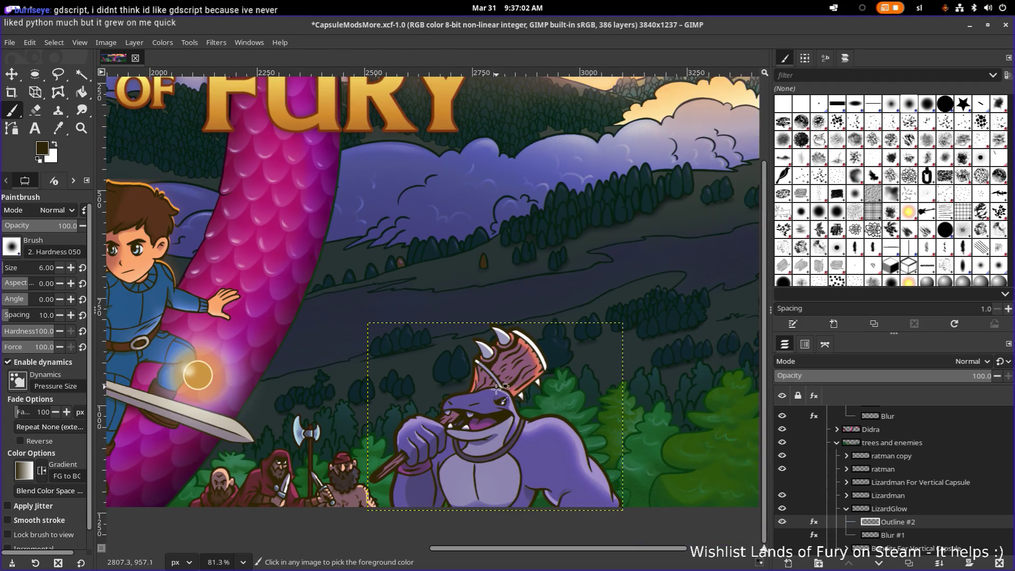
Enable the Colorize effect on Outline #2 to turn the lizardman's outline orange.
left_click(782, 535)
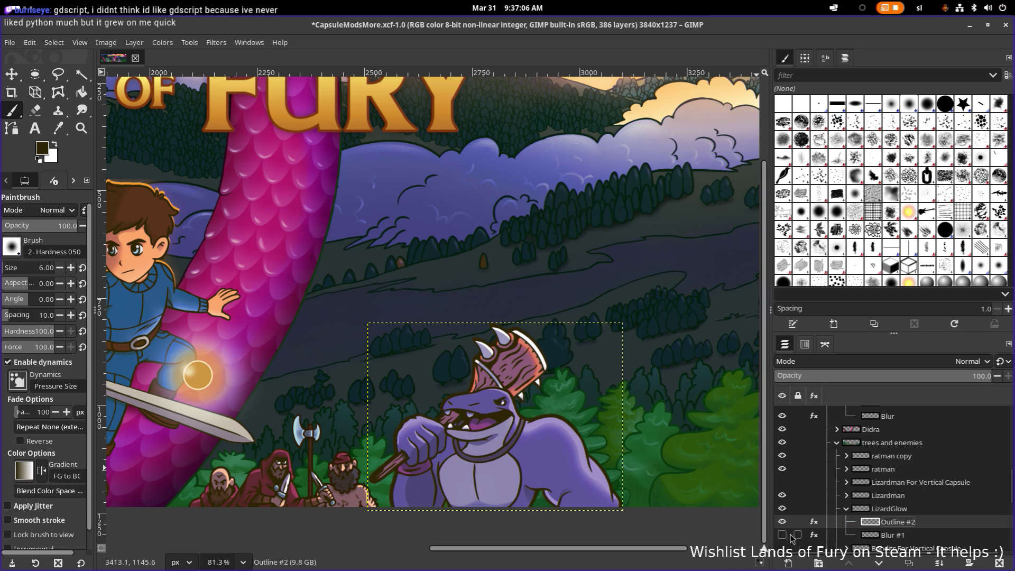
left_click(813, 521)
left_click(754, 478)
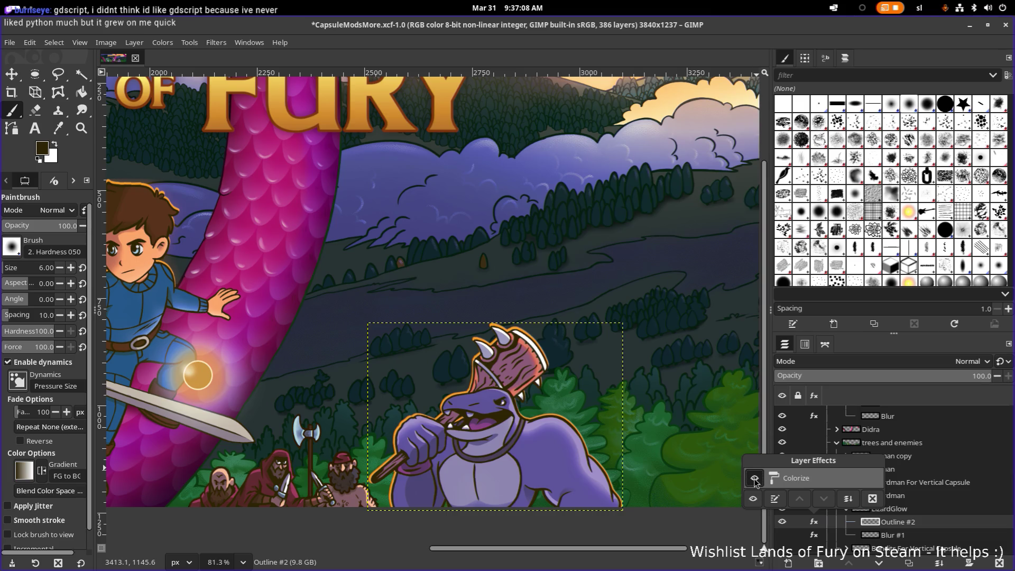
left_click(663, 547)
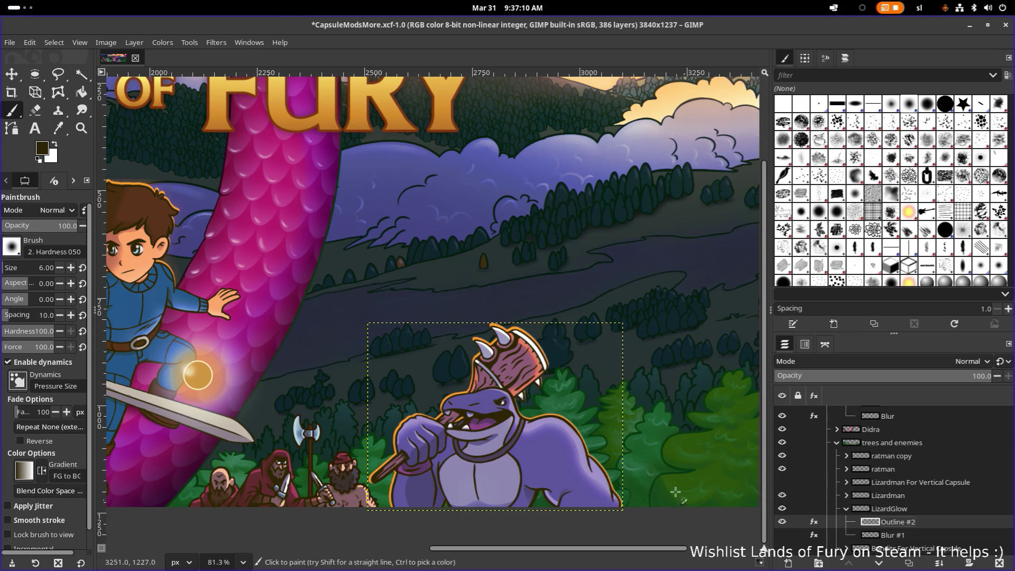
Zoom in and out across the banner to inspect the orange outline.
scroll(593, 458, "down", 3, "ctrl")
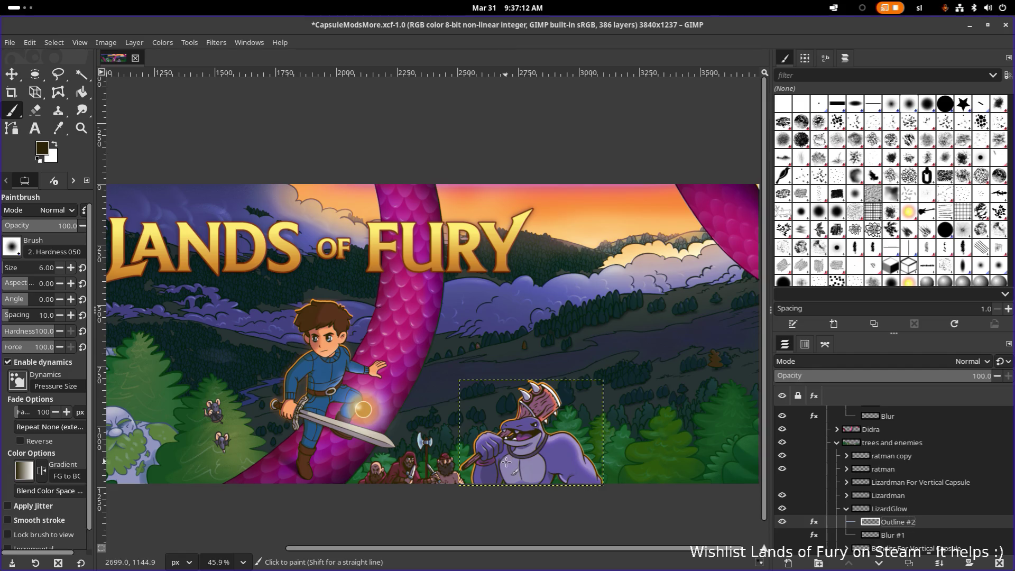
scroll(549, 485, "up", 2, "ctrl")
scroll(548, 485, "up", 1, "ctrl")
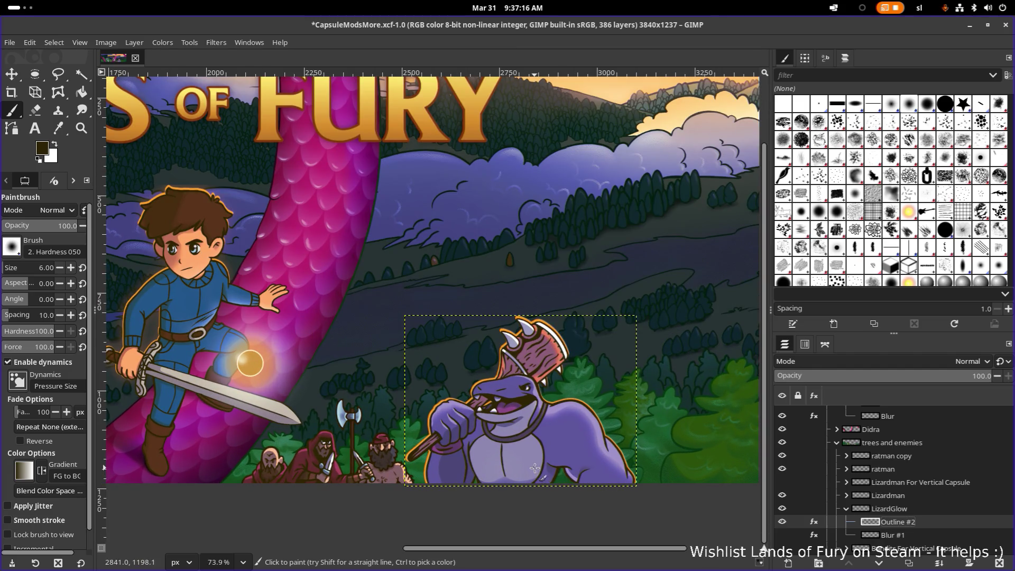
scroll(537, 389, "up", 5, "ctrl")
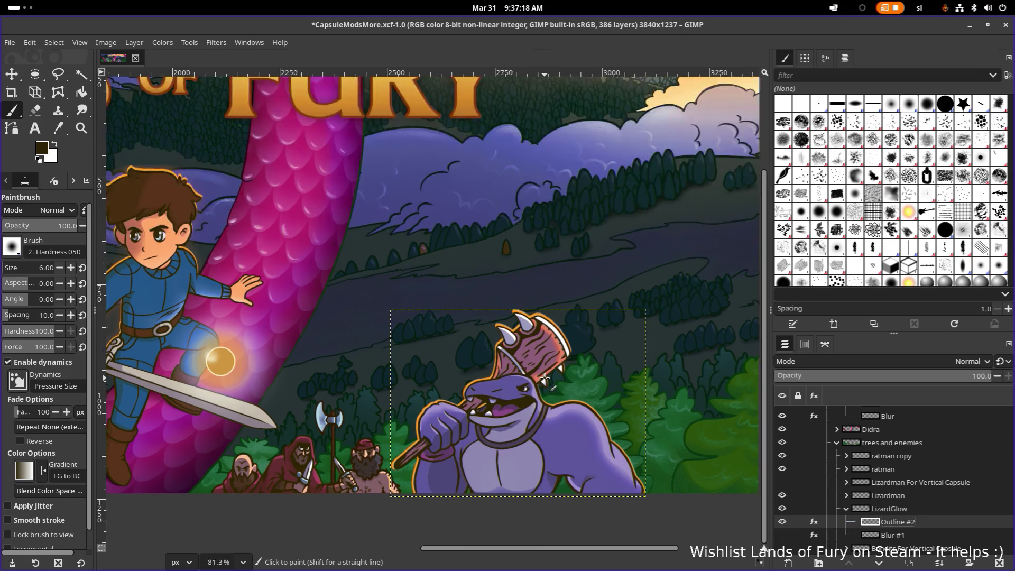
scroll(544, 379, "down", 1, "ctrl")
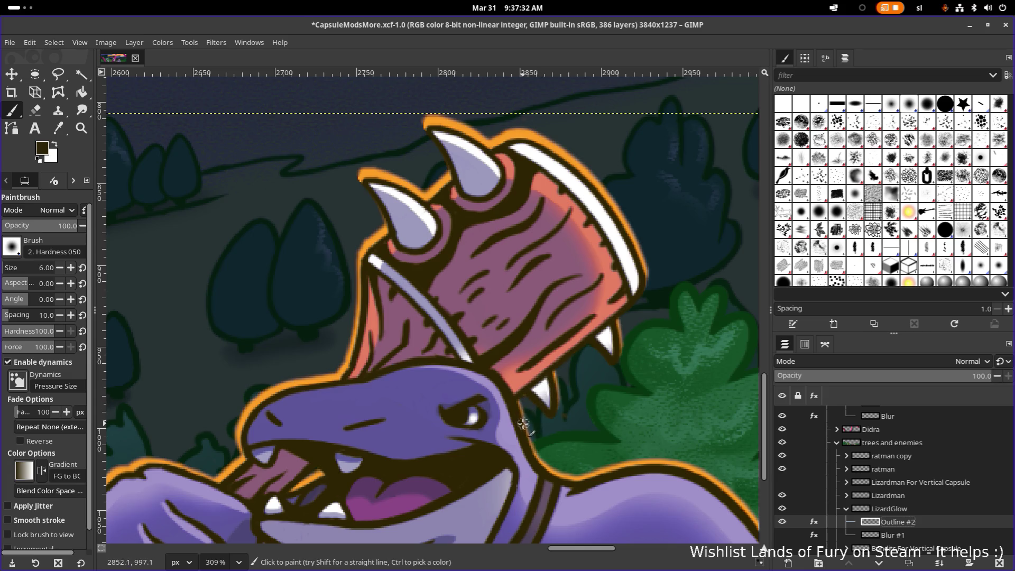
scroll(371, 260, "up", 5)
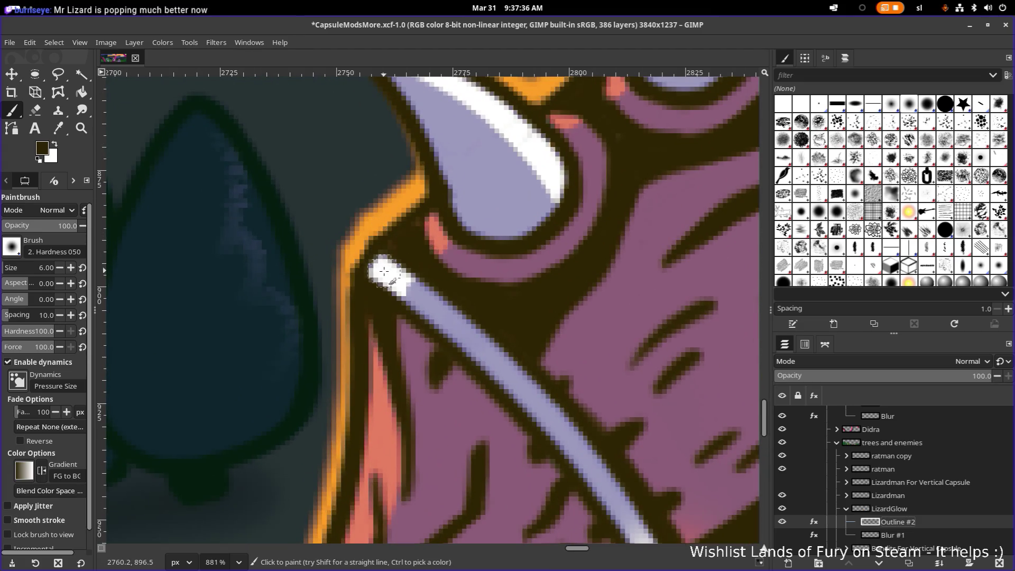
scroll(429, 288, "down", 8)
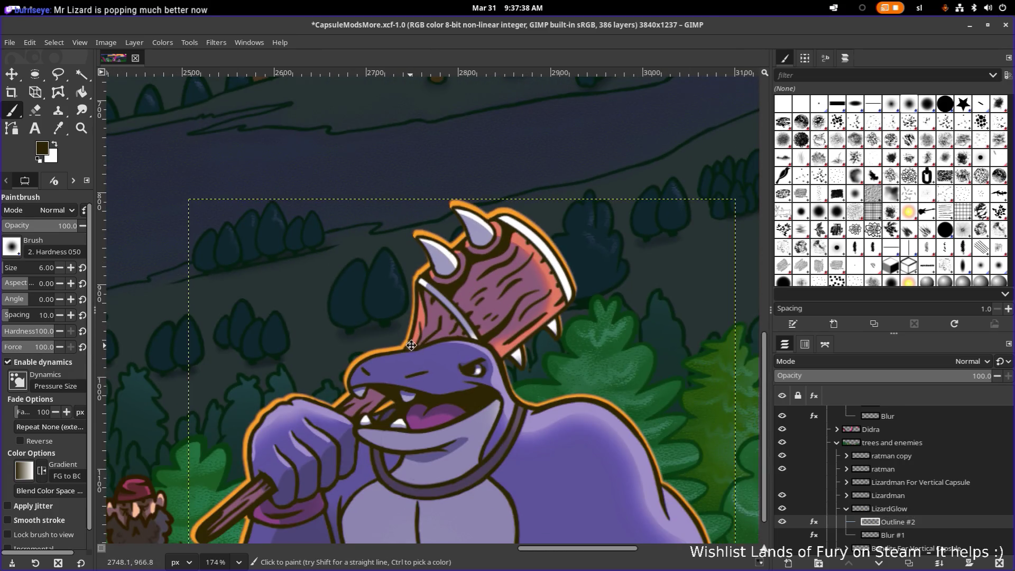
scroll(430, 288, "down", 7)
scroll(511, 287, "down", 1)
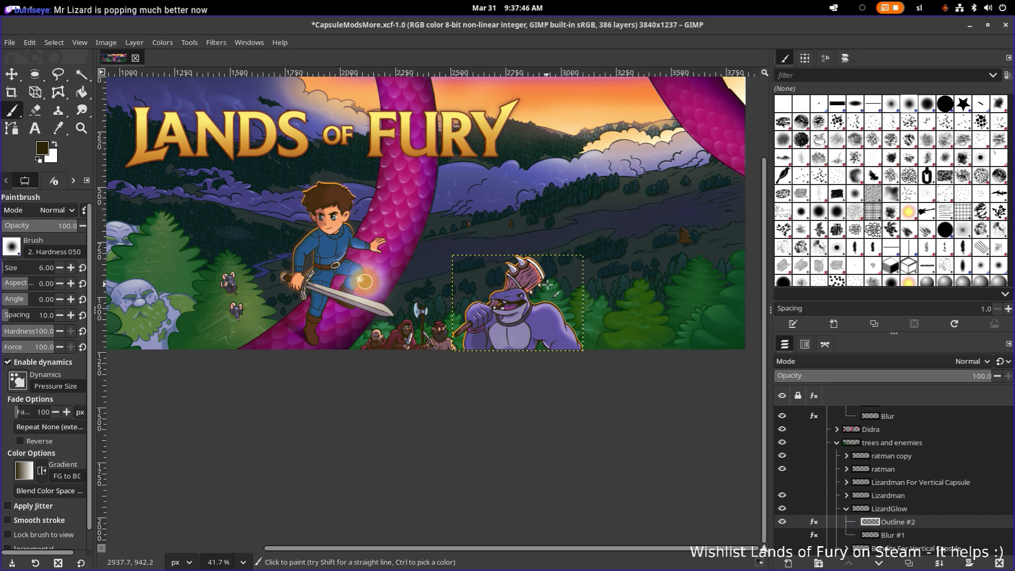
scroll(519, 292, "up", 5)
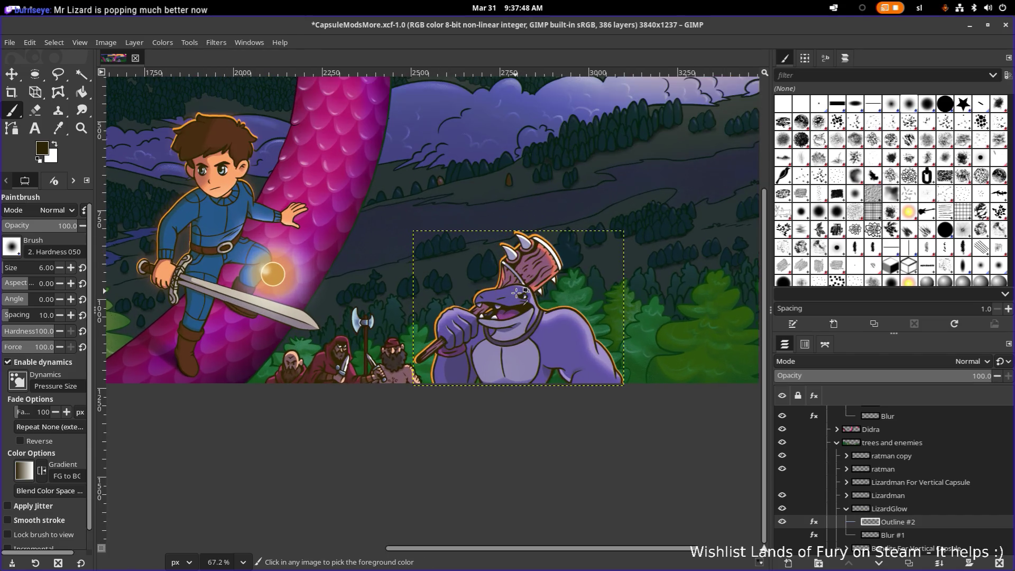
scroll(519, 292, "up", 1)
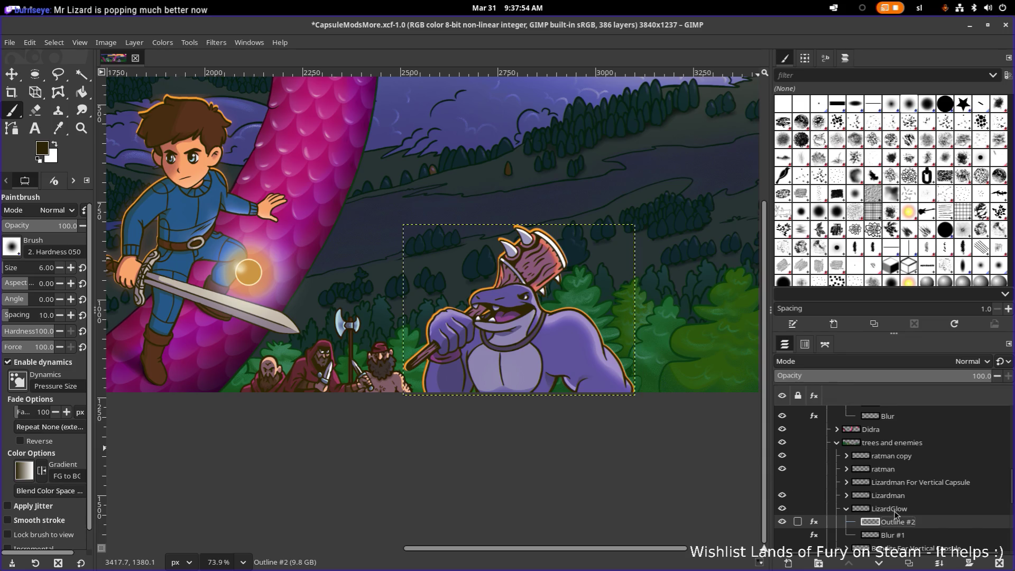
scroll(896, 516, "down", 3)
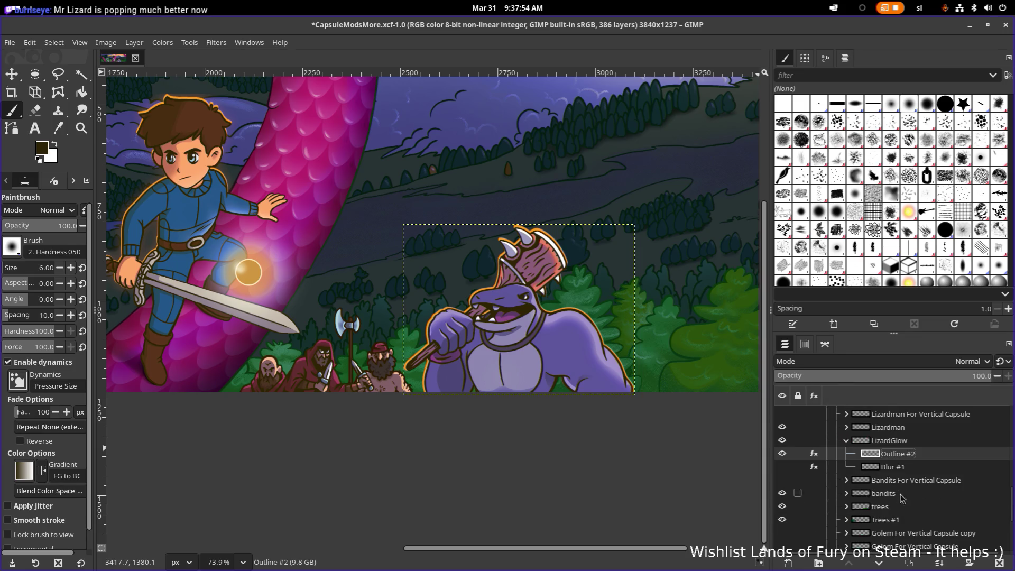
left_click(898, 442)
right_click(898, 445)
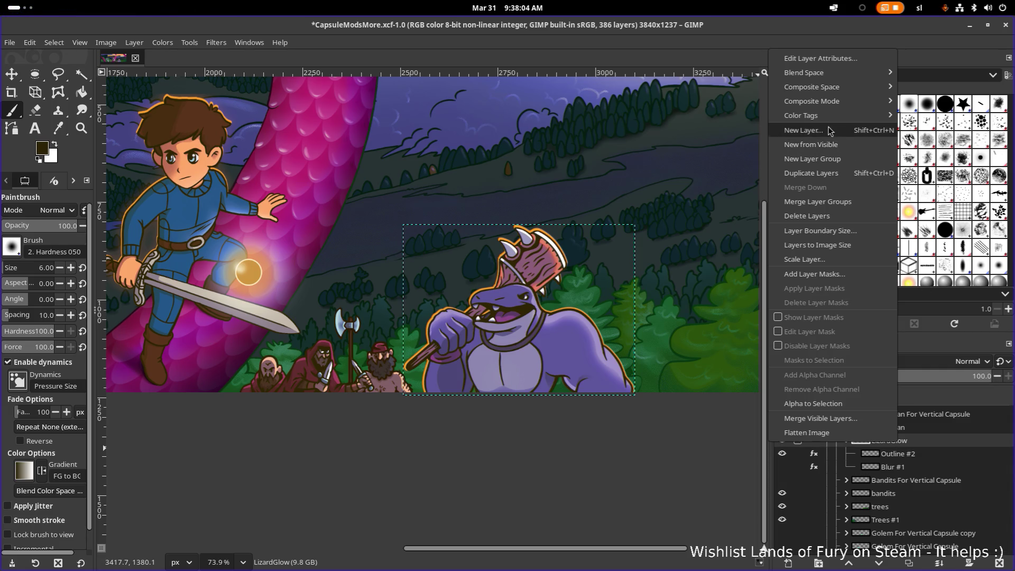
left_click(837, 59)
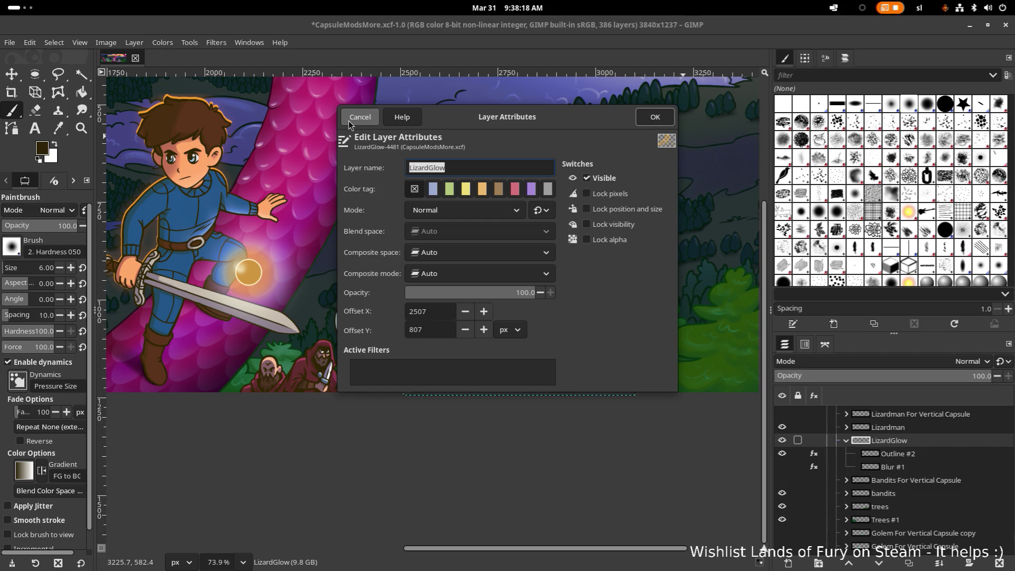
left_click(349, 123)
left_click_drag(423, 142, 459, 182)
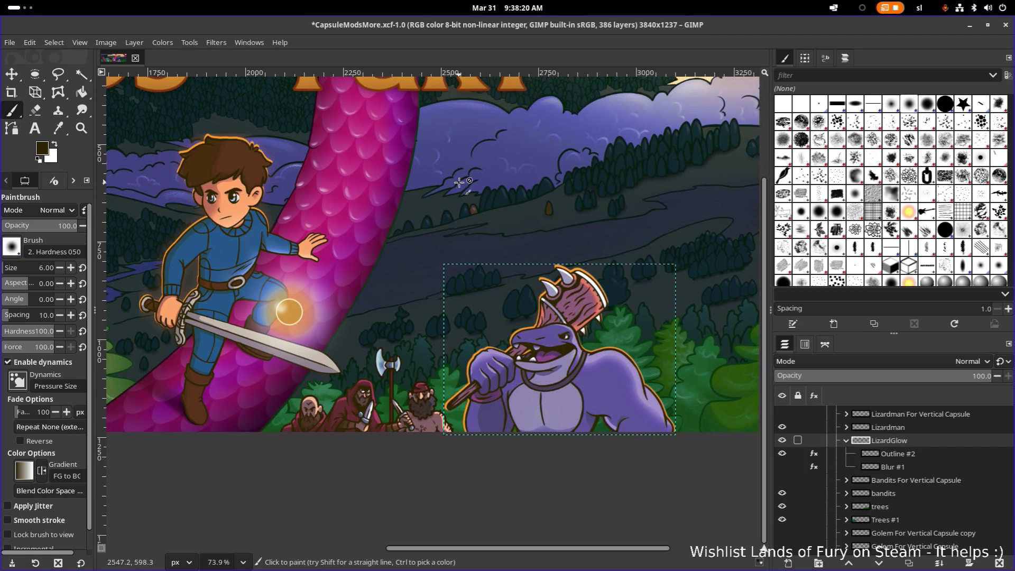
scroll(459, 182, "down", 3)
scroll(458, 284, "up", 5)
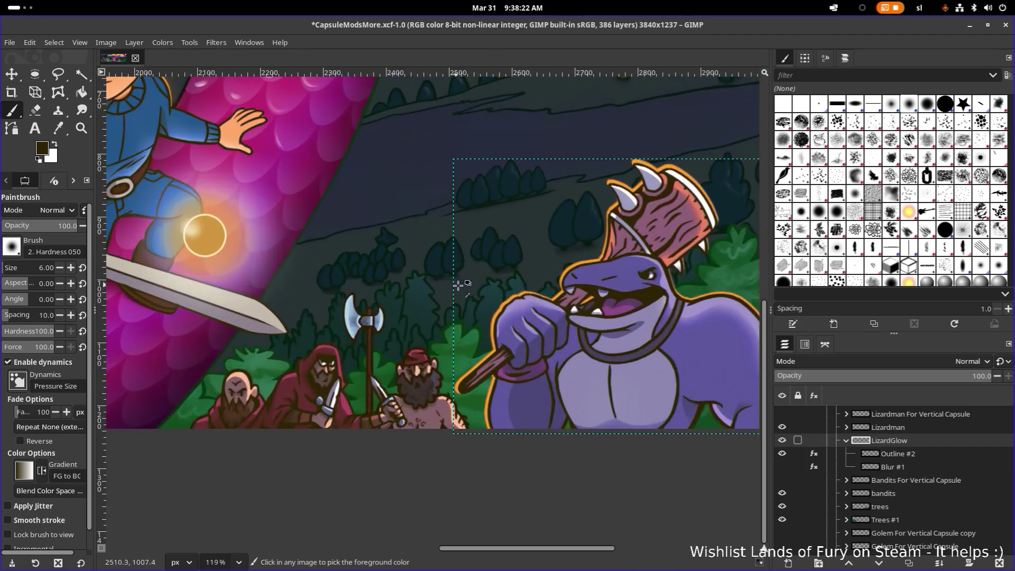
left_click_drag(555, 305, 436, 266)
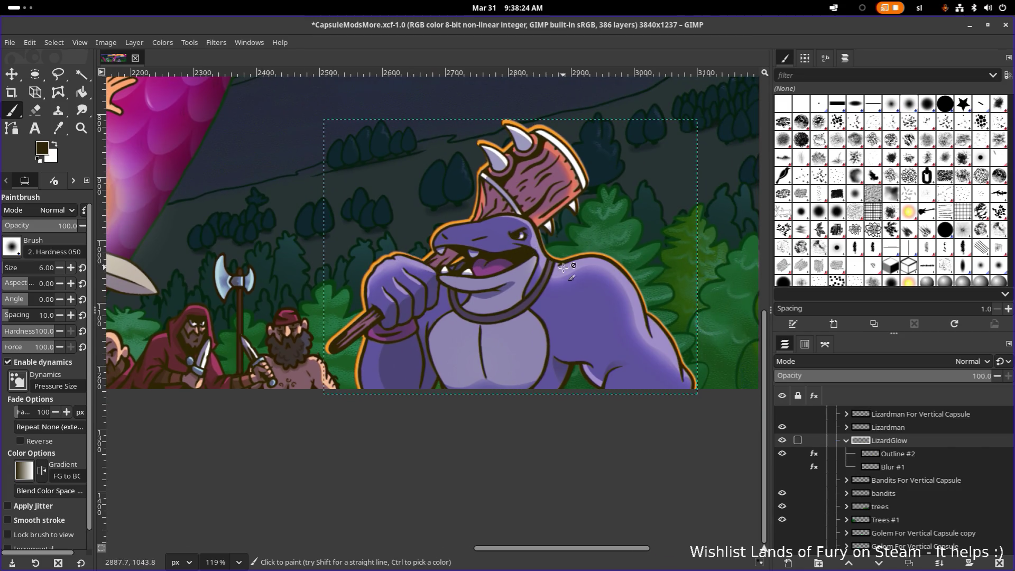
scroll(563, 267, "up", 4)
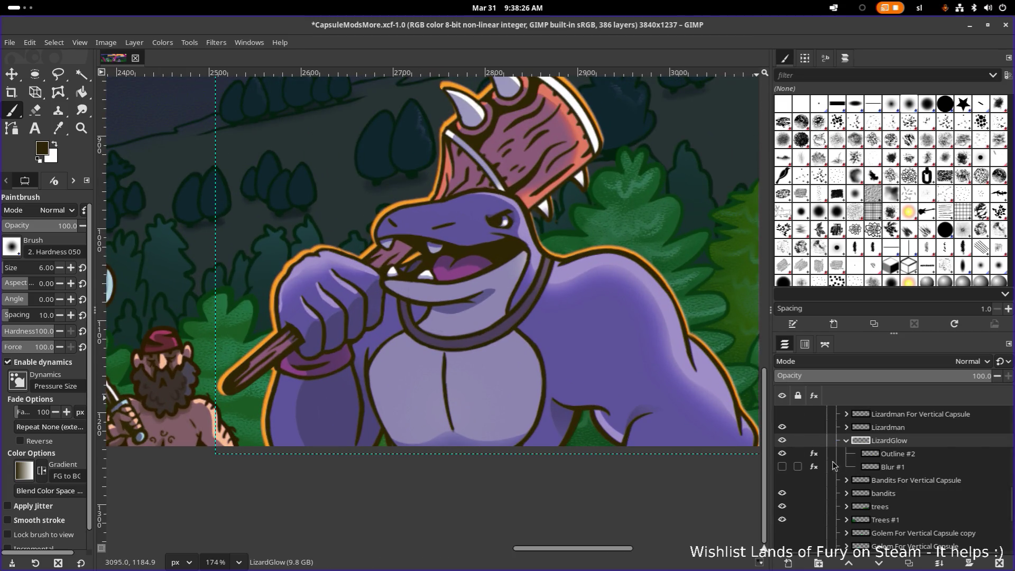
left_click(782, 467)
left_click(782, 467)
left_click(909, 457)
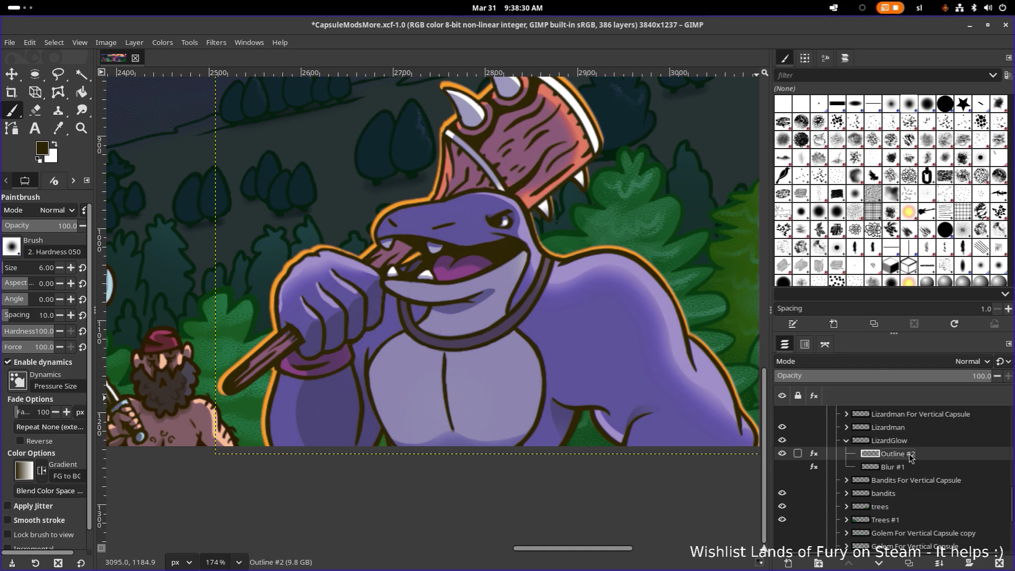
left_click(910, 470)
left_click(813, 468)
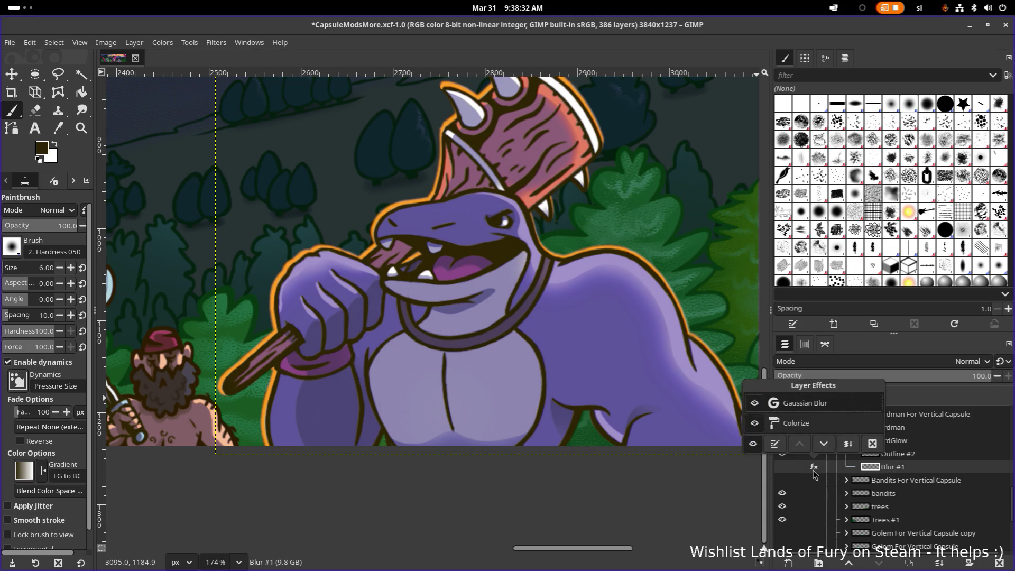
left_click(935, 472)
left_click(933, 456)
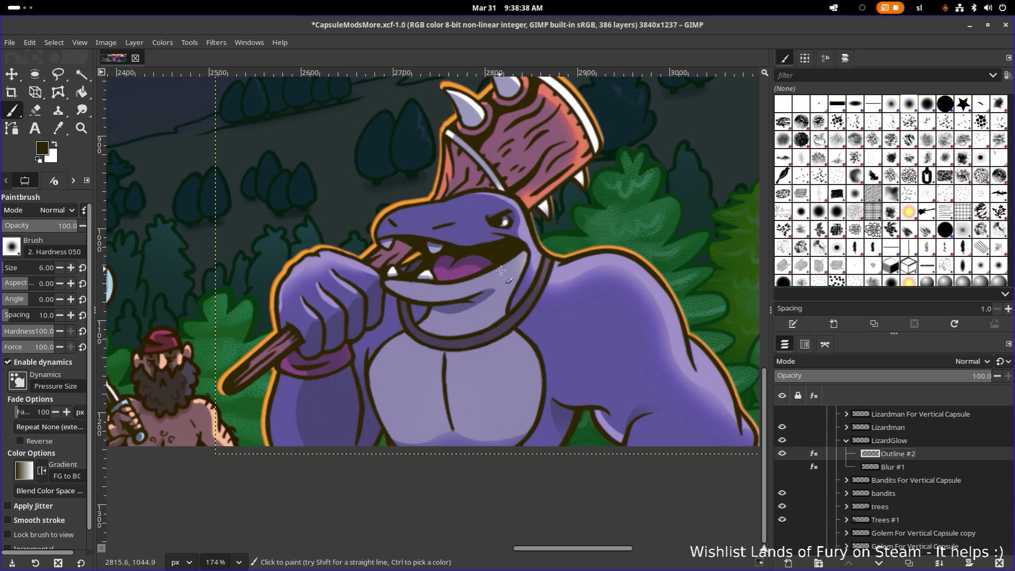
left_click_drag(525, 217, 498, 279)
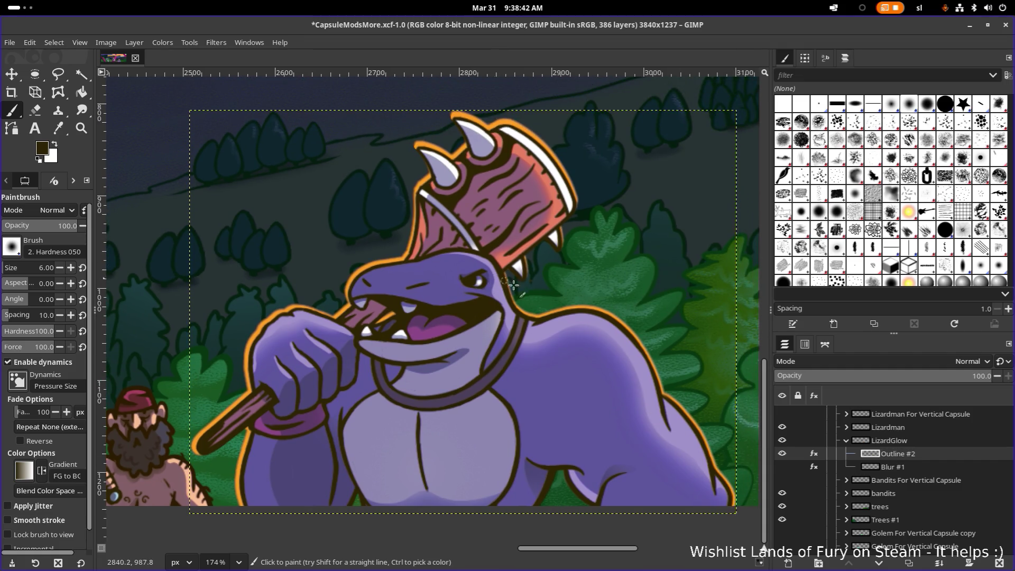
left_click_drag(555, 316, 498, 297)
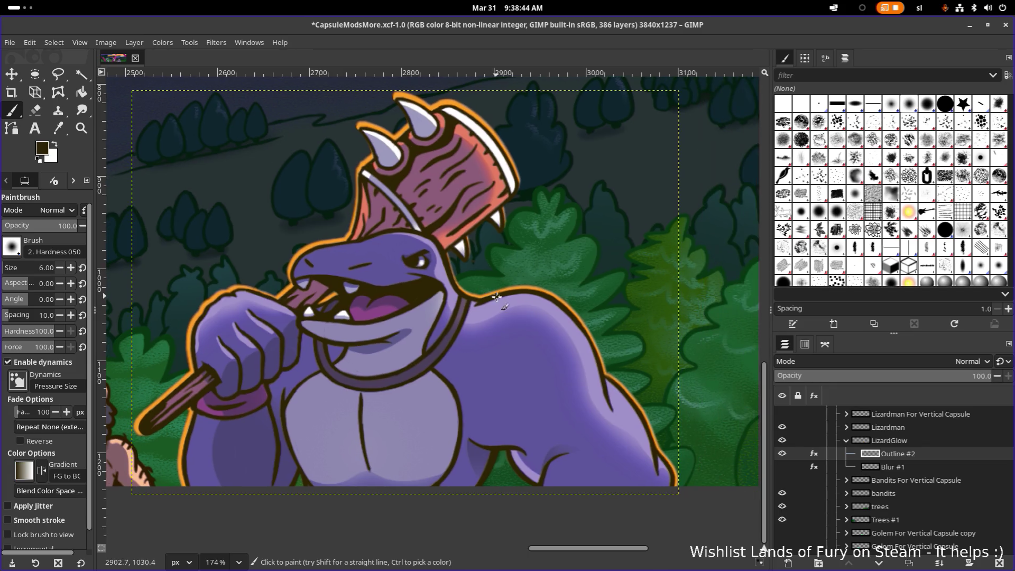
scroll(519, 296, "down", 2)
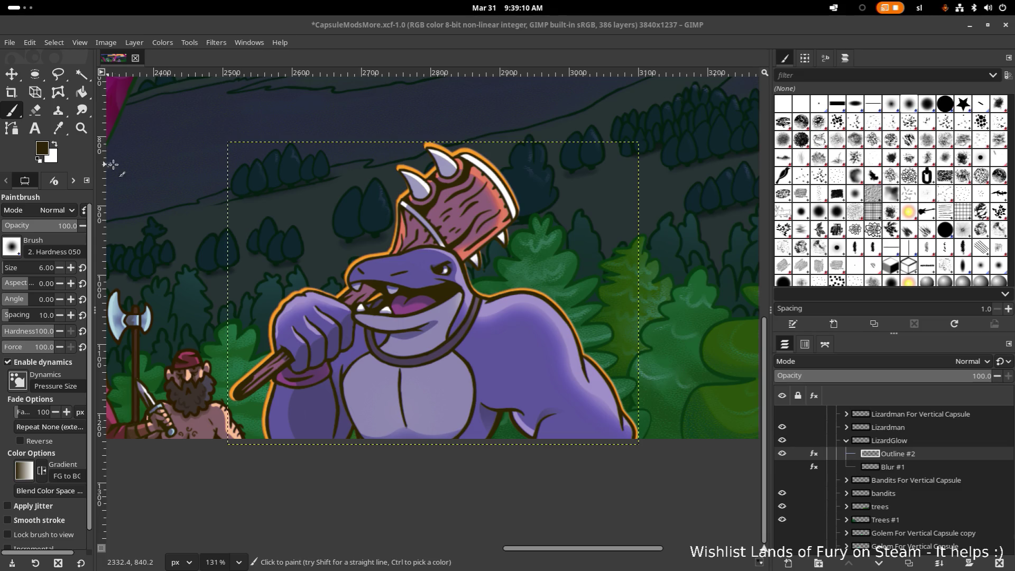
left_click(917, 468, "shift")
Enlarge the Outline #2 layer boundary to 650×500 px, centred.
right_click(922, 457)
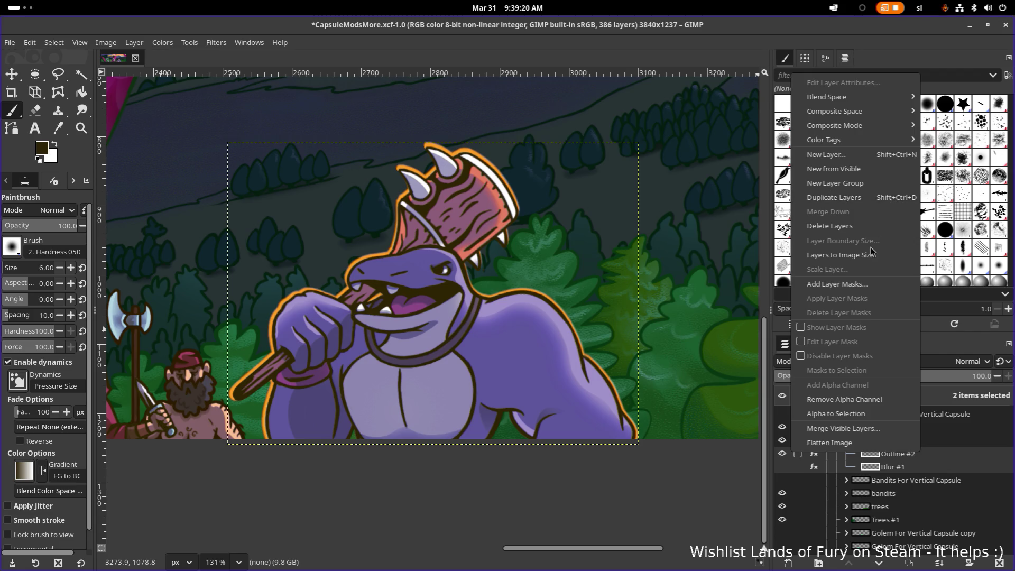
left_click(948, 456)
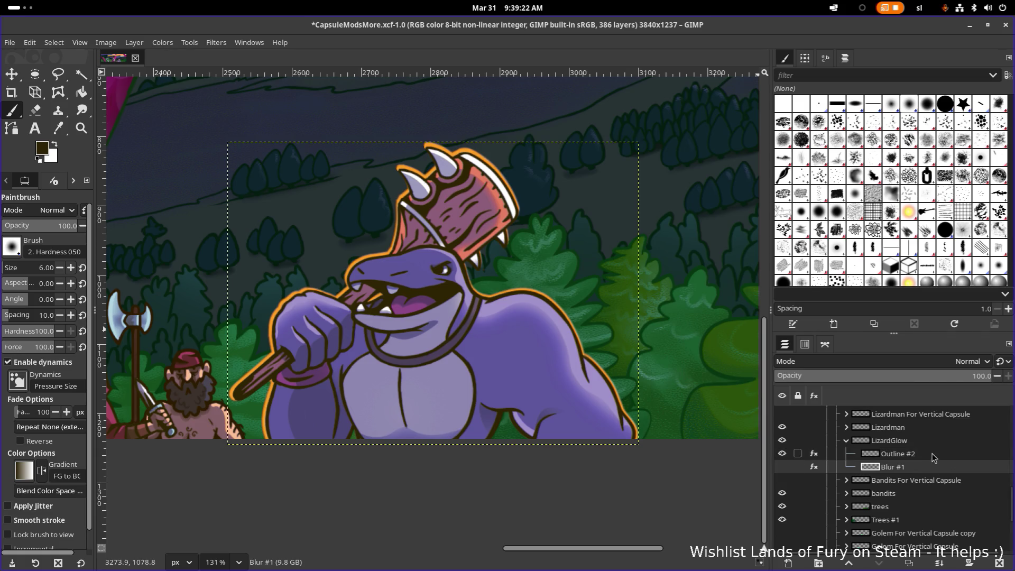
right_click(933, 455)
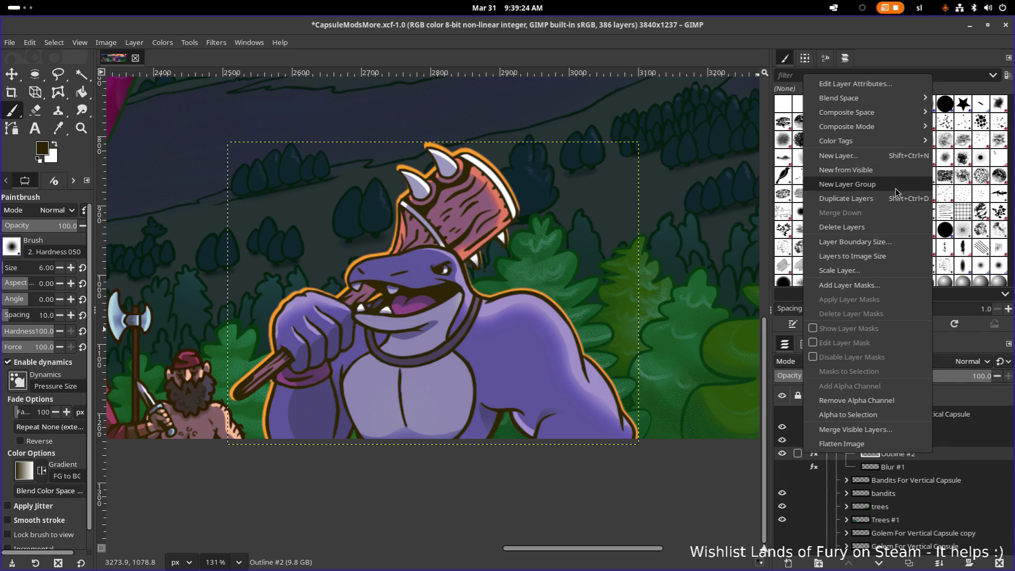
left_click(891, 243)
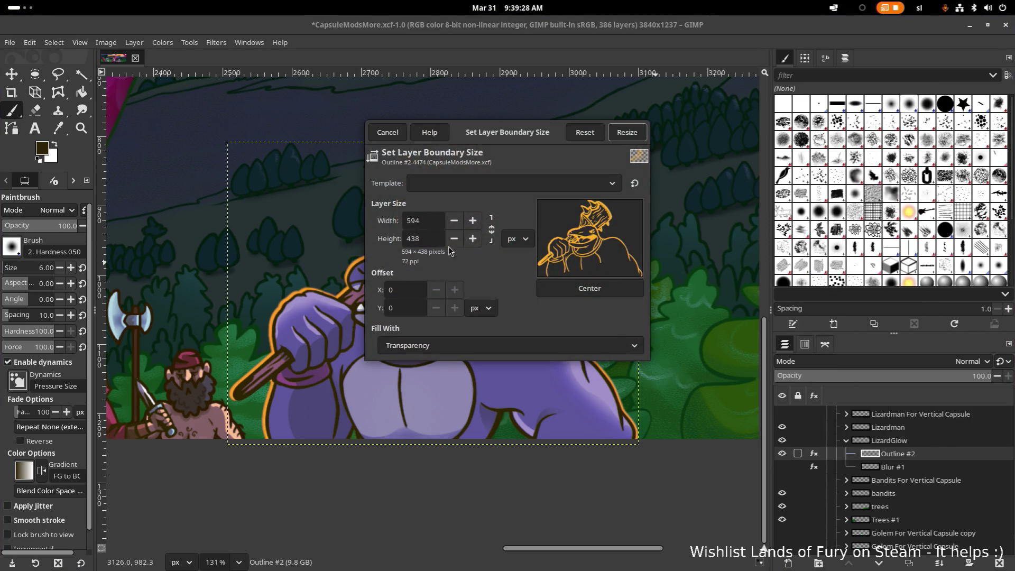
left_click_drag(431, 224, 391, 225)
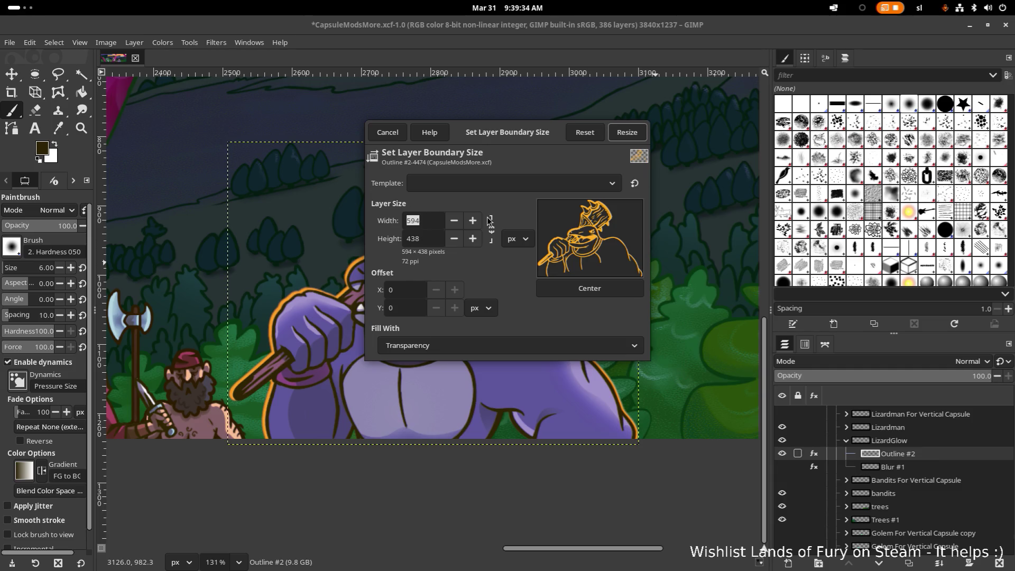
type("650")
left_click(489, 222)
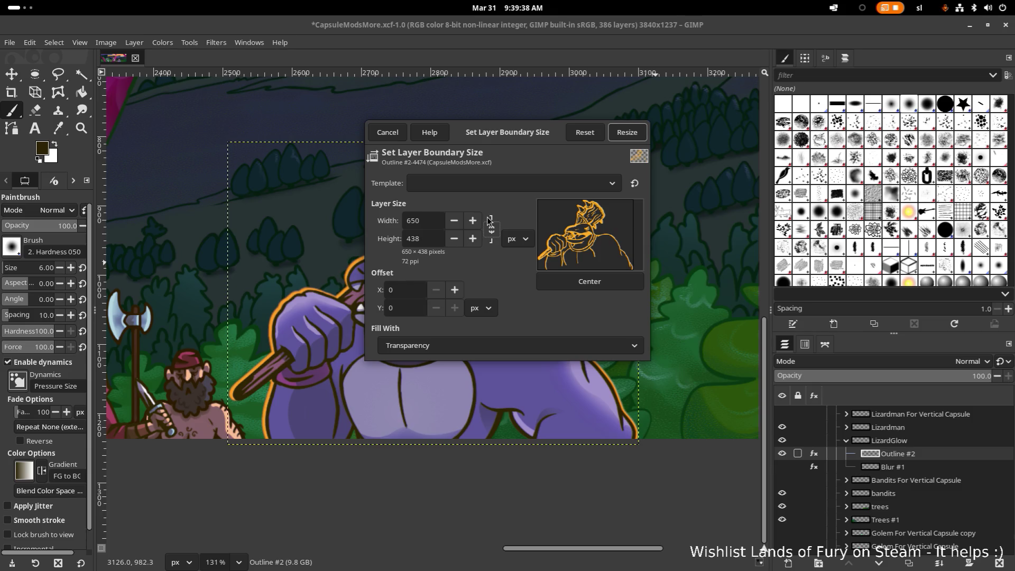
left_click(439, 238)
double_click(434, 239)
type("500")
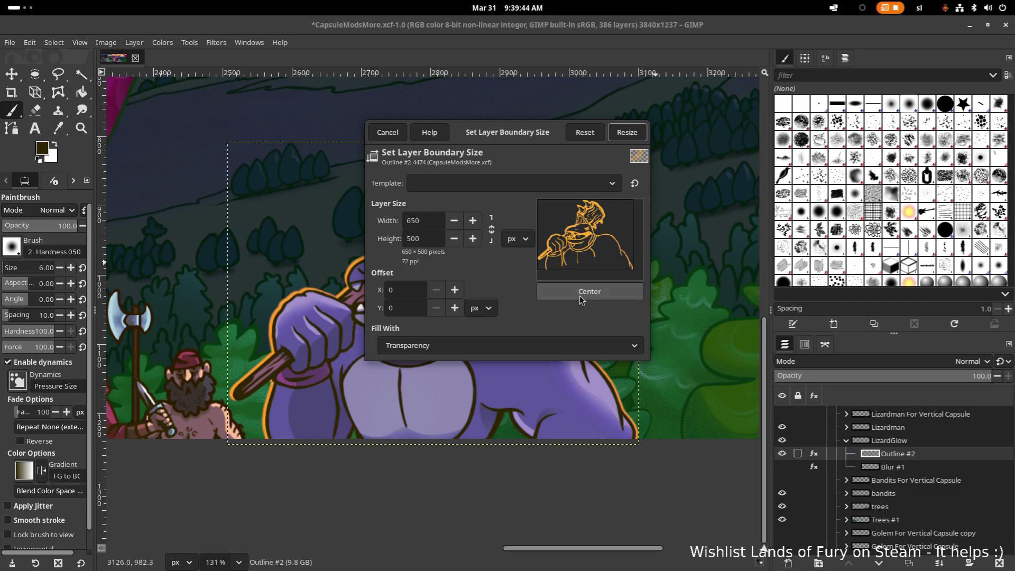
left_click(585, 298)
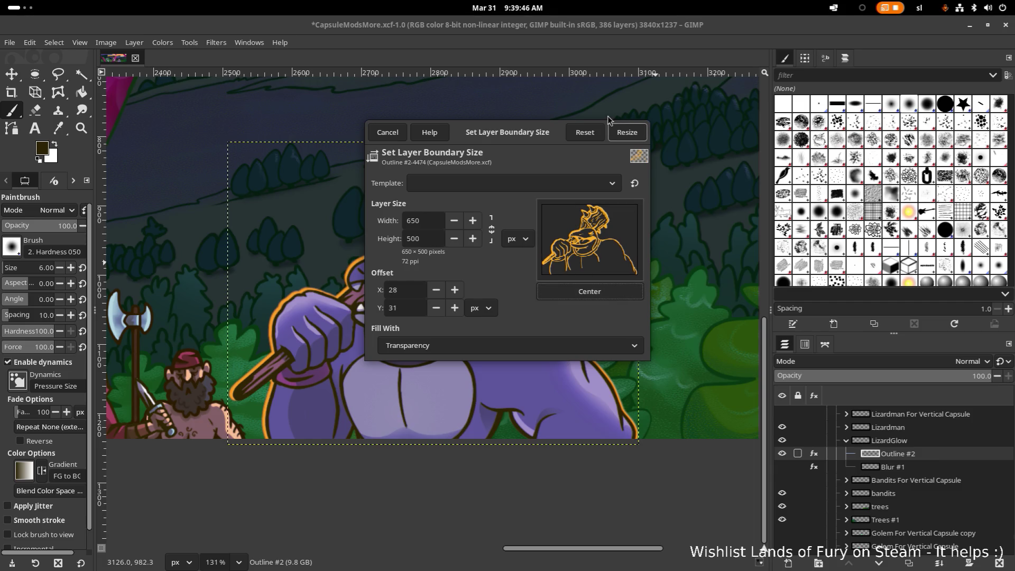
left_click(627, 133)
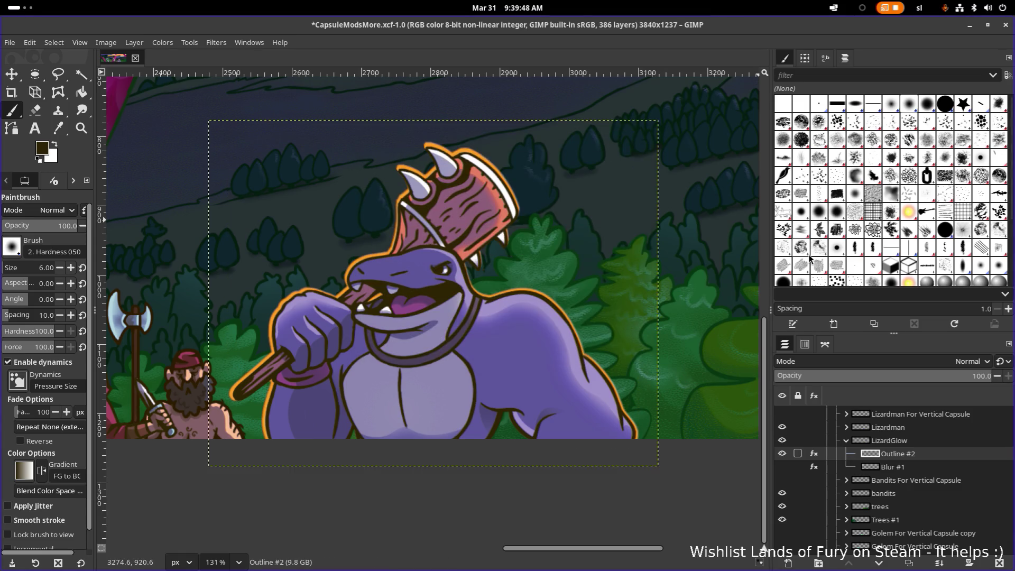
Enlarge the Blur #1 layer boundary to 650×500 px, centred.
left_click(908, 468)
right_click(909, 468)
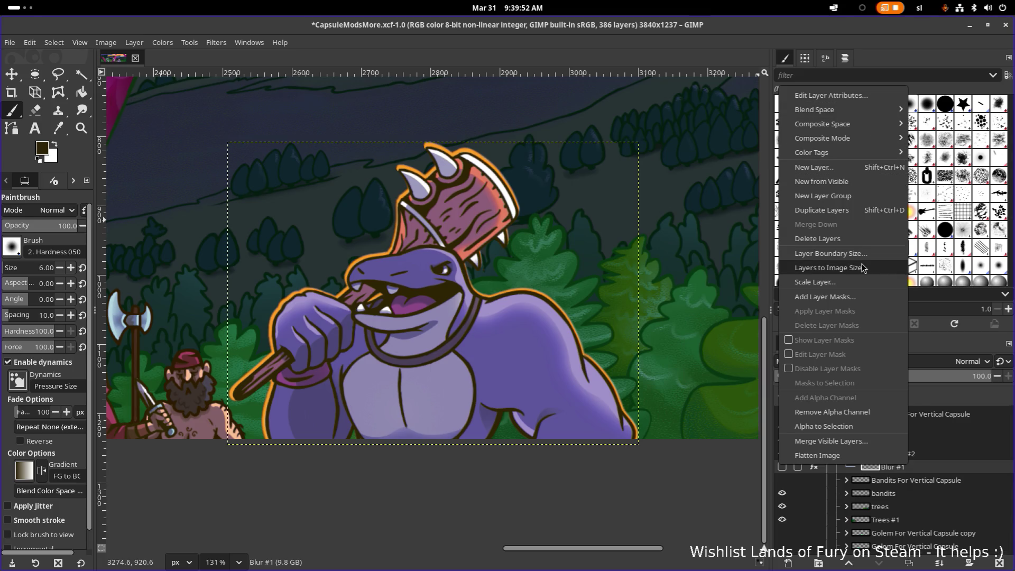
left_click(832, 253)
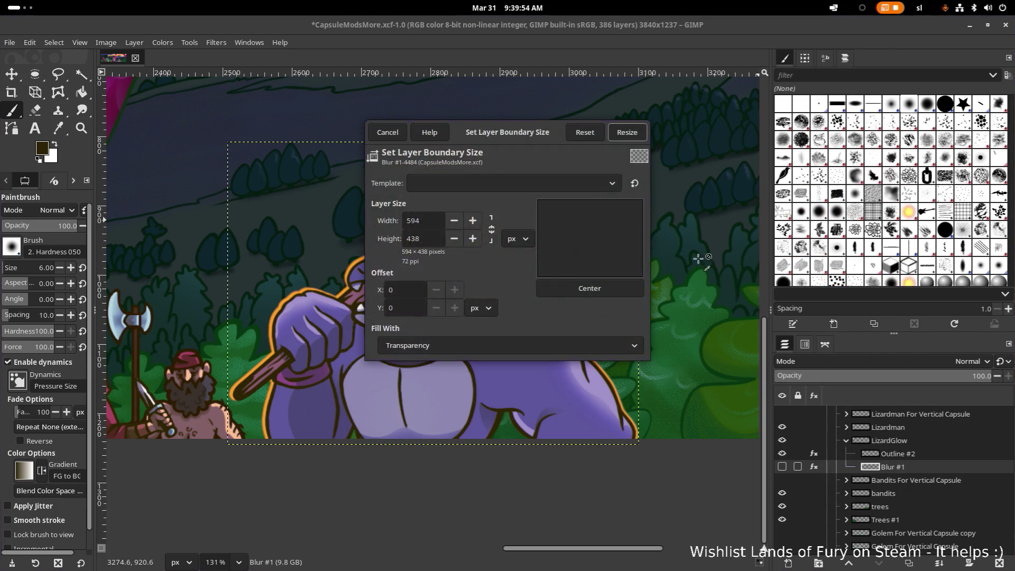
key("ctrl+a")
type("650")
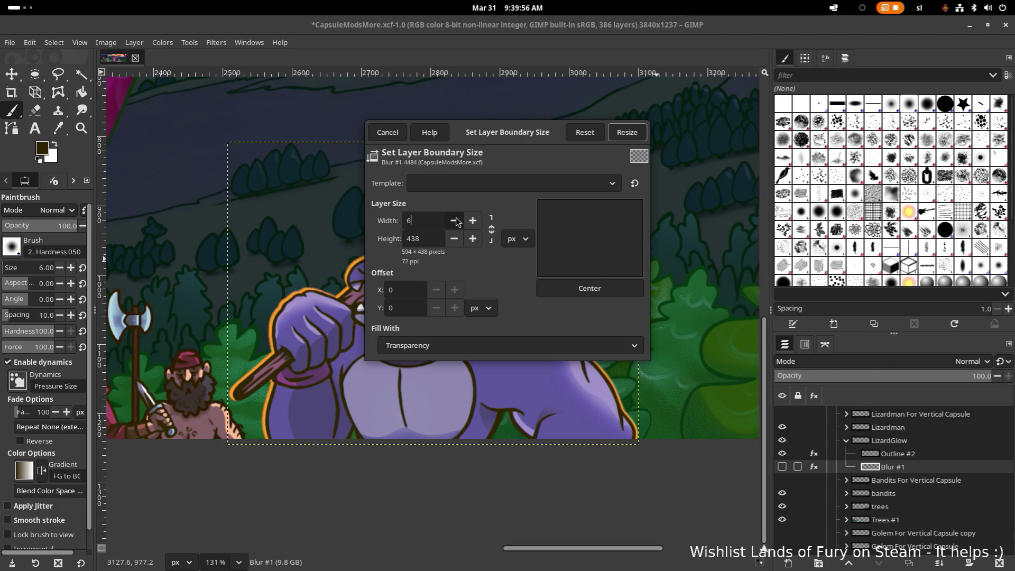
key("Tab")
key("Tab")
type("50")
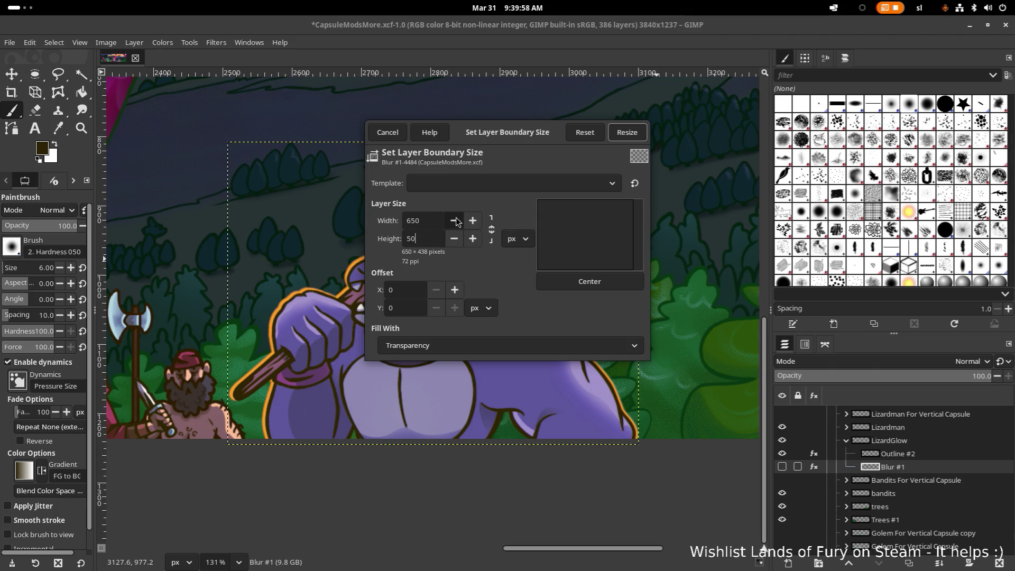
left_click(589, 282)
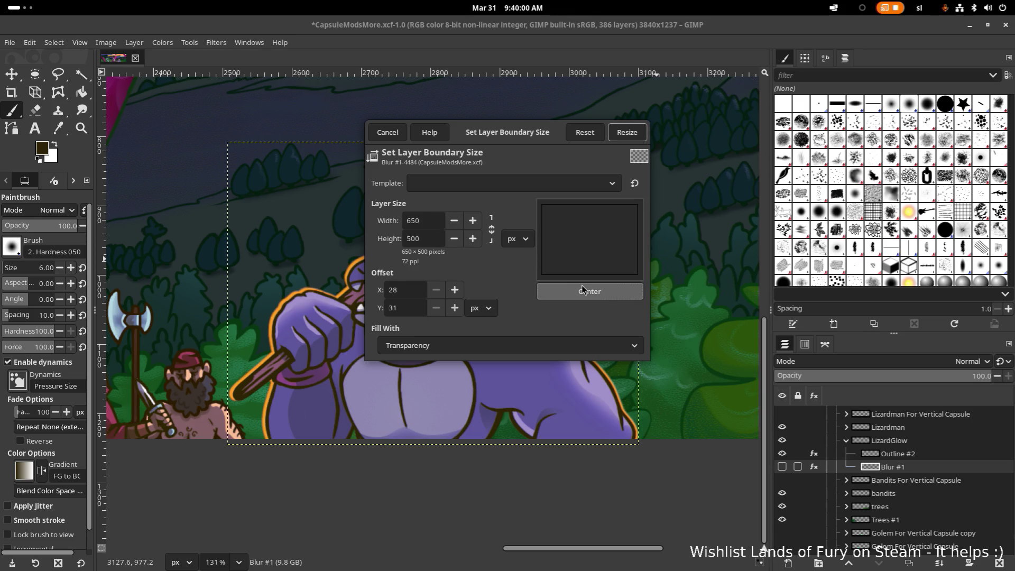
left_click(626, 132)
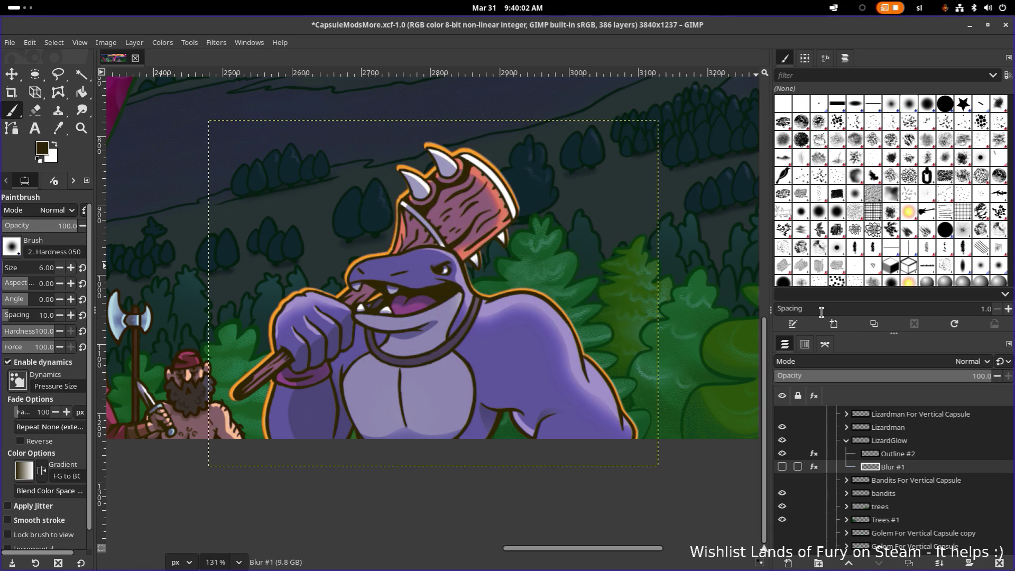
Make Blur #1 visible and compare it with Outline #2.
left_click(926, 457)
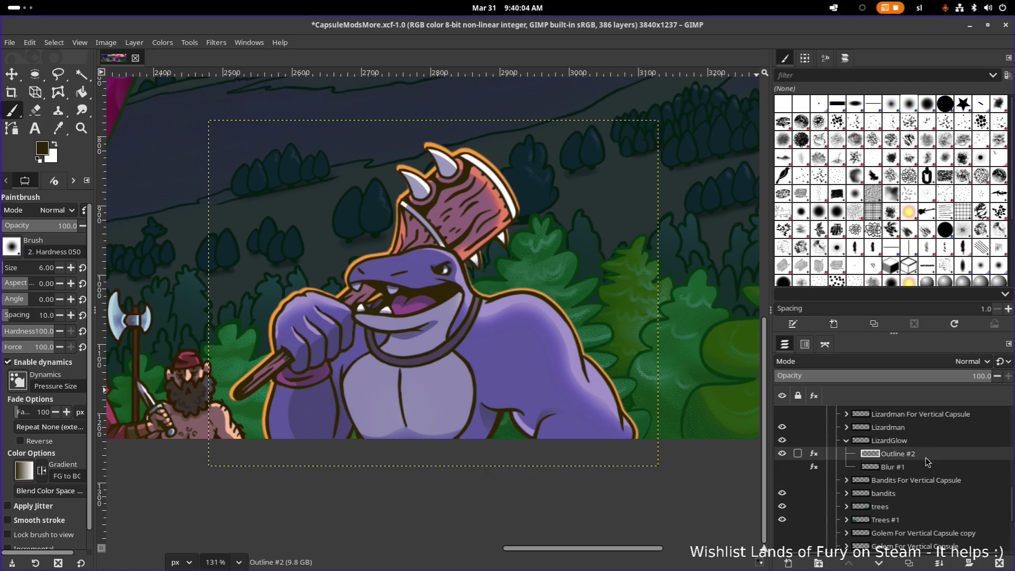
left_click(928, 472)
left_click(782, 467)
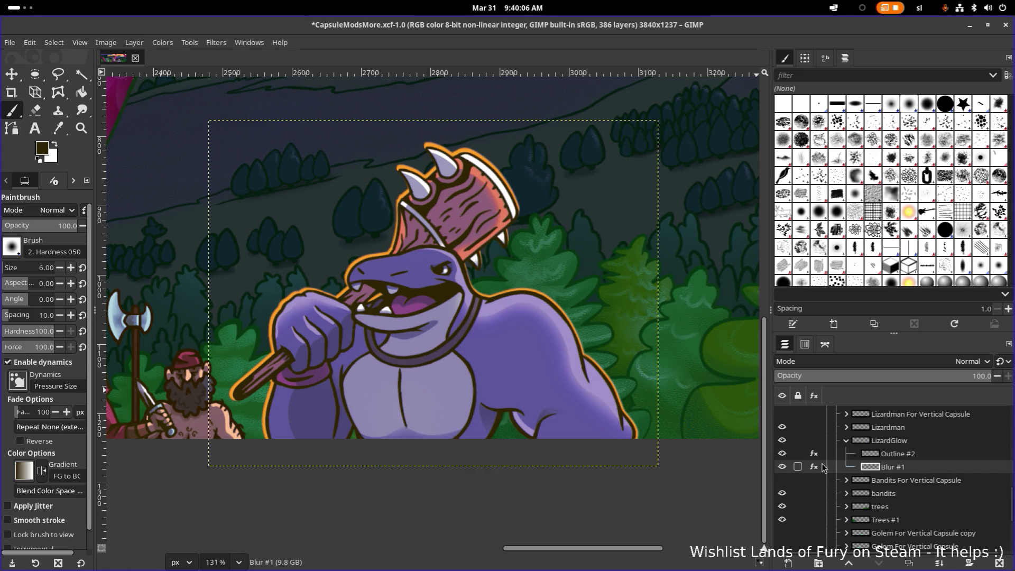
left_click(897, 457)
left_click(906, 470)
left_click(909, 460)
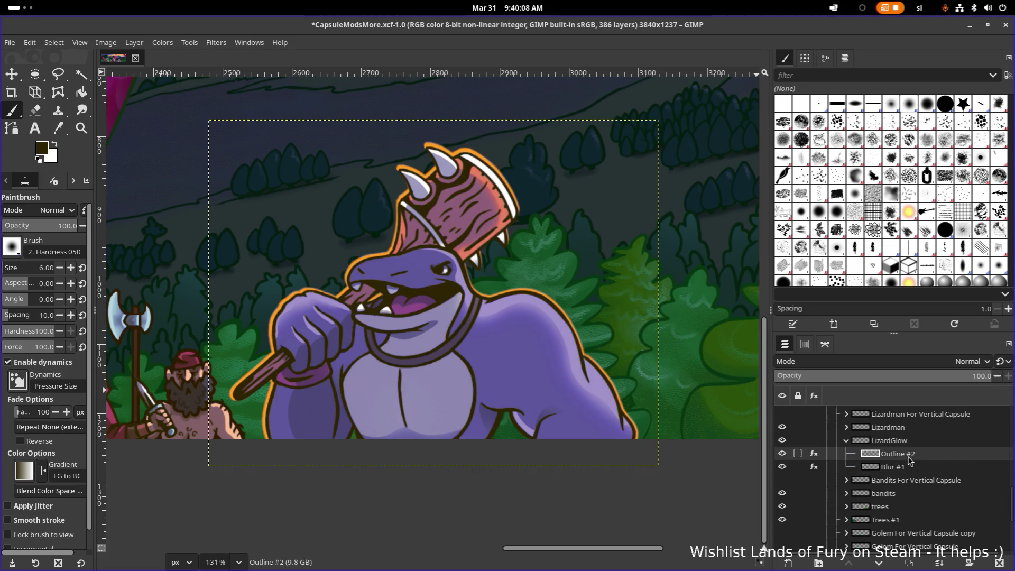
left_click(904, 464)
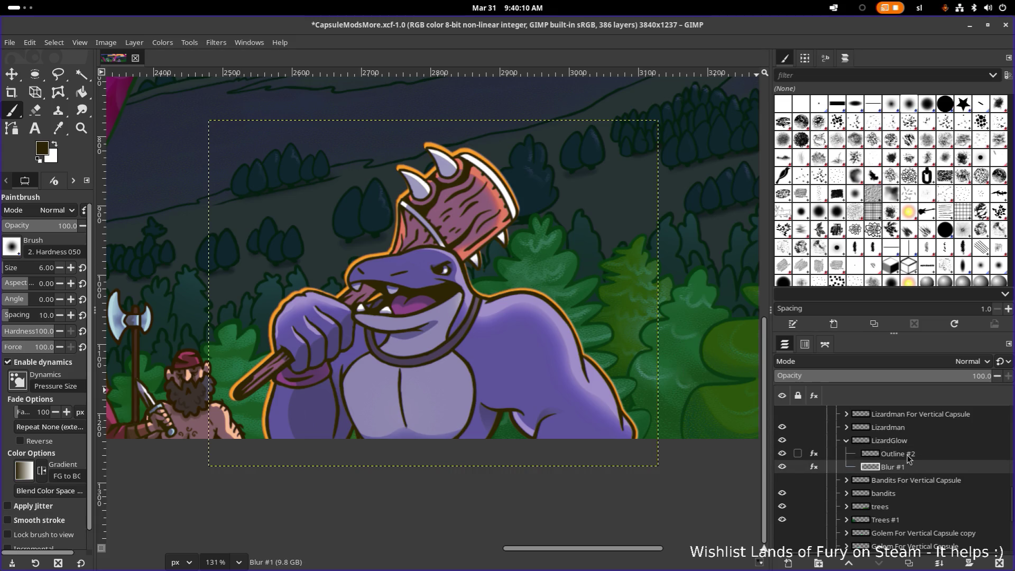
left_click(904, 457)
left_click(908, 472)
left_click(905, 456)
left_click(903, 470)
Delete the old Blur #1 and create a Gaussian-blurred duplicate of Outline #2.
right_click(917, 465)
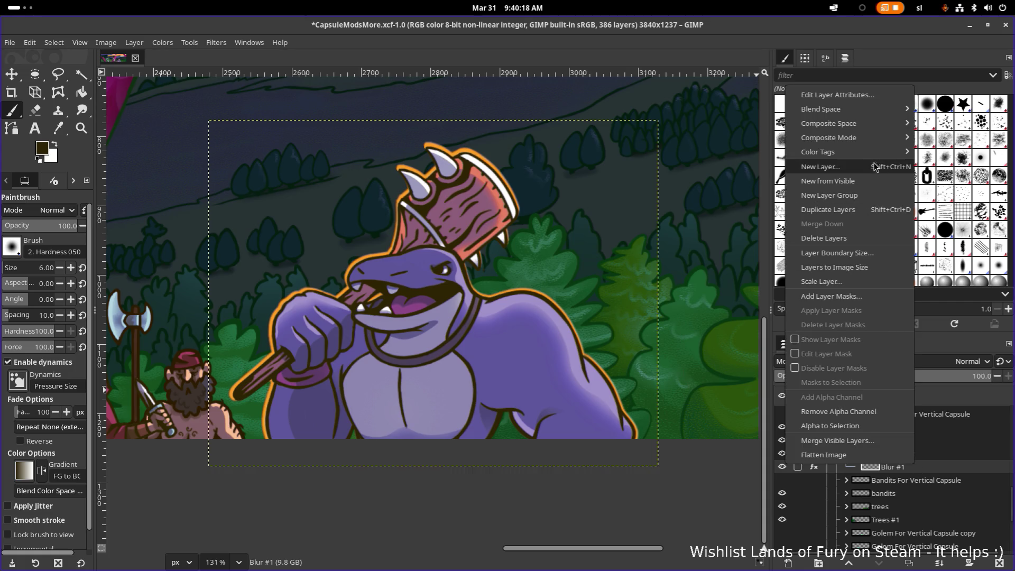
left_click(858, 239)
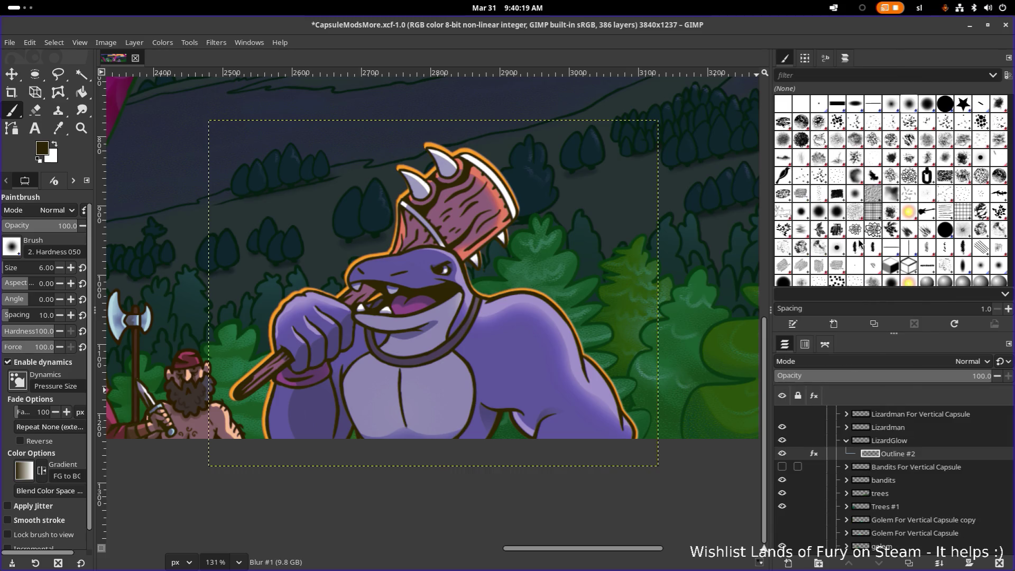
left_click(899, 453)
key("shift+ctrl+d")
key("shift+ctrl+f")
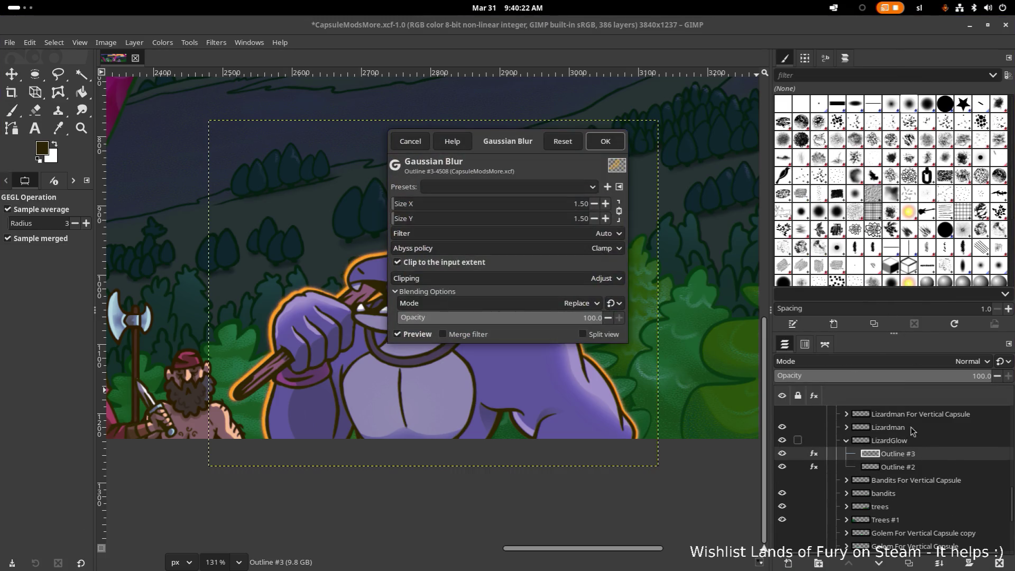
left_click(613, 147)
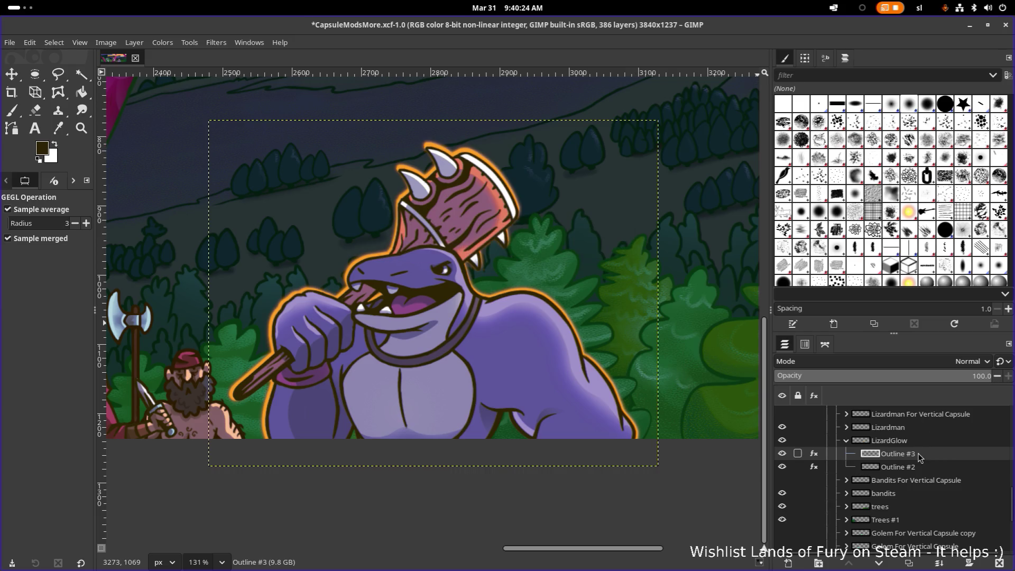
Move the Outline #3 copy below Outline #2 and rename it 'Blur #1'.
left_click_drag(919, 457, 918, 471)
double_click(915, 470)
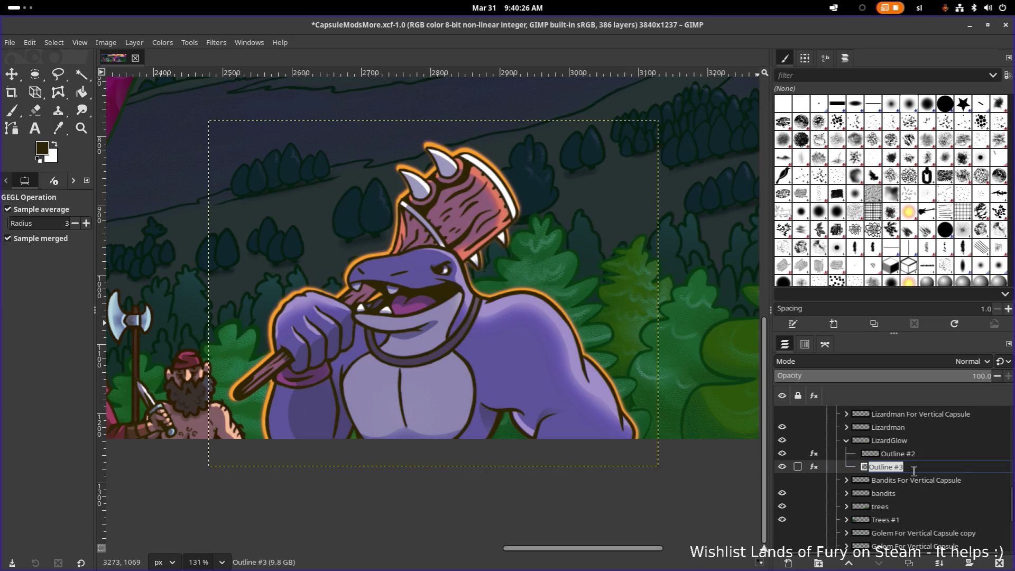
type("Blur #1")
key("Return")
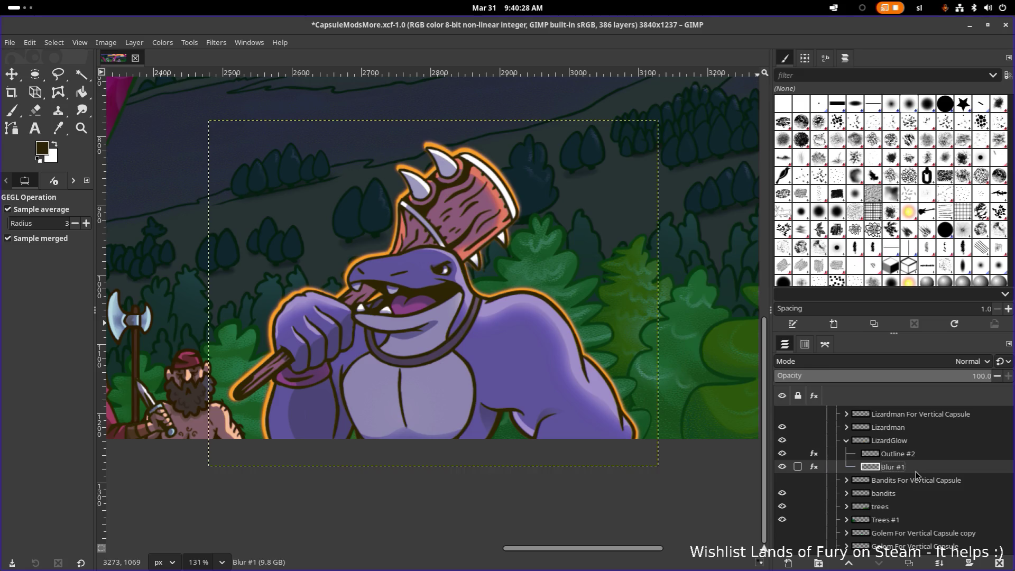
Review the effects on Blur #1 and Outline #2, toggling Gaussian Blur and Colorize to compare.
left_click(815, 466)
left_click(798, 454)
left_click(815, 454)
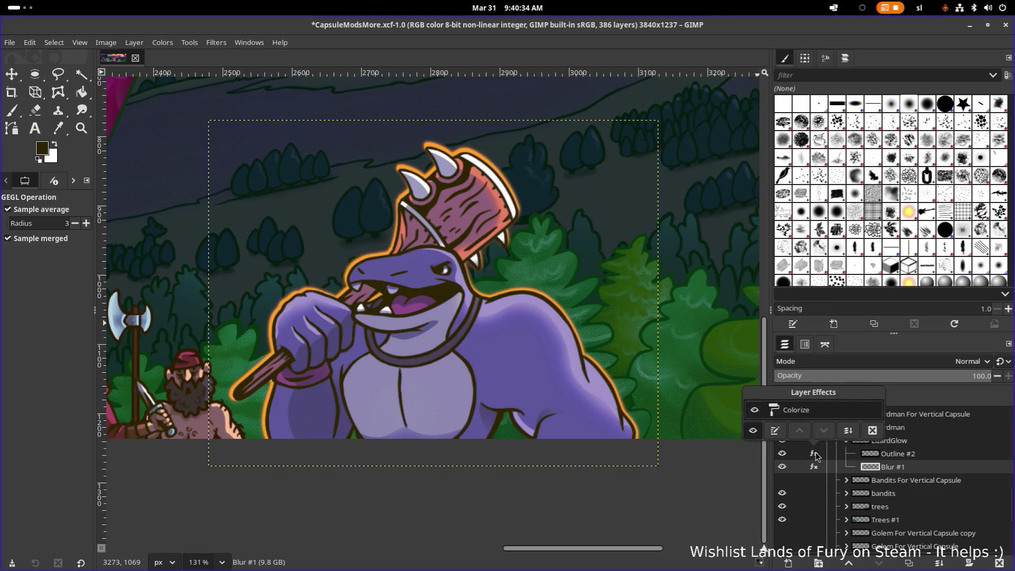
left_click(913, 465)
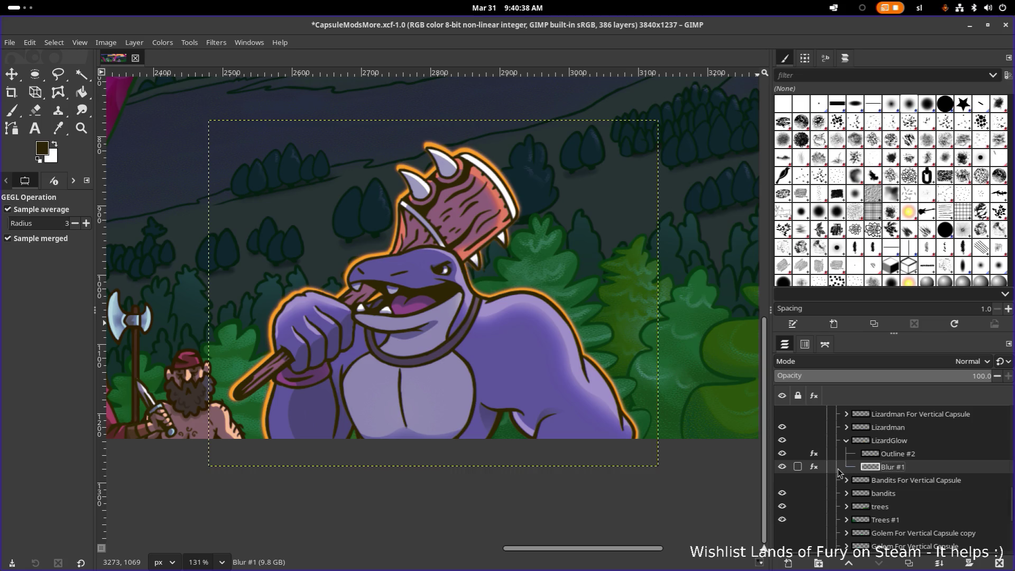
left_click(814, 468)
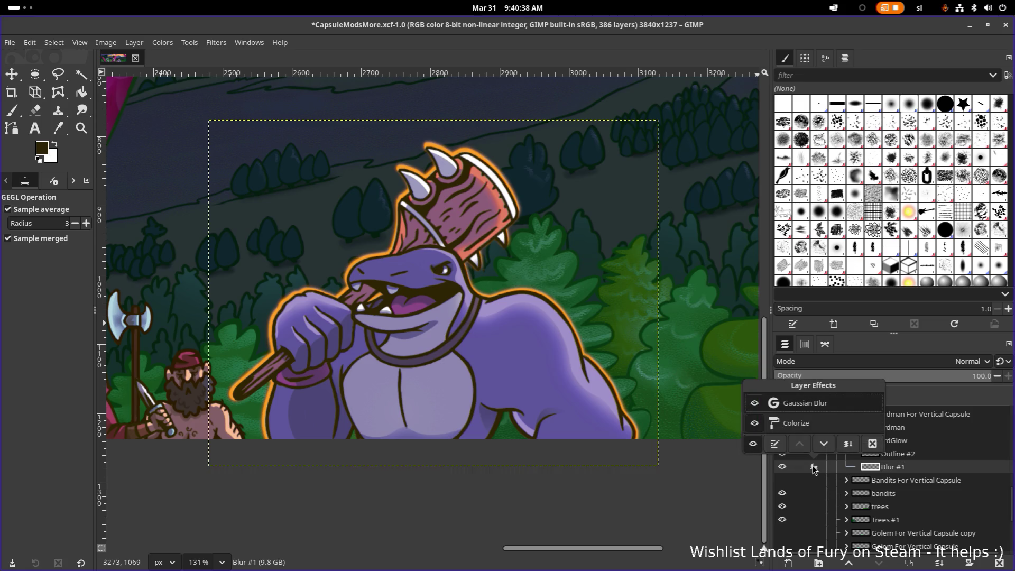
left_click(755, 404)
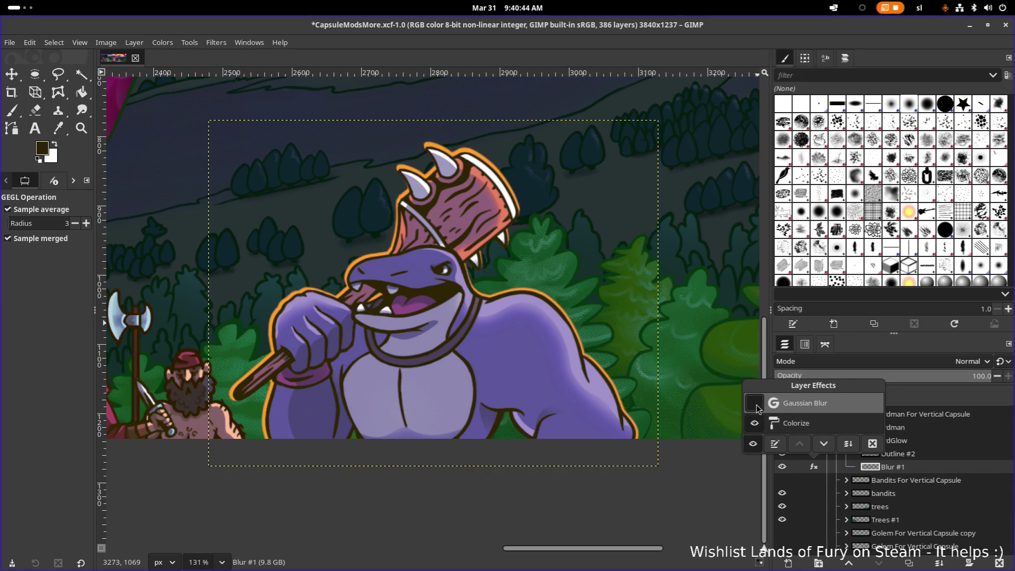
left_click(755, 404)
left_click(755, 404)
left_click(755, 404)
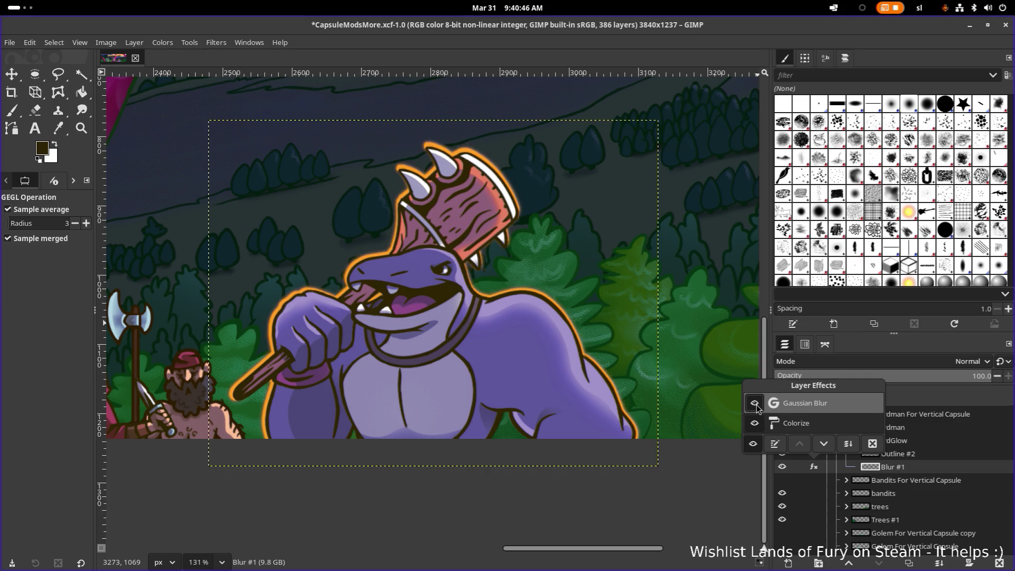
left_click(754, 424)
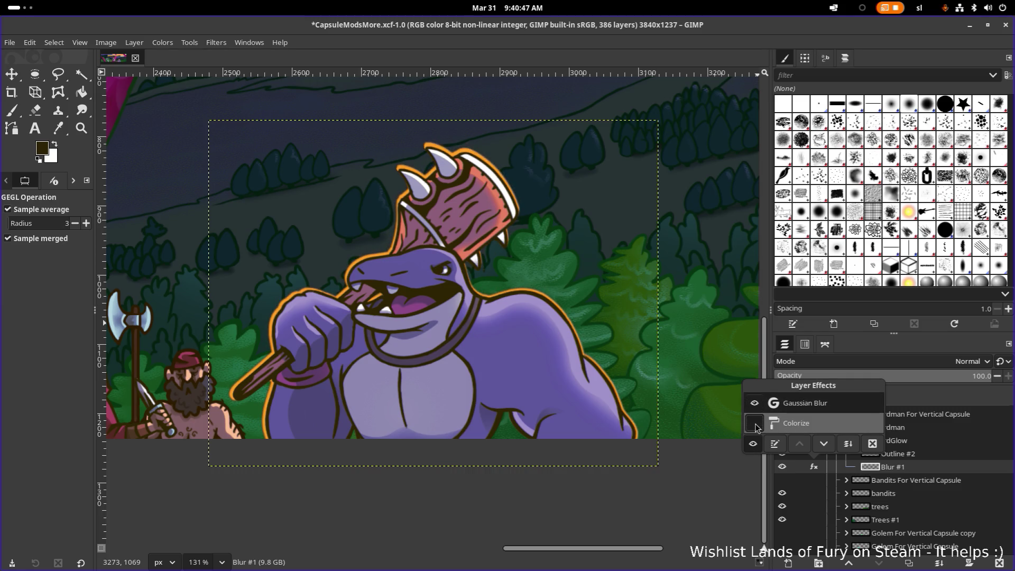
left_click(755, 423)
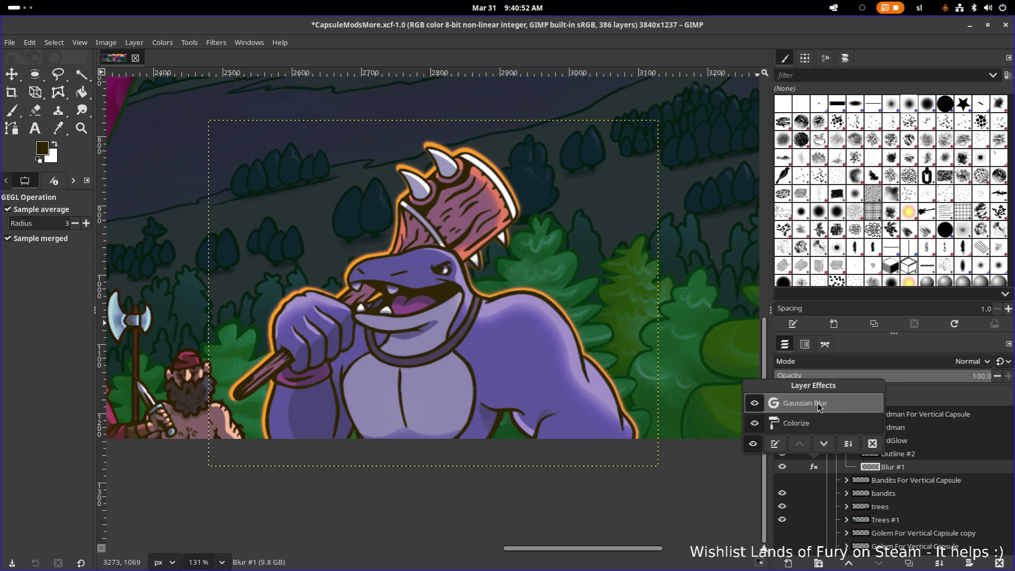
Set Blur #1's Gaussian Blur size to 5 and opacity to 50.
double_click(818, 404)
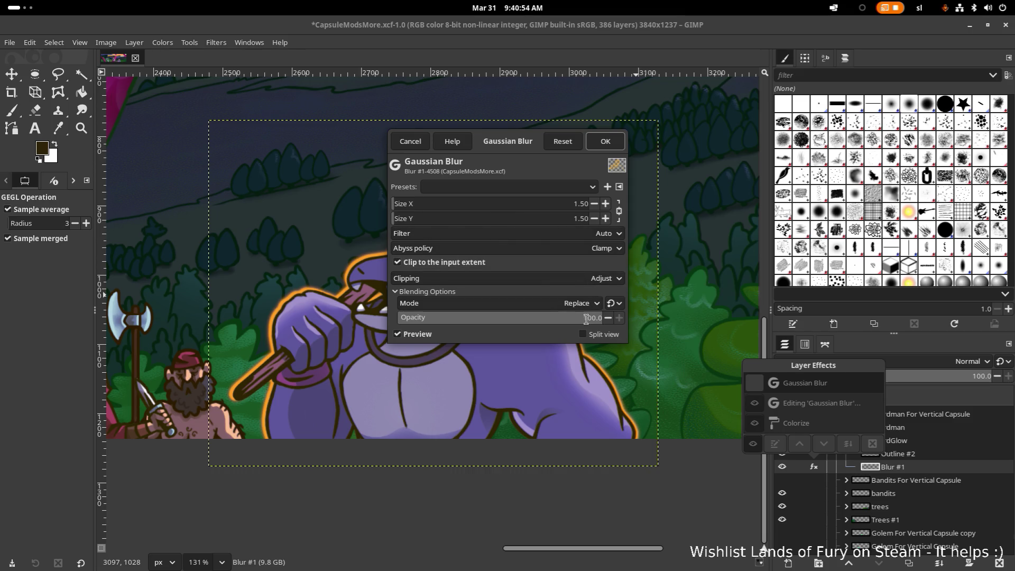
left_click_drag(521, 141, 669, 74)
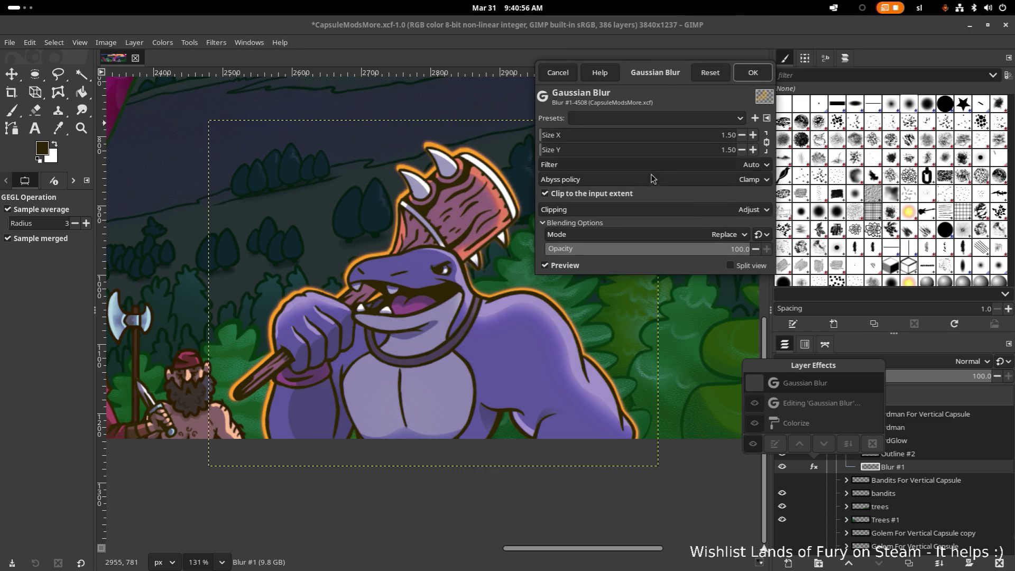
left_click(550, 136)
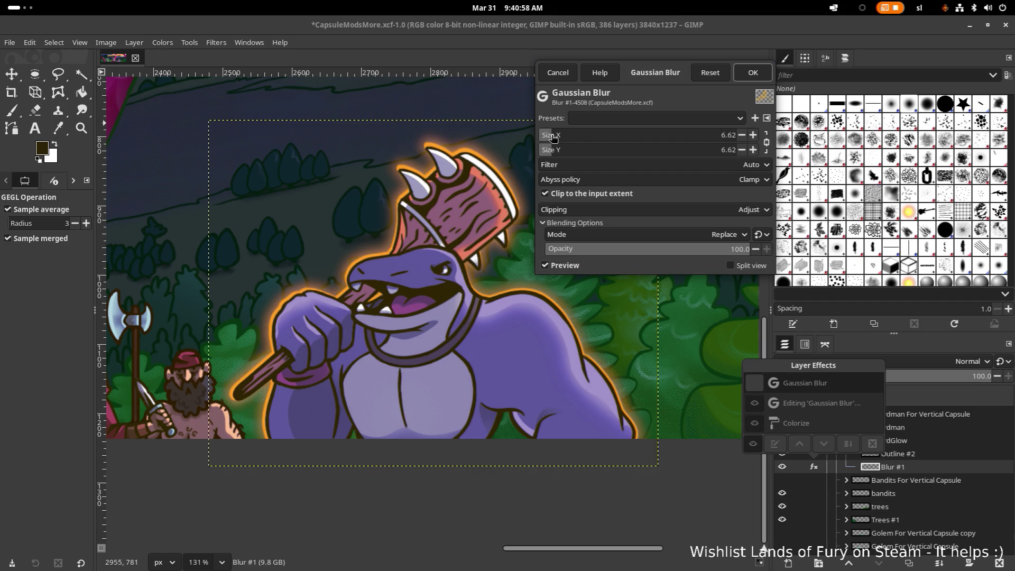
type("5")
key("Return")
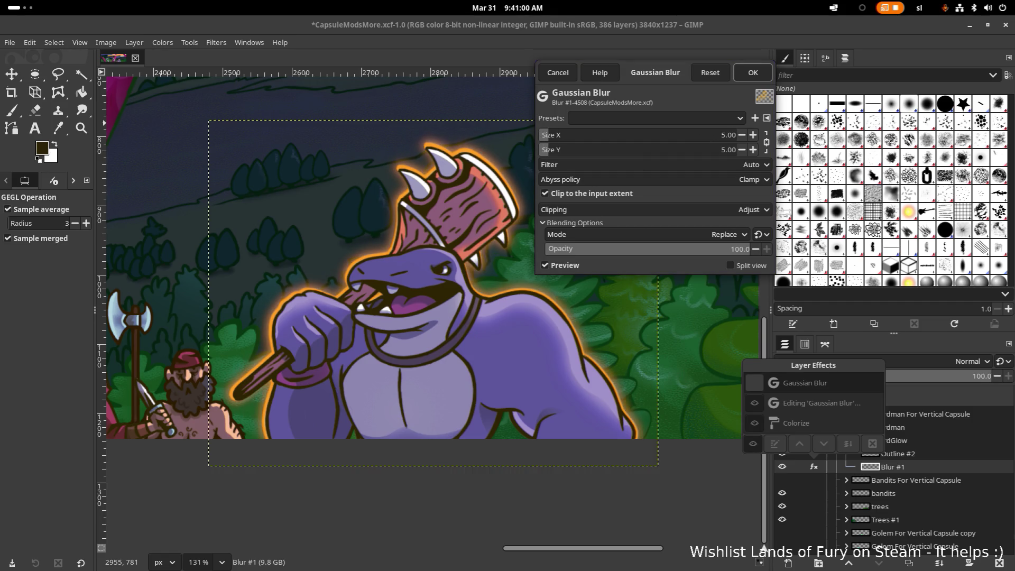
double_click(744, 247)
type("50")
key("Return")
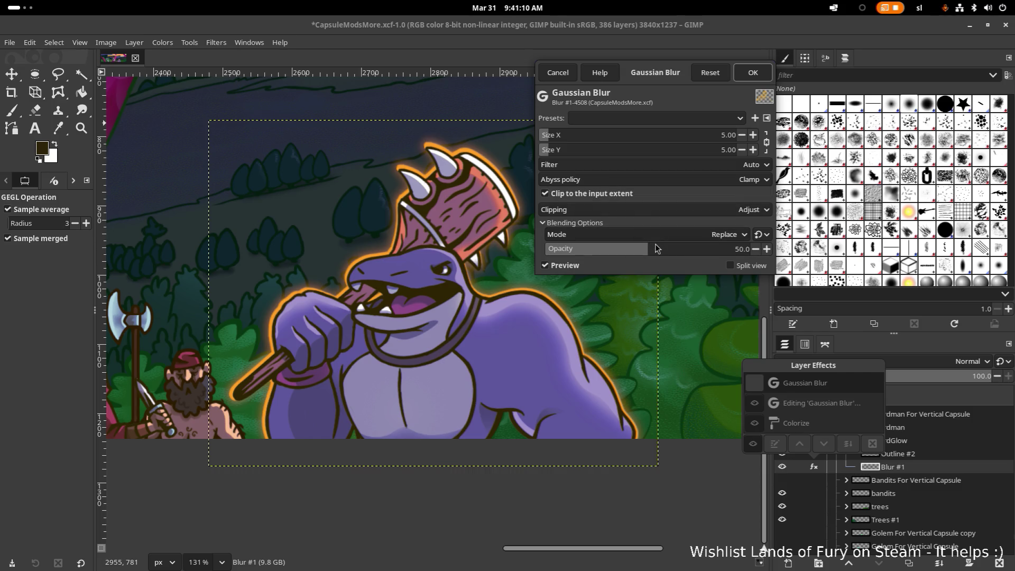
left_click(753, 73)
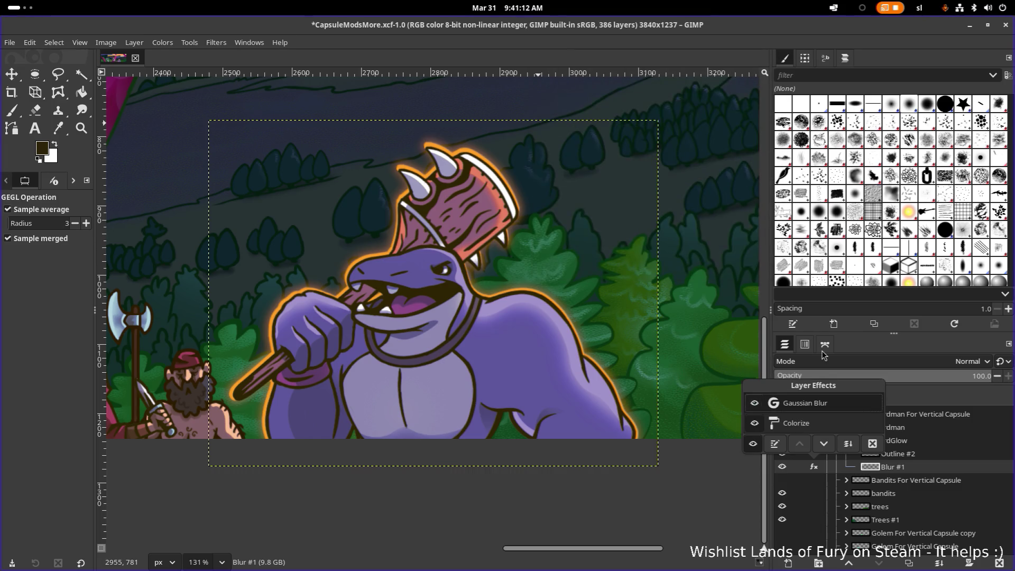
left_click(902, 481)
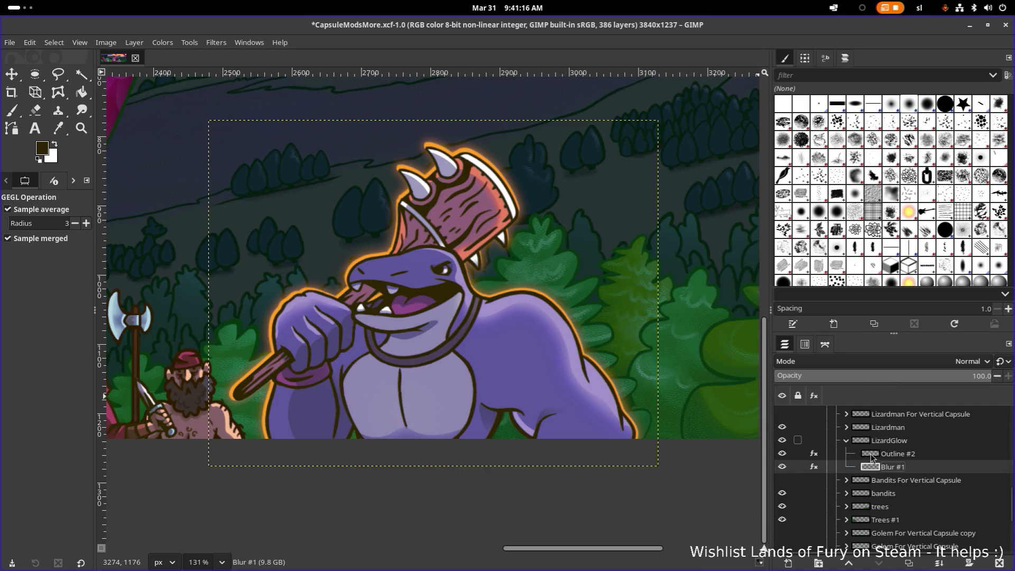
Select the LizardGlow group and move it by 2, 4 px with the Move tool.
left_click(899, 456)
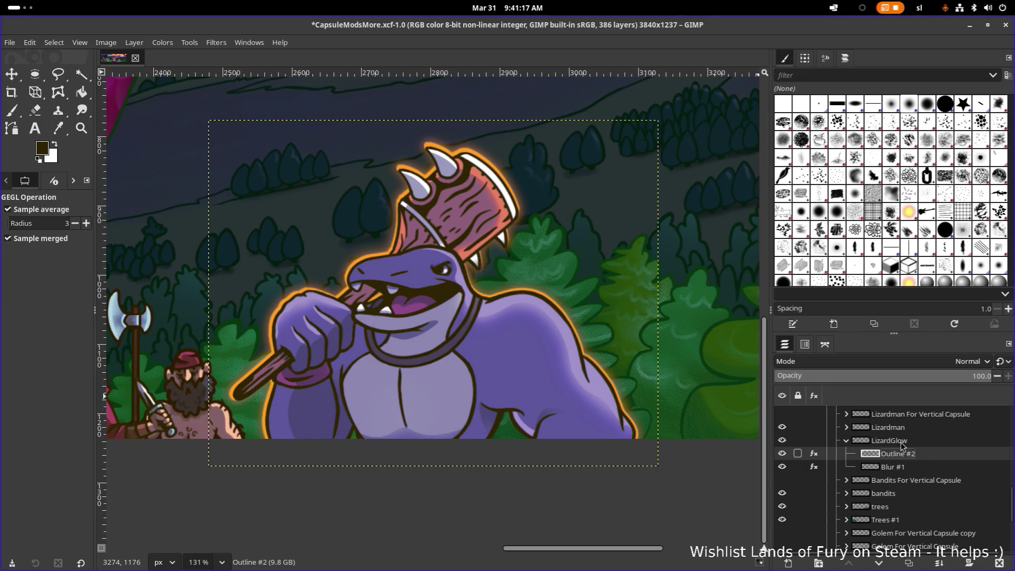
left_click(904, 446)
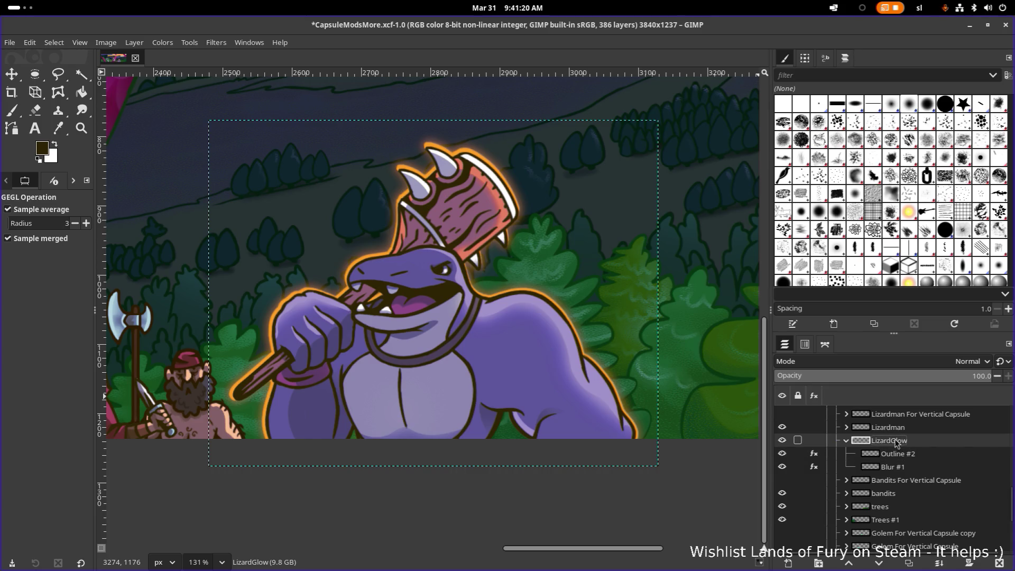
key("m")
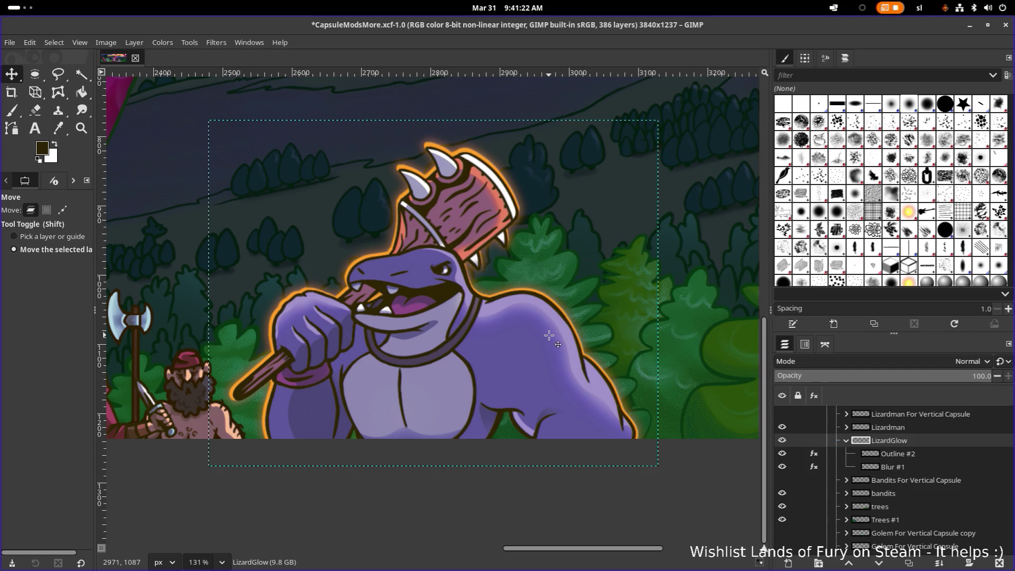
left_click_drag(549, 335, 550, 343)
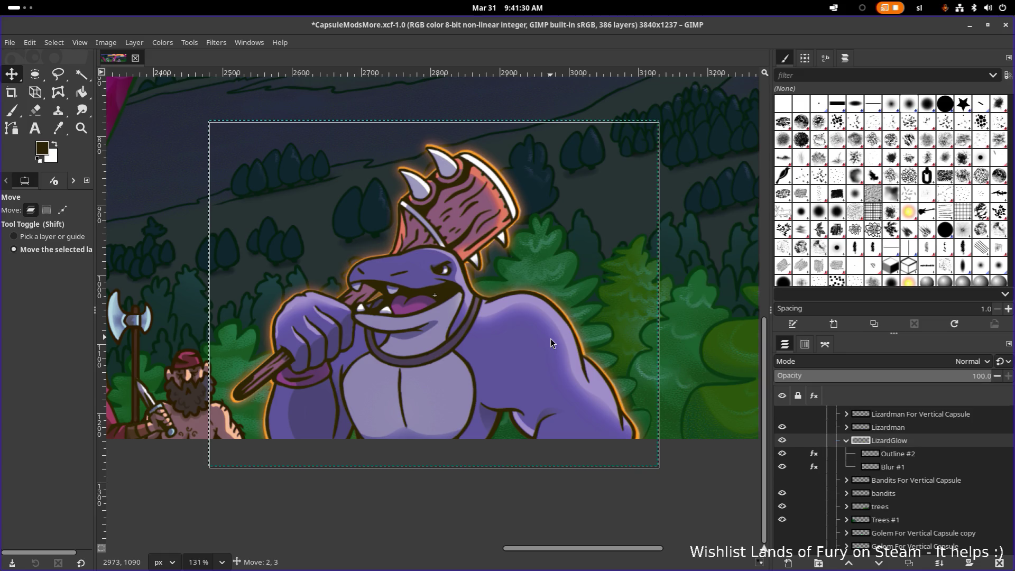
left_click_drag(550, 339, 550, 337)
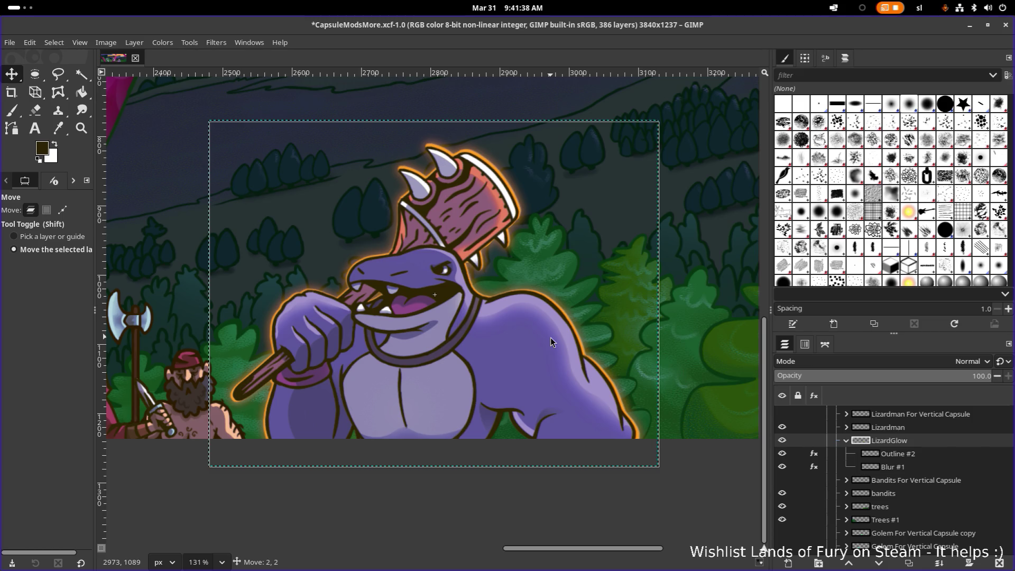
left_click_drag(550, 338, 548, 339)
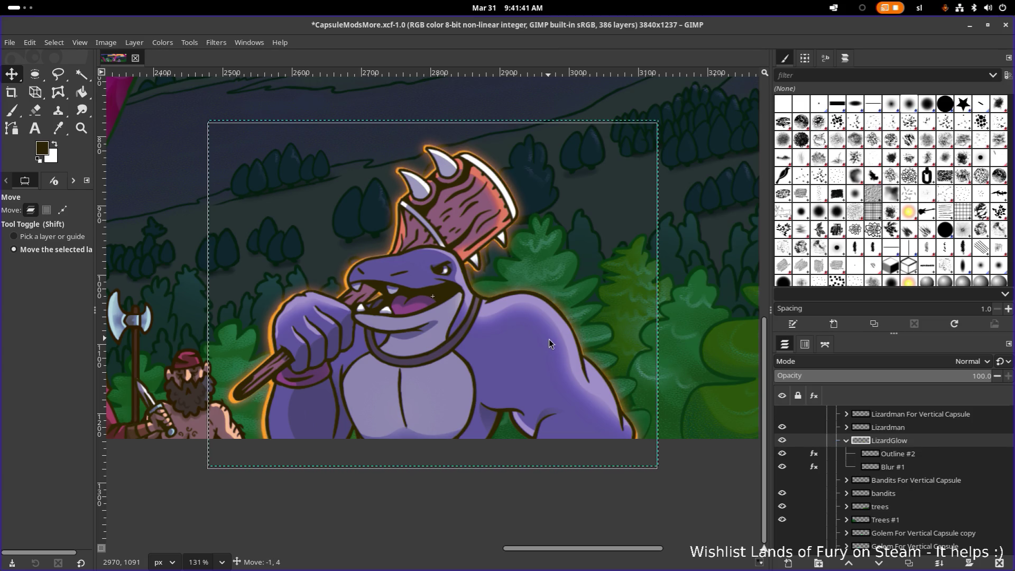
left_click_drag(548, 340, 549, 340)
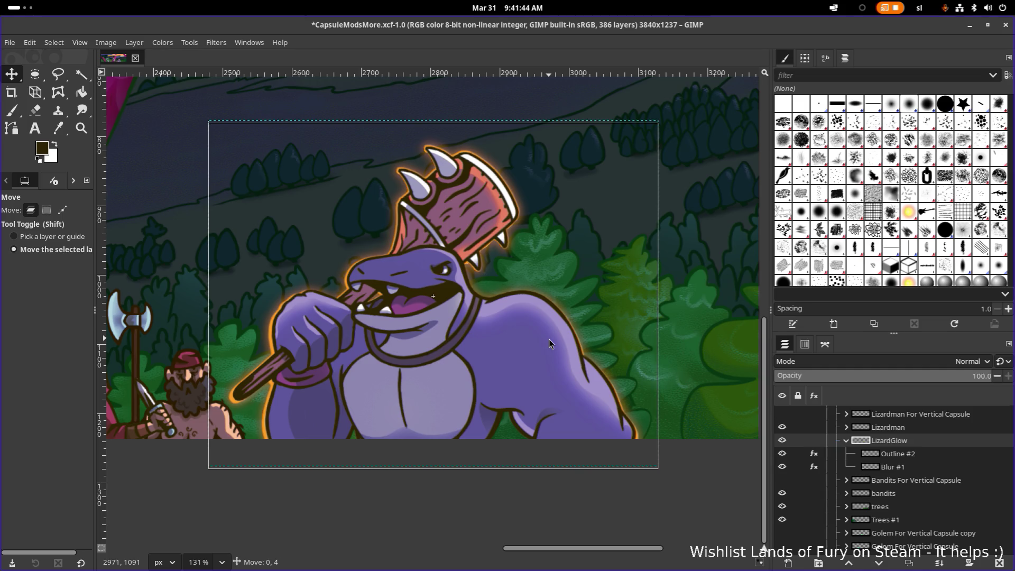
left_click_drag(549, 340, 550, 340)
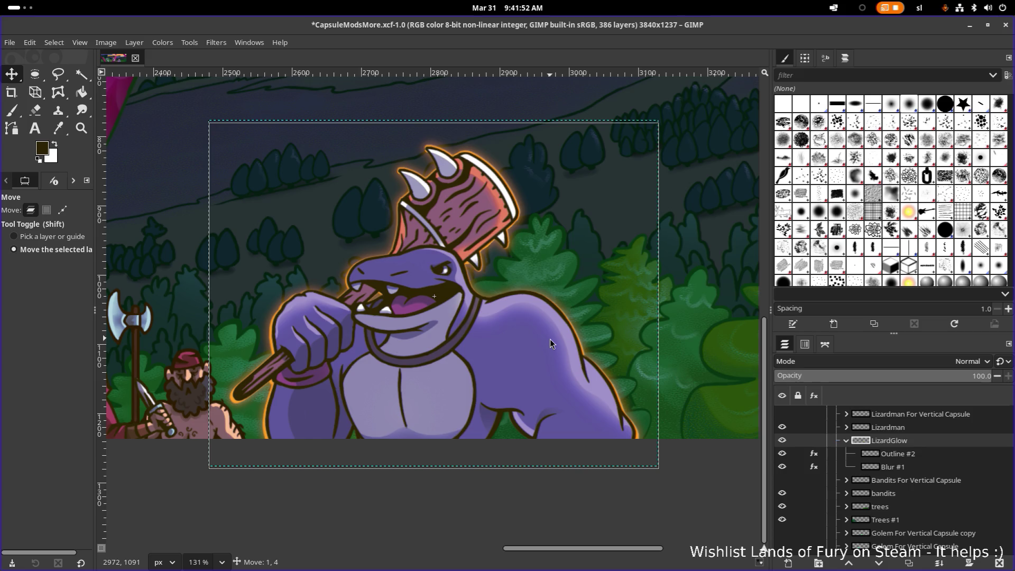
left_click_drag(549, 343, 550, 344)
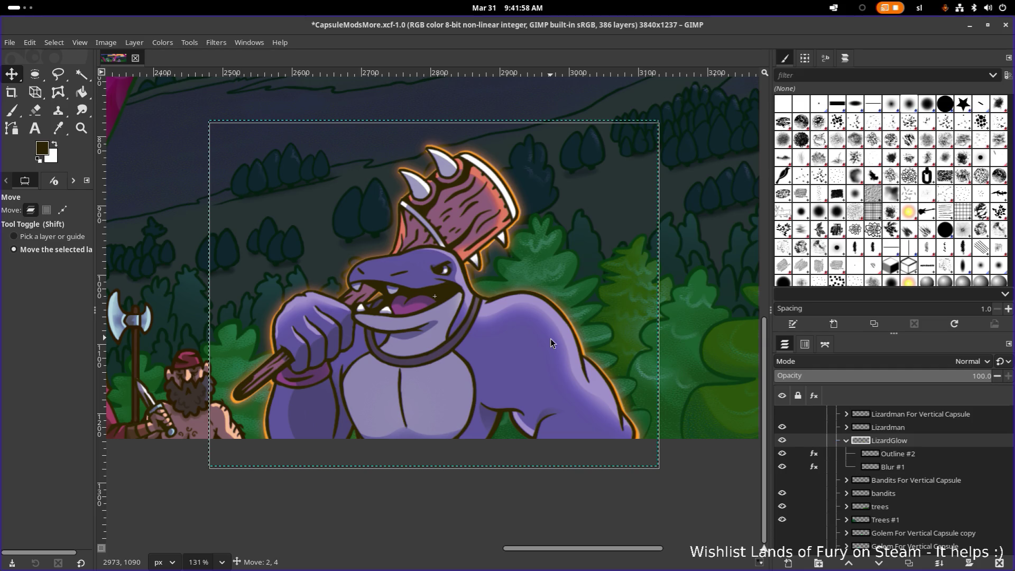
left_click_drag(550, 343, 551, 343)
left_click_drag(551, 344, 551, 343)
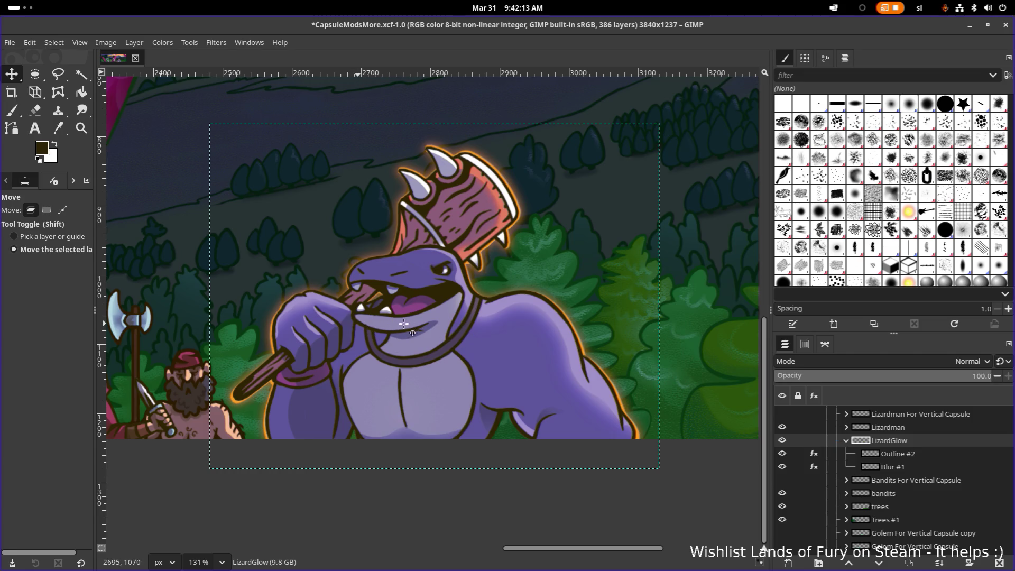
Zoom in on the lizardman and drag the LizardGlow layer a few pixels up.
scroll(359, 323, "up", 5)
scroll(539, 320, "down", 4)
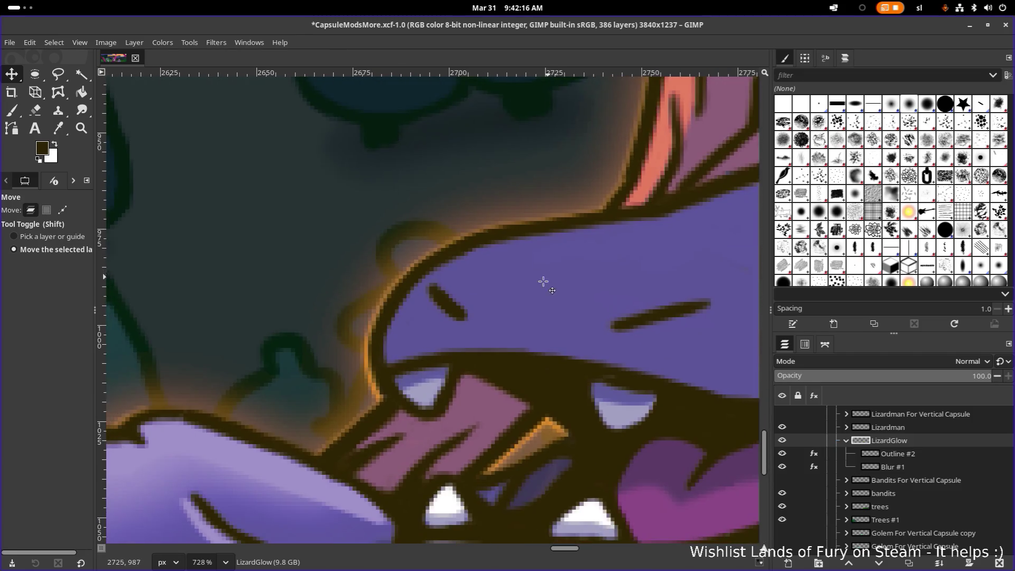
scroll(442, 421, "up", 2)
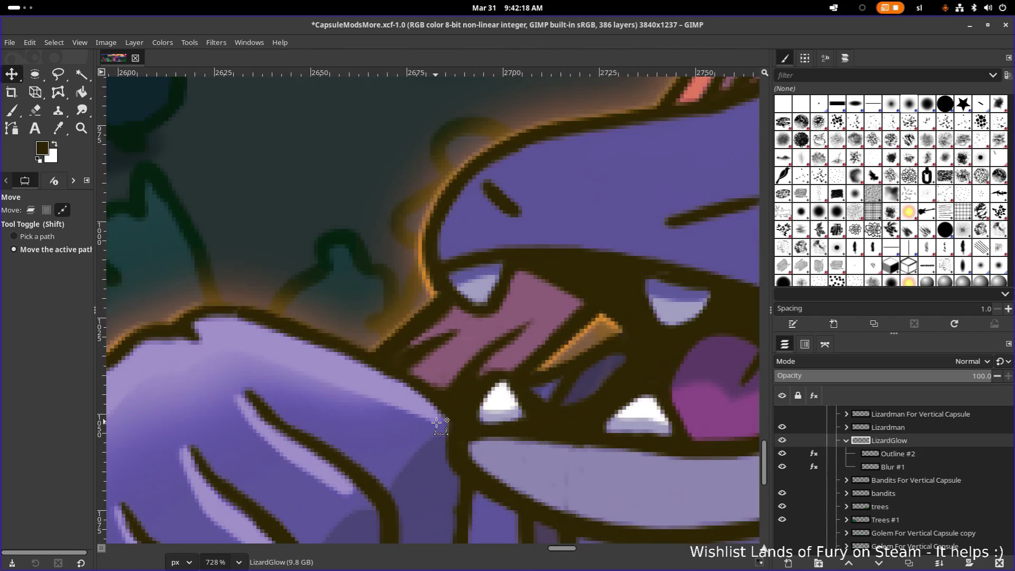
scroll(442, 421, "down", 2)
scroll(442, 401, "down", 2)
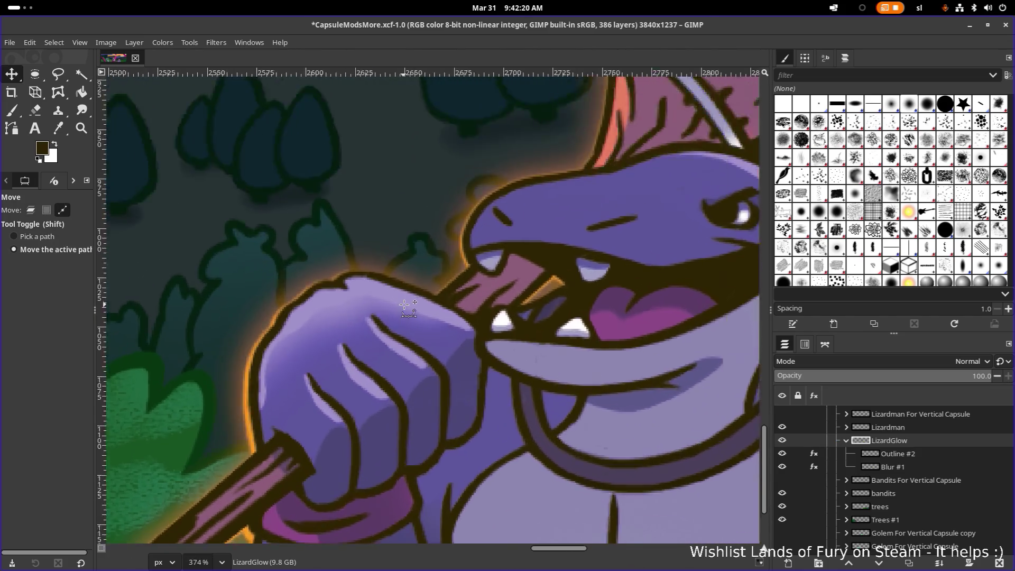
scroll(433, 301, "up", 2)
scroll(429, 292, "down", 3)
scroll(429, 292, "down", 2)
scroll(430, 293, "up", 4)
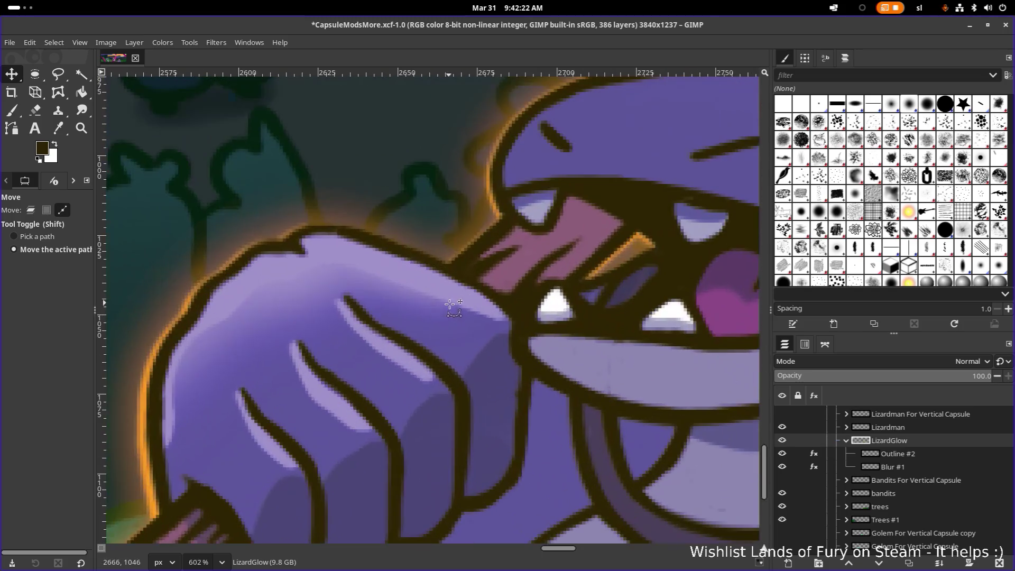
scroll(535, 343, "down", 3)
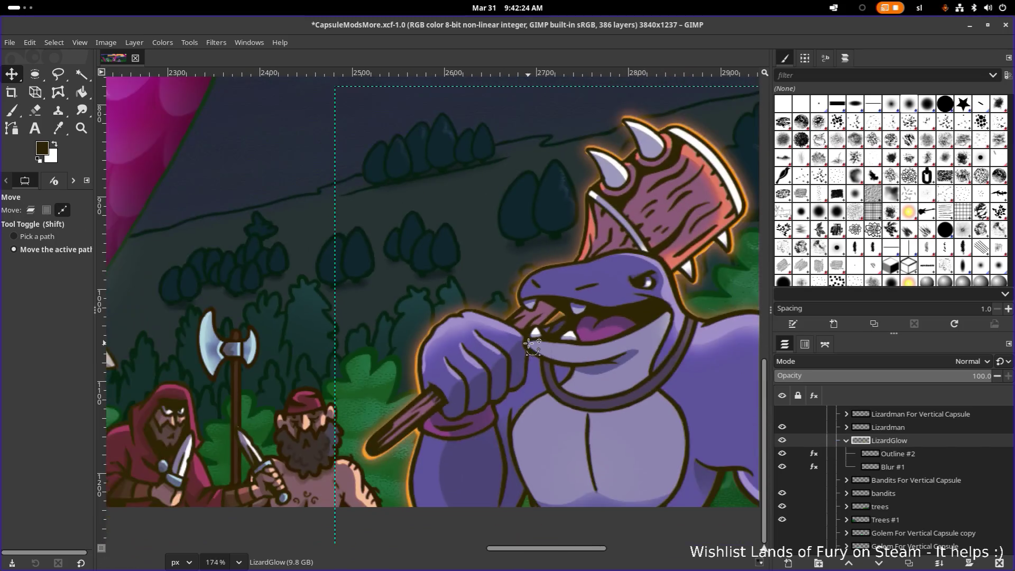
scroll(471, 343, "down", 2)
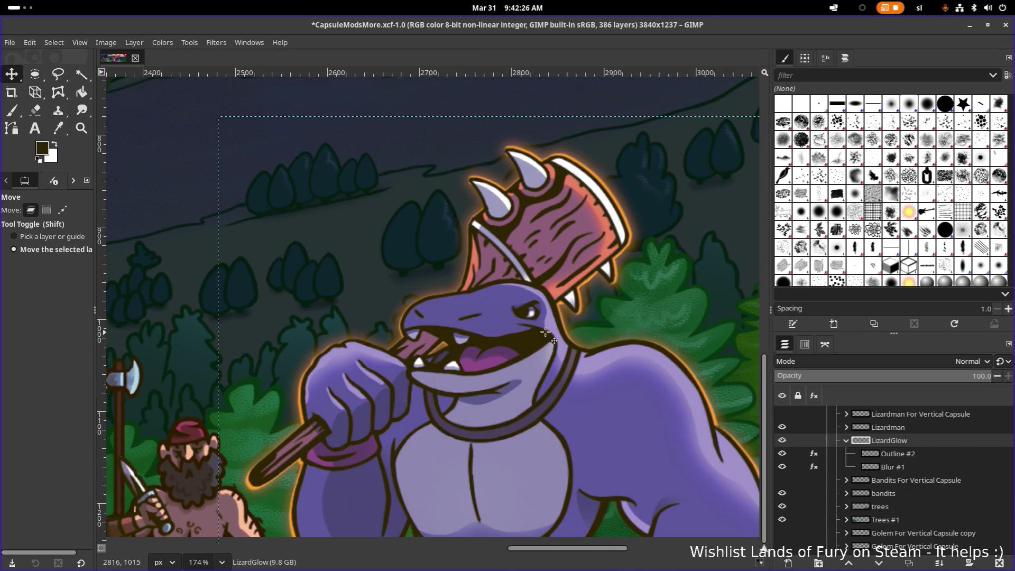
scroll(553, 333, "down", 2)
scroll(554, 337, "up", 3)
scroll(553, 337, "up", 3)
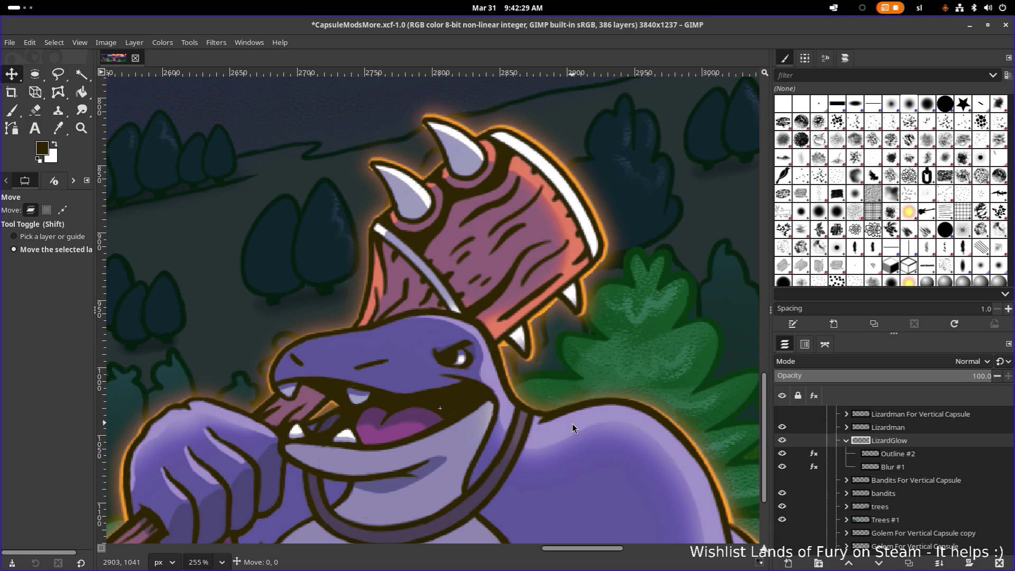
left_click_drag(572, 423, 572, 420)
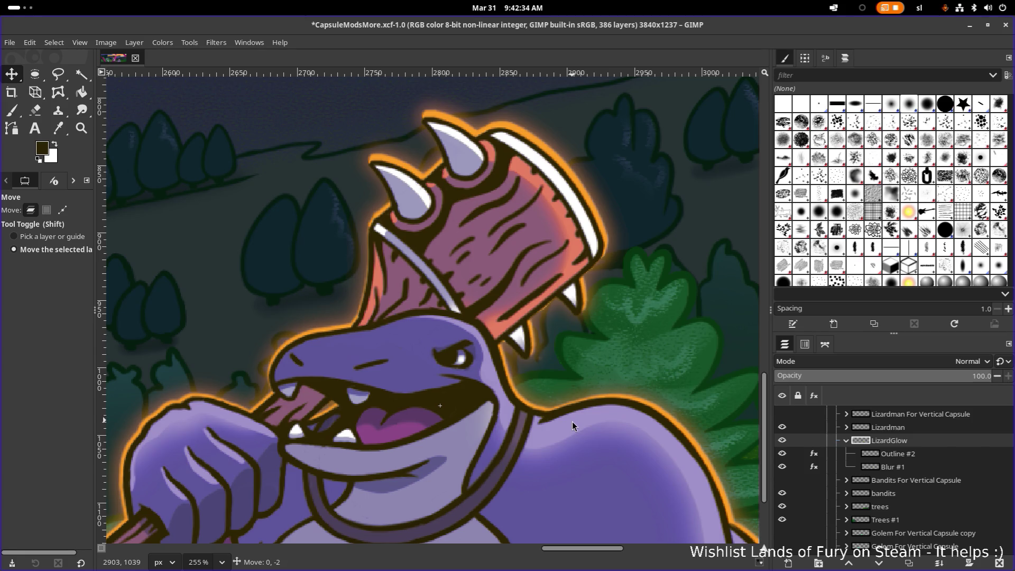
left_click_drag(572, 420, 572, 420)
Zoom out and pan across the banner to check the evenly placed glow.
scroll(572, 420, "down", 5)
scroll(560, 404, "down", 3)
scroll(560, 404, "right", 2)
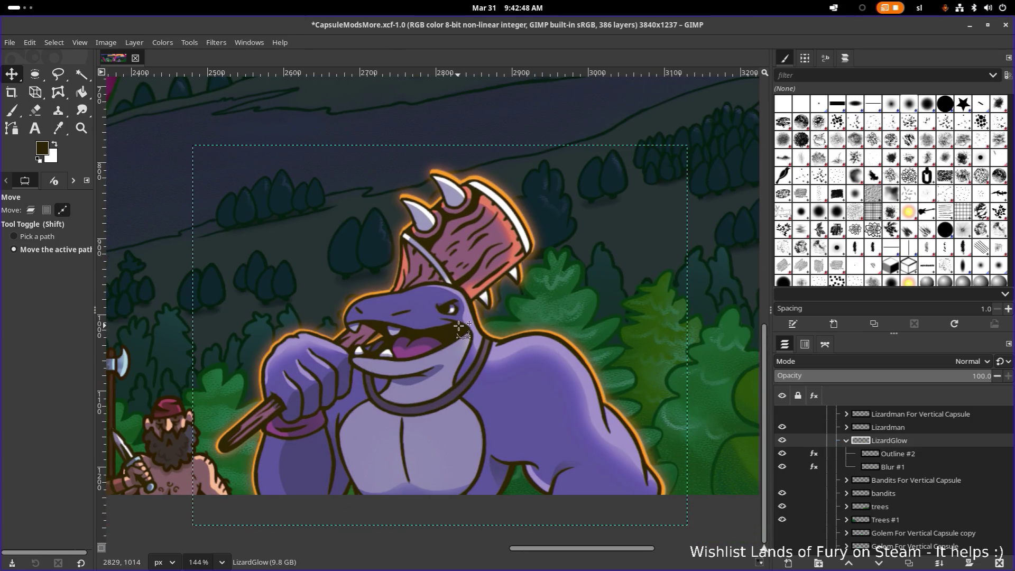
scroll(465, 328, "down", 6)
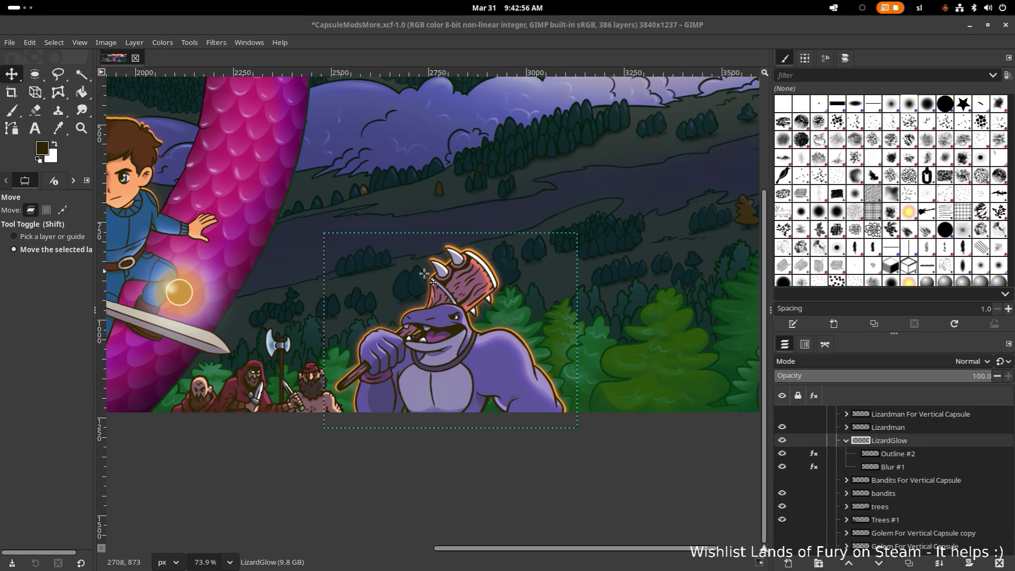
left_click_drag(380, 269, 453, 279)
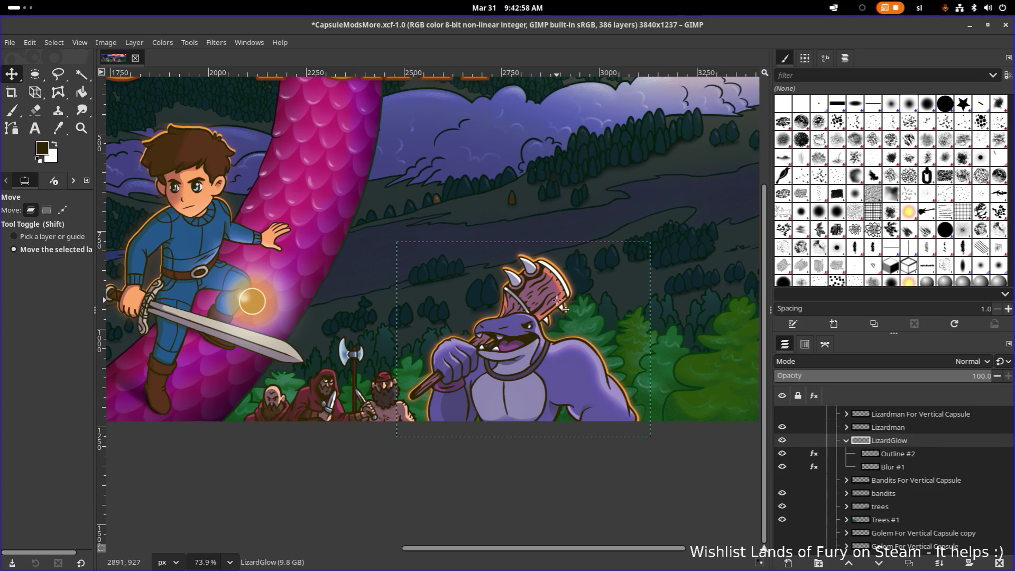
scroll(557, 300, "down", 5, "ctrl")
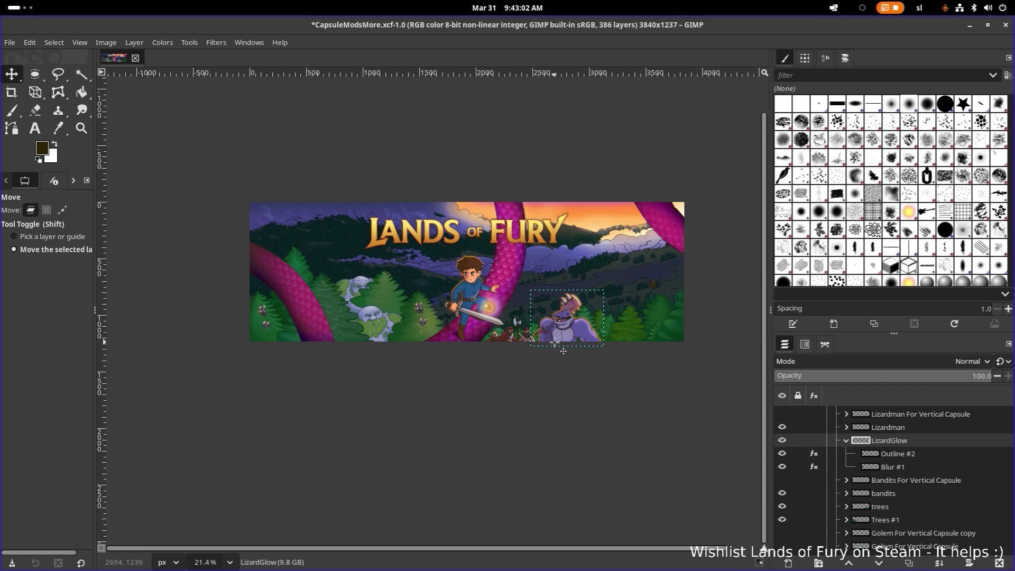
scroll(565, 346, "up", 4, "ctrl")
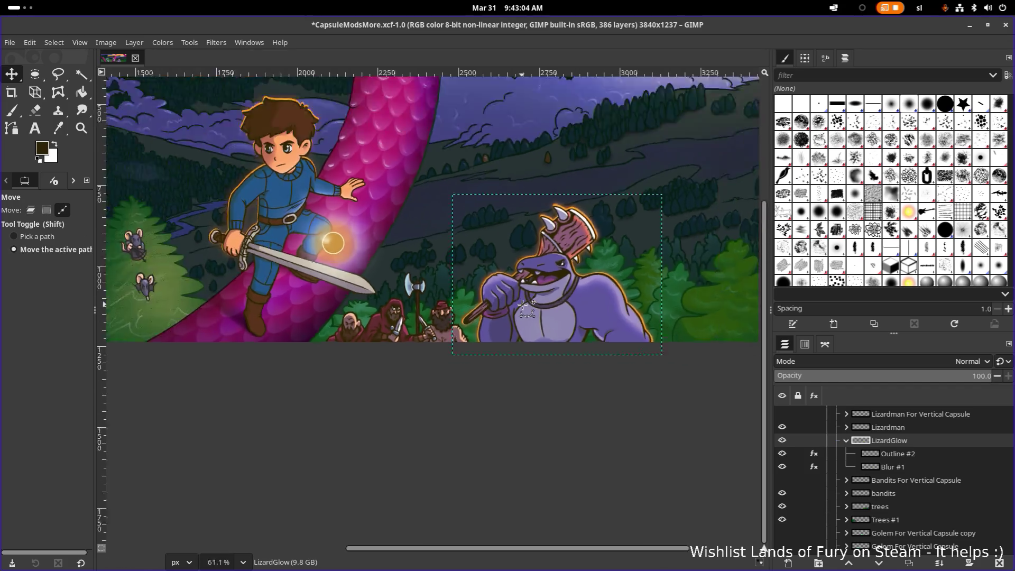
scroll(522, 304, "down", 2, "ctrl")
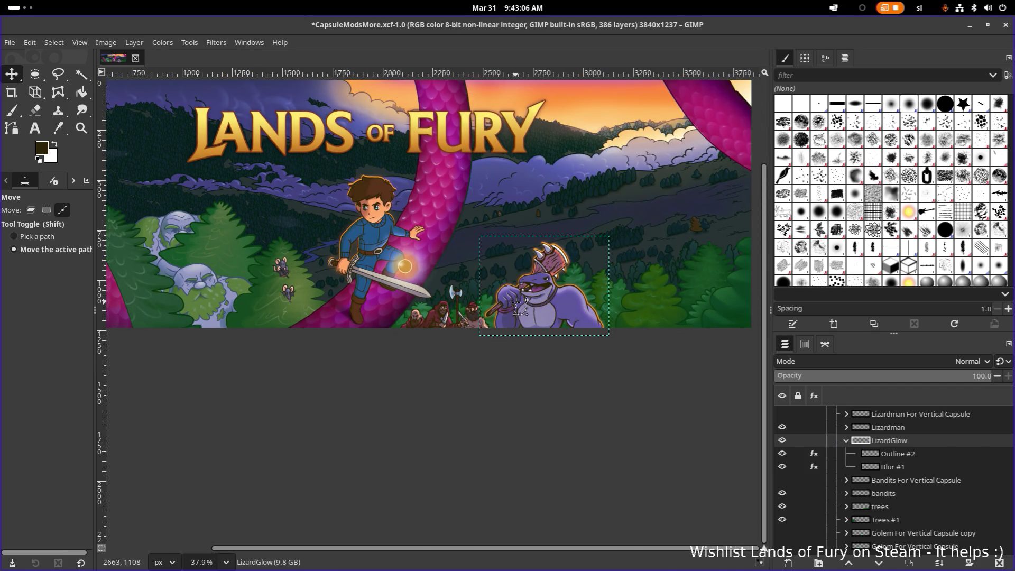
Toggle LizardGlow and Outline #2 visibility to compare the glow, leaving Outline #2 hidden.
left_click(781, 440)
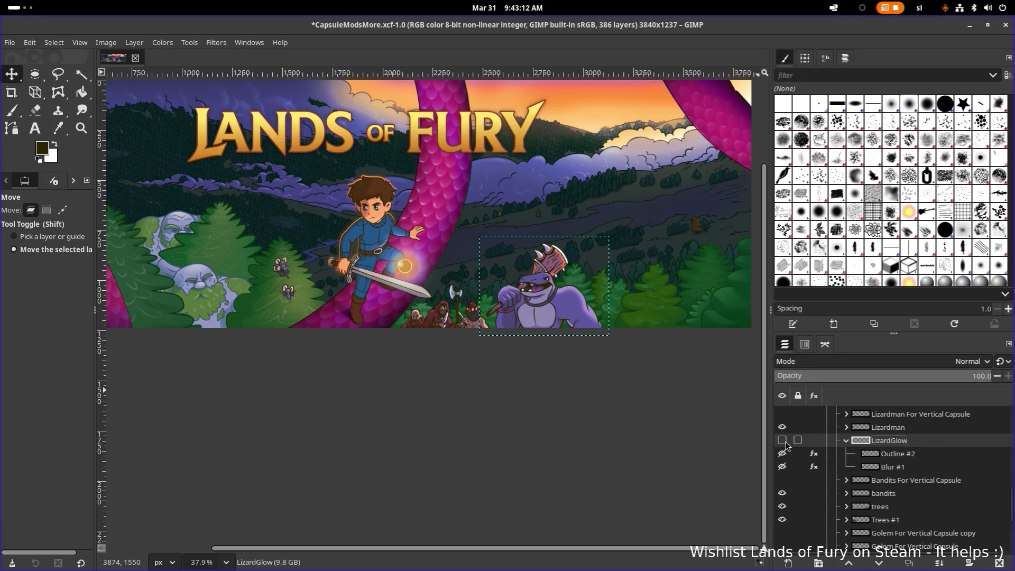
left_click(782, 442)
left_click(782, 454)
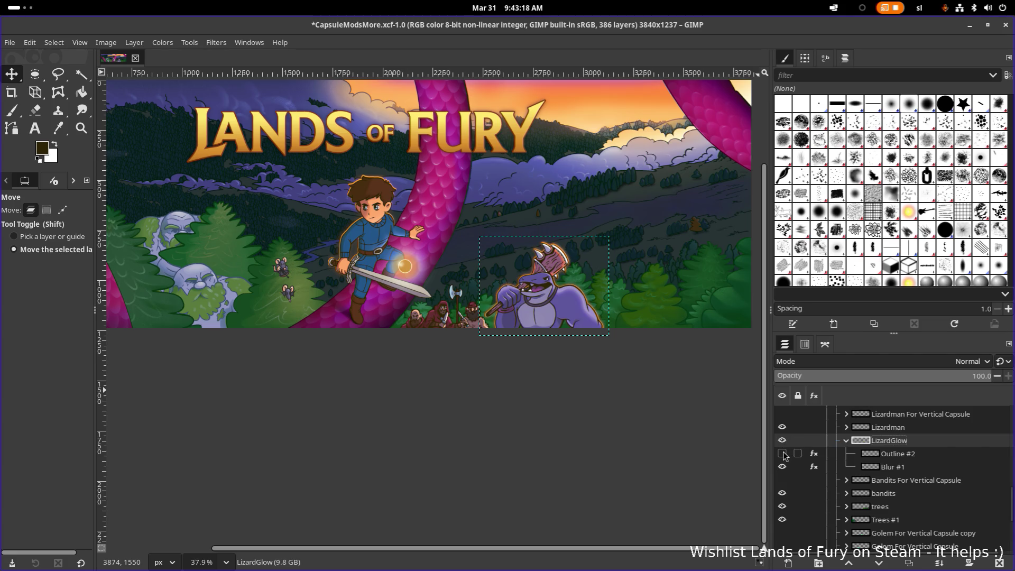
left_click(782, 453)
left_click(782, 453)
left_click(782, 454)
left_click(782, 454)
Open the Gaussian Blur settings on the Blur #1 layer.
left_click(885, 469)
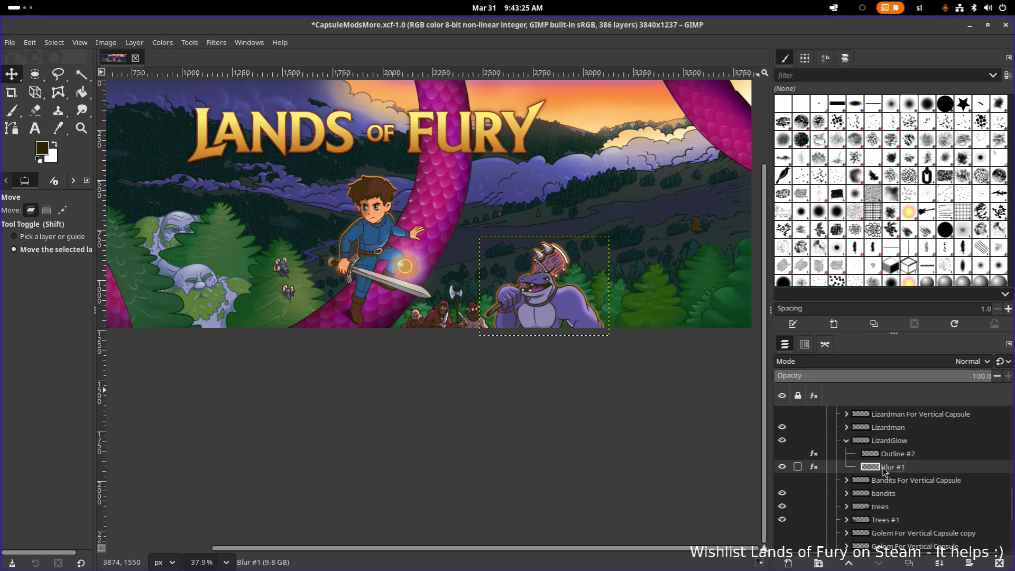
left_click(814, 467)
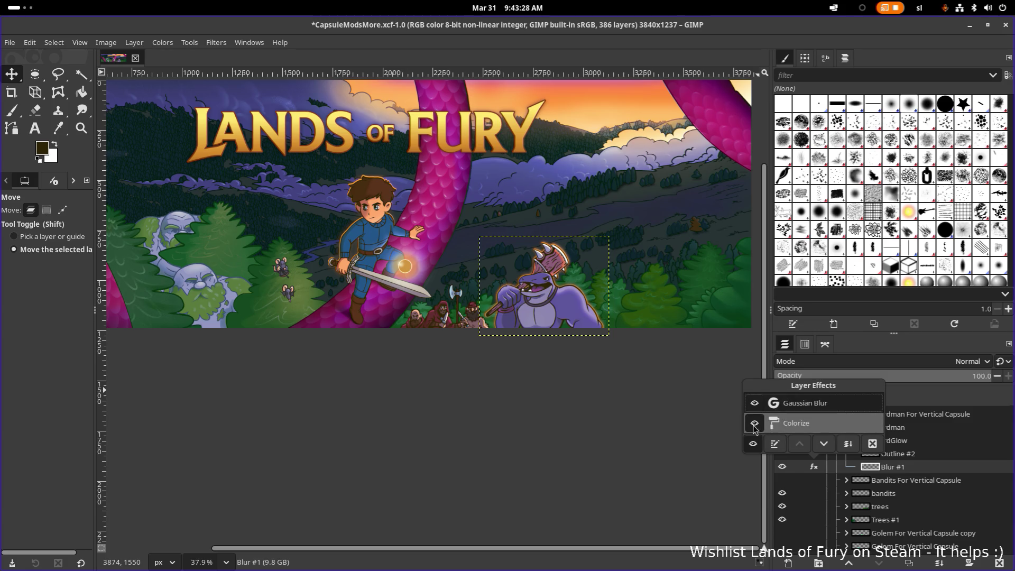
double_click(779, 403)
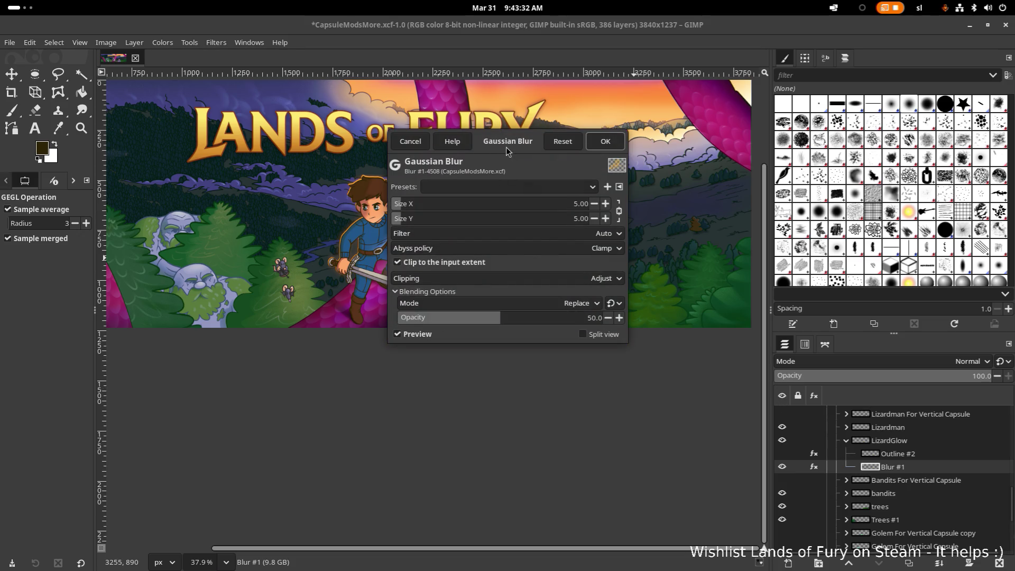
Lower Blur #1's Gaussian Blur opacity to 32 and close its settings.
mouse_move(504, 146)
left_mouse_down()
mouse_move(693, 179)
mouse_move(855, 192)
left_mouse_up()
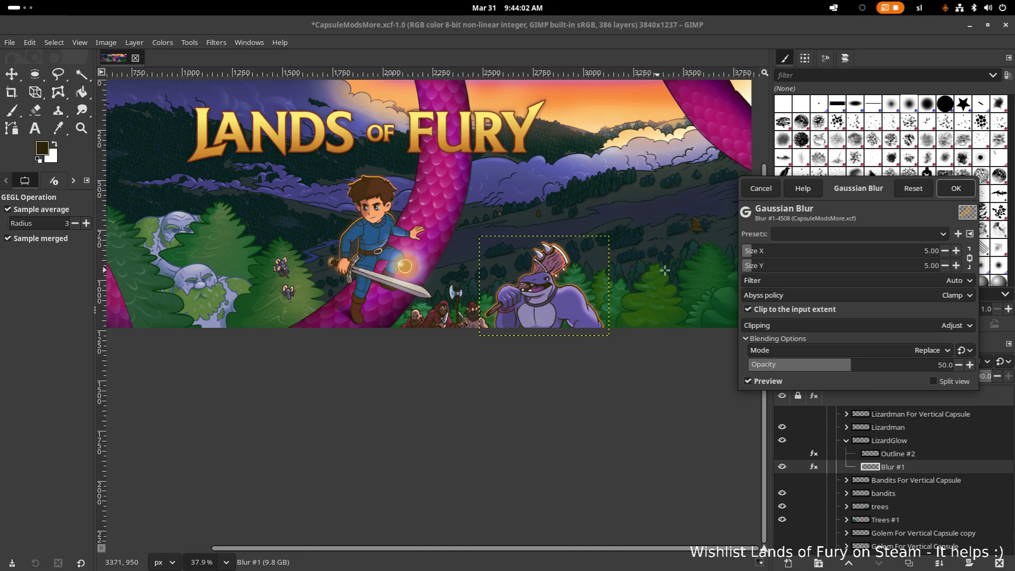
mouse_move(847, 366)
left_mouse_down()
mouse_move(745, 365)
mouse_move(814, 374)
left_mouse_up()
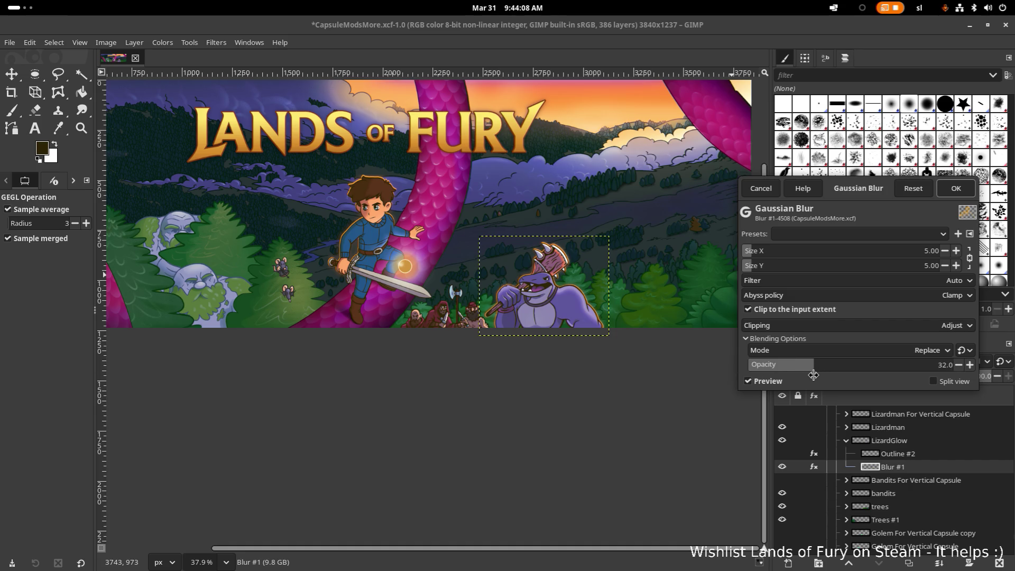
left_click(761, 188)
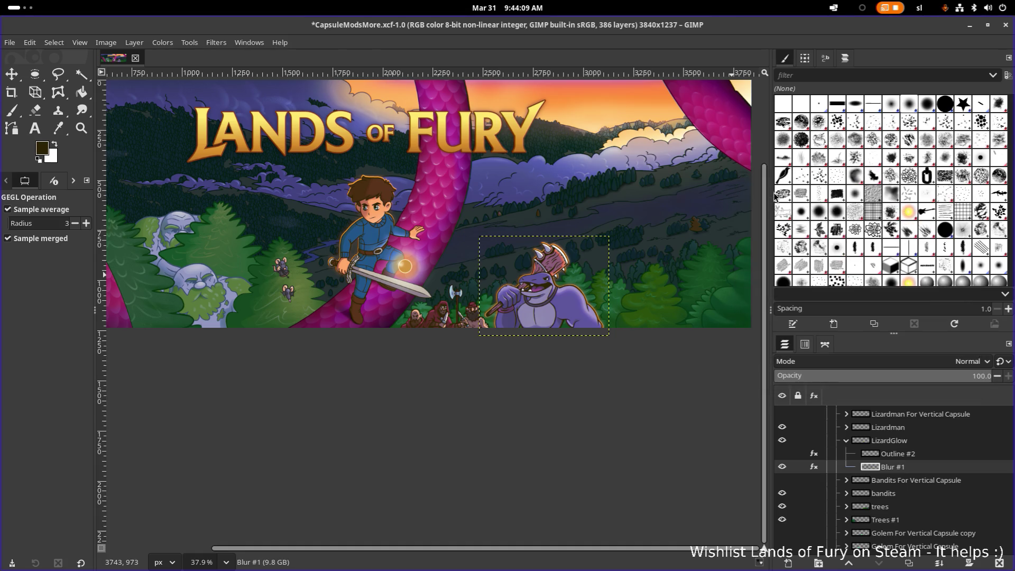
Set Blur #1's Colorize opacity to 50 and recheck the setting.
left_click(814, 467)
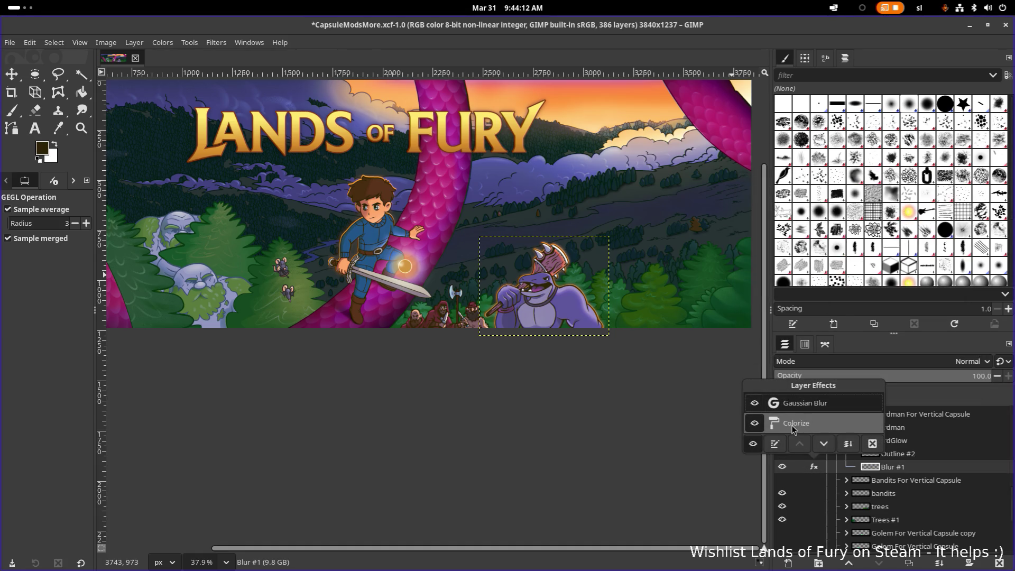
double_click(795, 424)
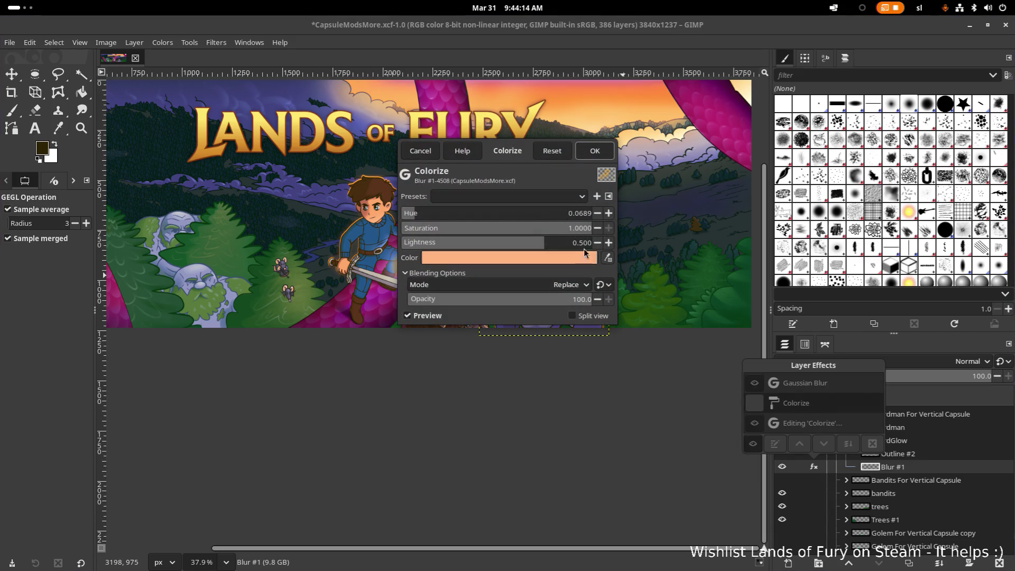
left_click_drag(515, 155, 822, 165)
mouse_move(867, 315)
left_mouse_down()
mouse_move(778, 316)
mouse_move(788, 317)
left_mouse_up()
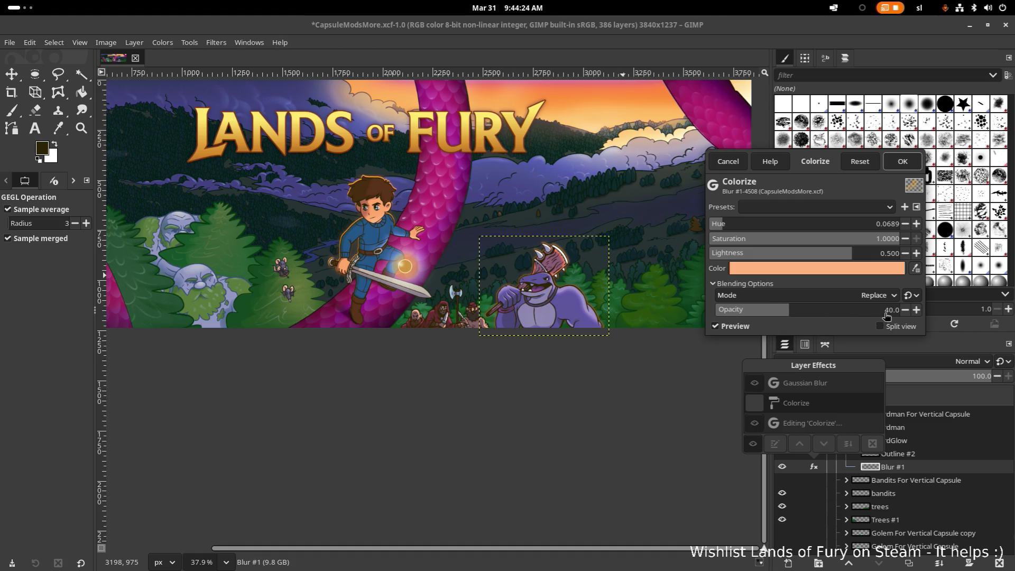
left_click(891, 313)
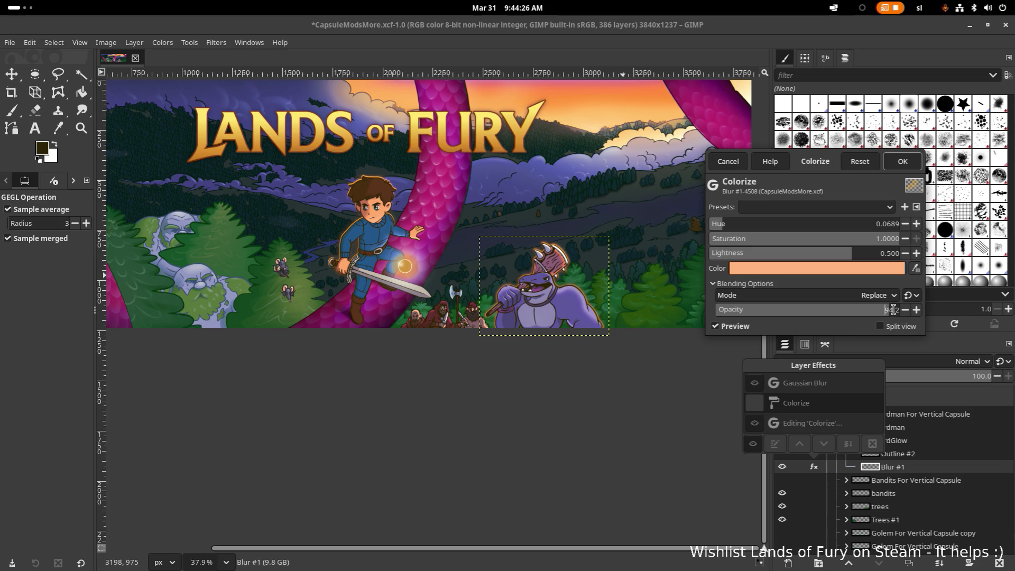
type("50")
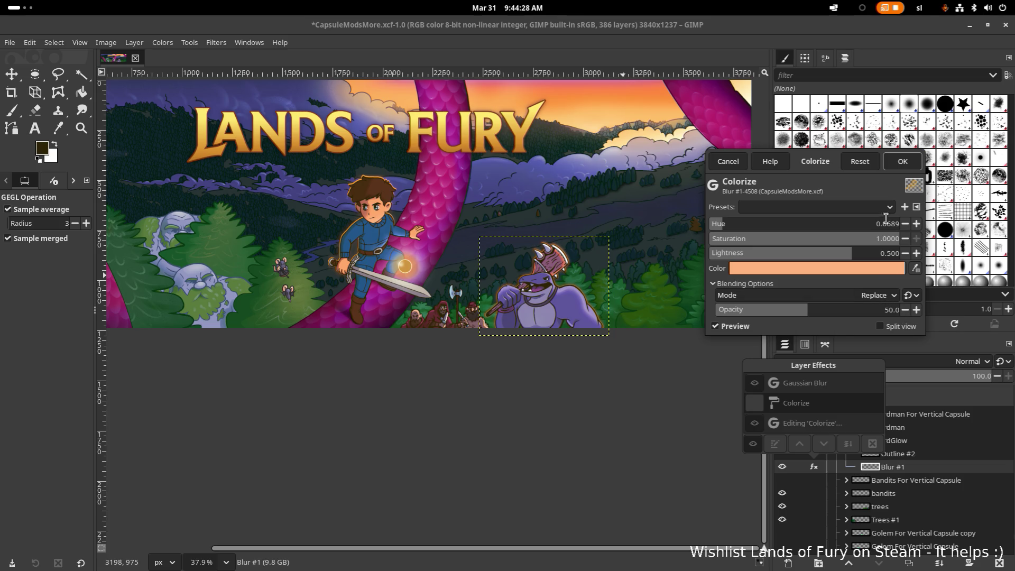
left_click(902, 161)
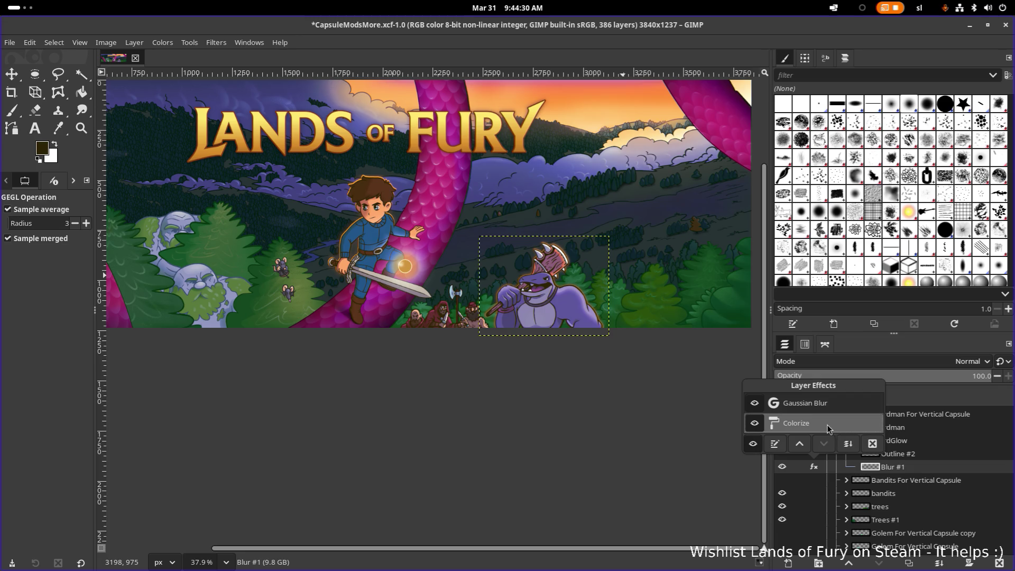
double_click(827, 425)
left_click(602, 152)
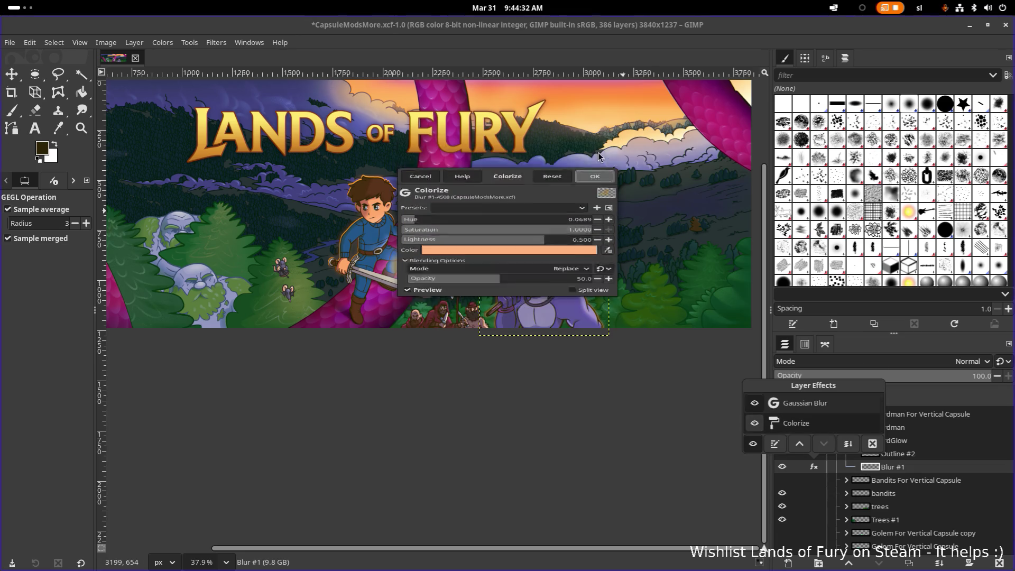
left_click(922, 455)
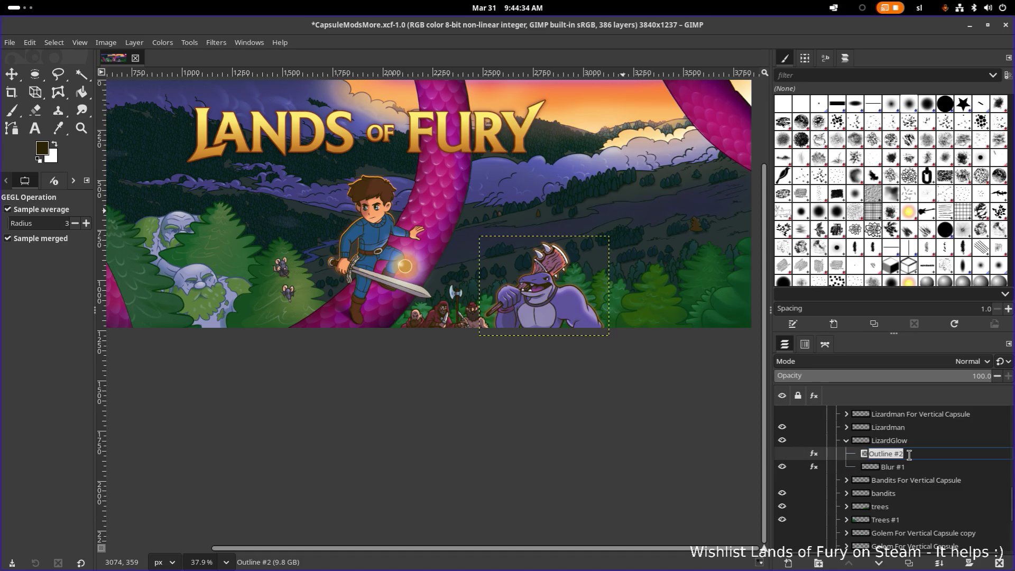
Open Outline #2's effects list, dismiss the pop-up messages and make Outline #2 visible again.
left_click(814, 453)
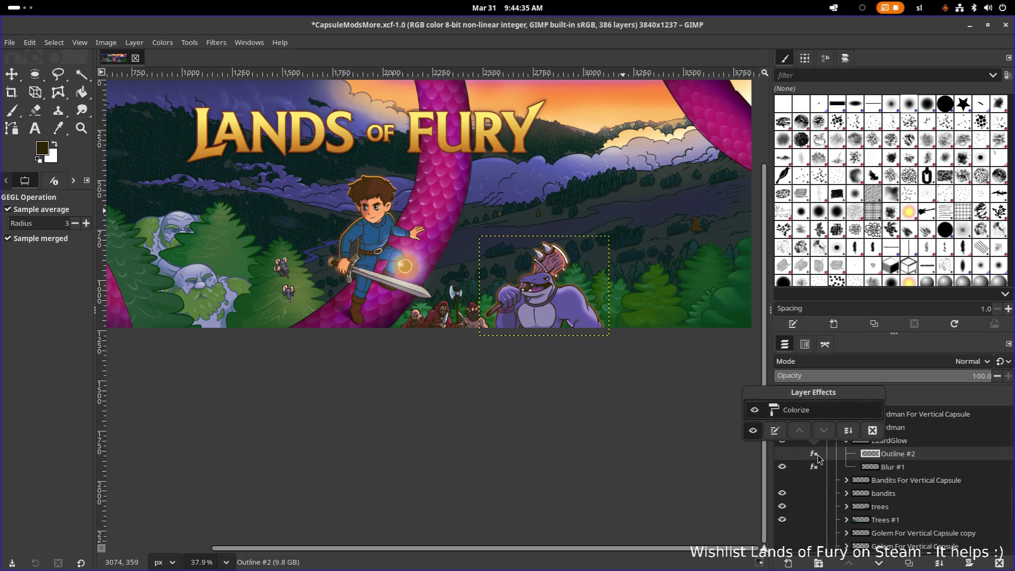
left_click(789, 418)
left_click(533, 228)
left_click(782, 447)
left_click(782, 454)
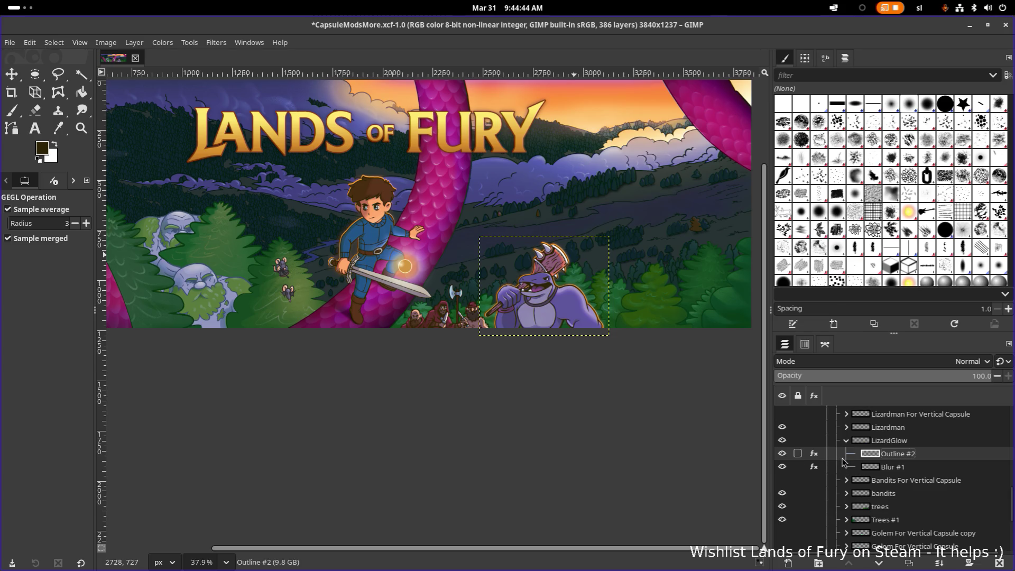
Lower Outline #2's Colorize effect opacity to 50 and apply the change.
left_click(814, 454)
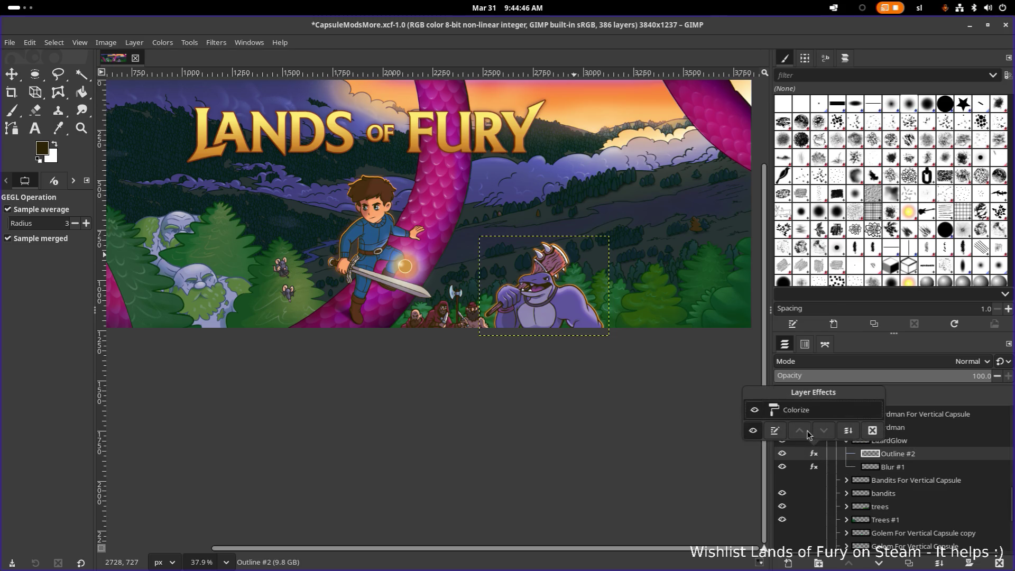
double_click(807, 412)
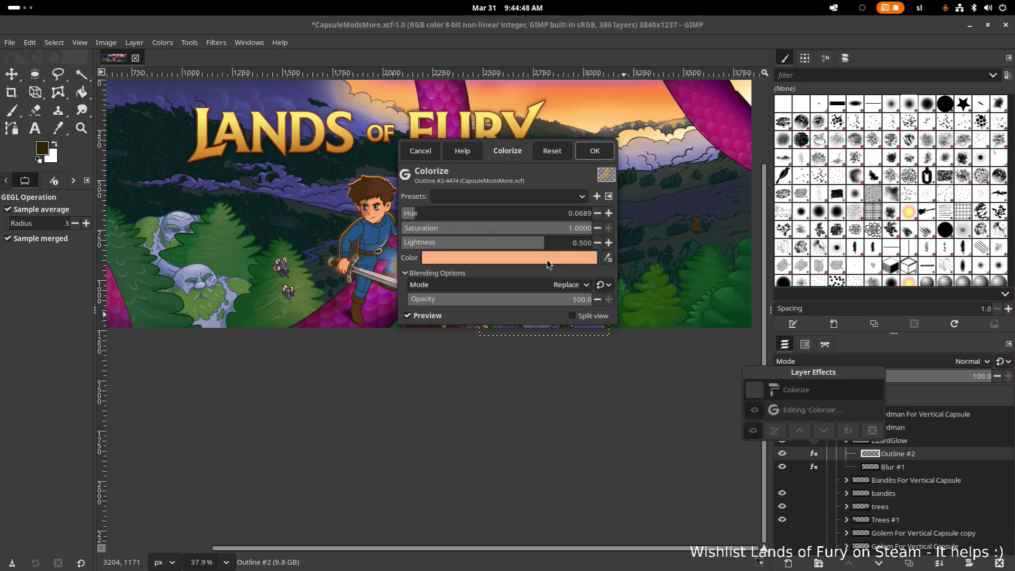
left_click_drag(580, 302, 590, 305)
mouse_move(522, 149)
left_mouse_down()
mouse_move(879, 180)
mouse_move(892, 169)
left_mouse_up()
left_click(957, 316)
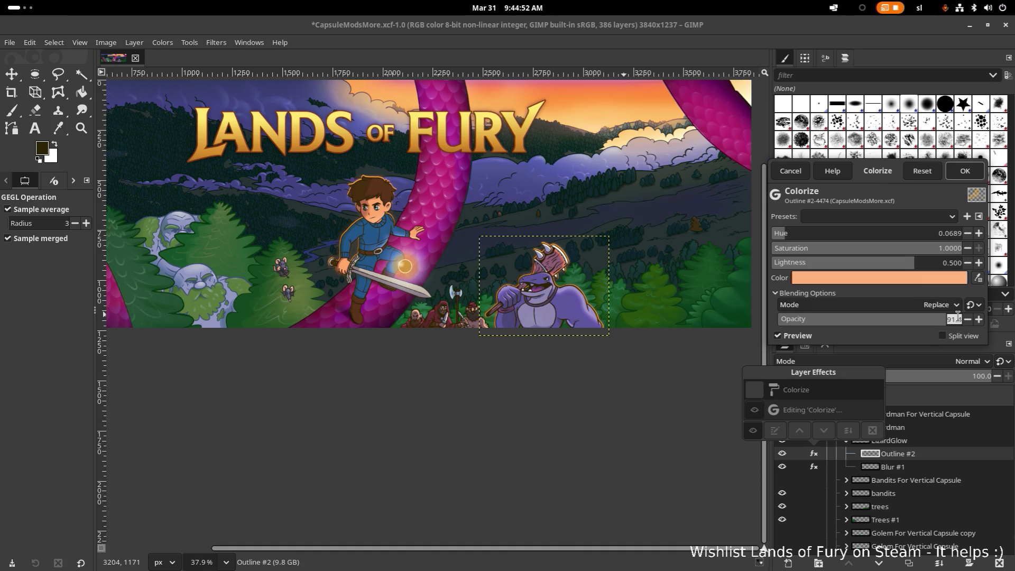
type("50")
key("Return")
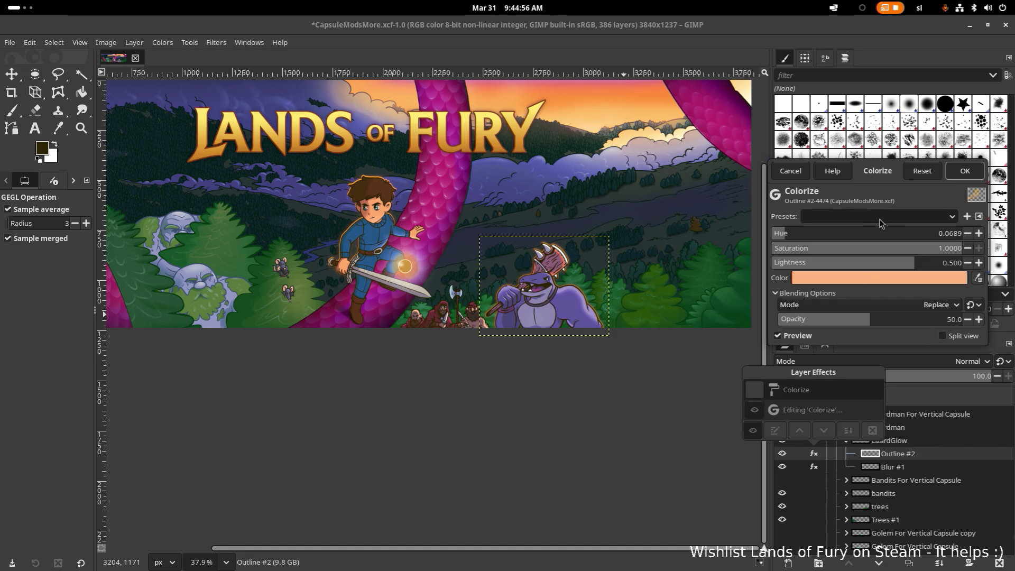
left_click(965, 170)
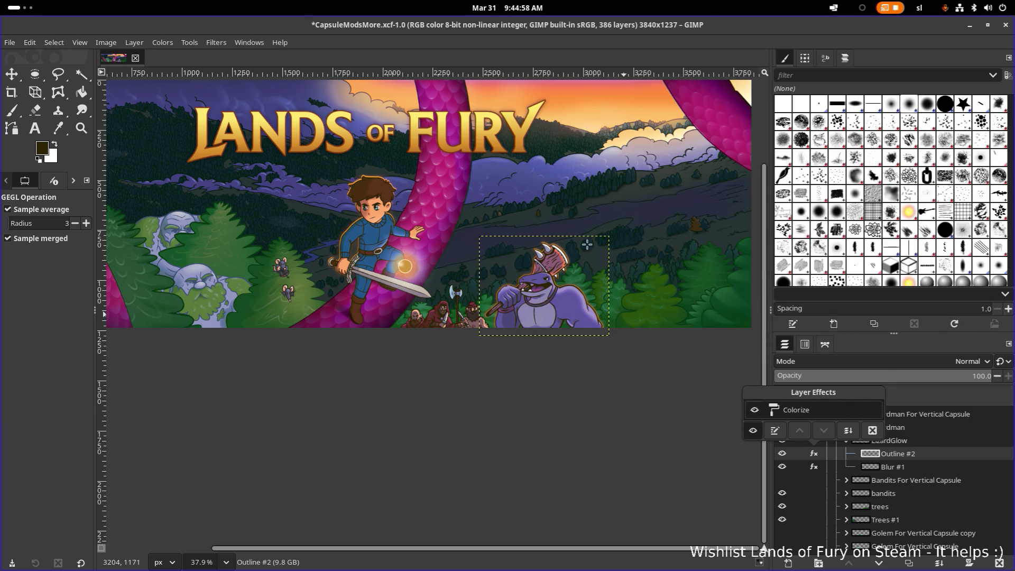
left_click(693, 433)
scroll(544, 341, "down", 3, "ctrl")
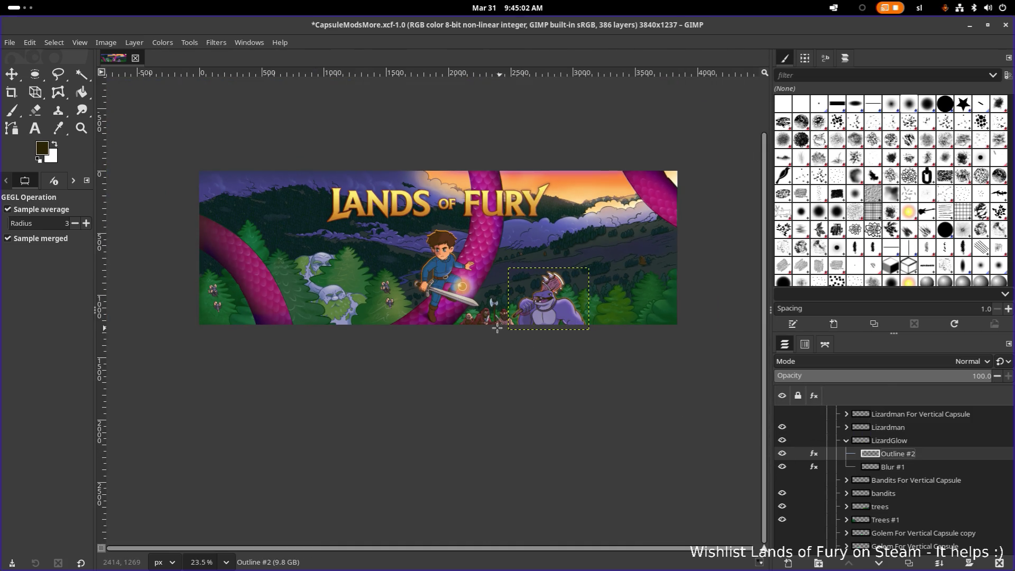
Zoom around the lizardman, toggle LizardGlow off and on to compare, then save CapsuleModsMore.xcf.
scroll(496, 328, "up", 4, "ctrl")
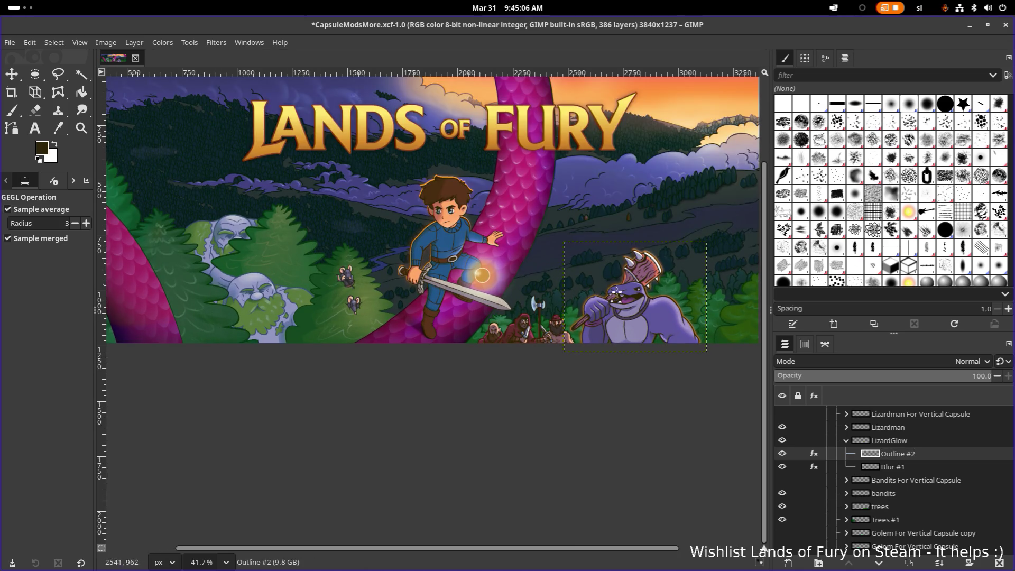
scroll(616, 292, "up", 7, "ctrl")
scroll(634, 290, "down", 5, "ctrl")
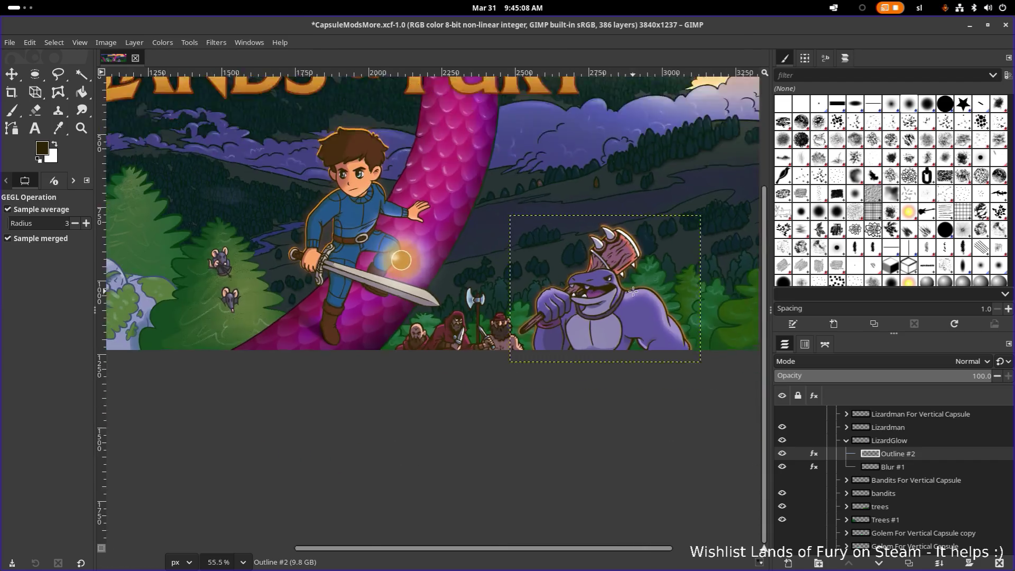
scroll(569, 316, "right", 3)
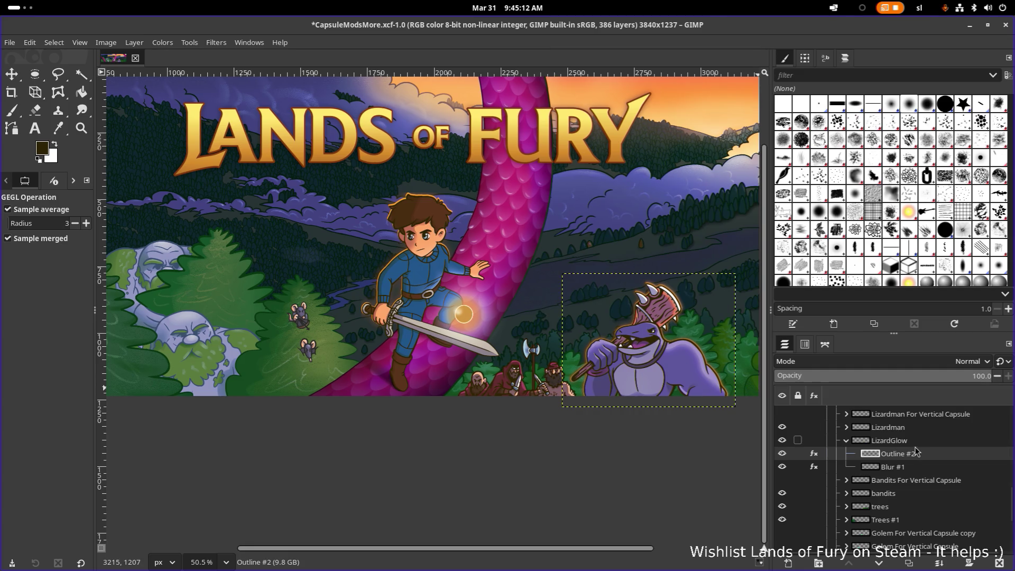
left_click(896, 440)
left_click(782, 440)
left_click(782, 441)
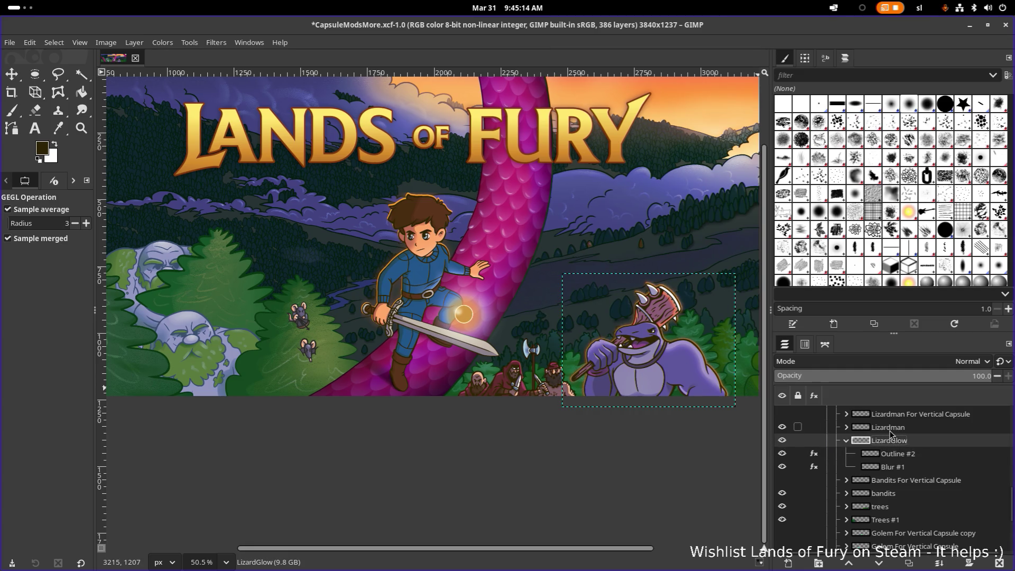
key("ctrl+s")
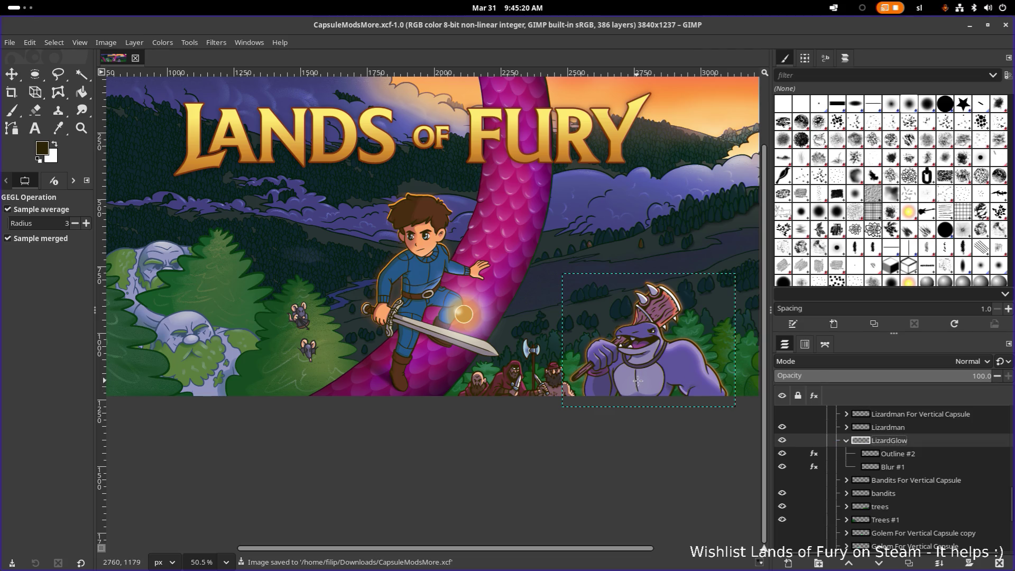
Zoom in on the hero's hair and toggle the bandits layer, spotting the glow's cut-off top edge.
mouse_move(663, 365)
left_mouse_down()
mouse_move(518, 360)
mouse_move(576, 362)
left_mouse_up()
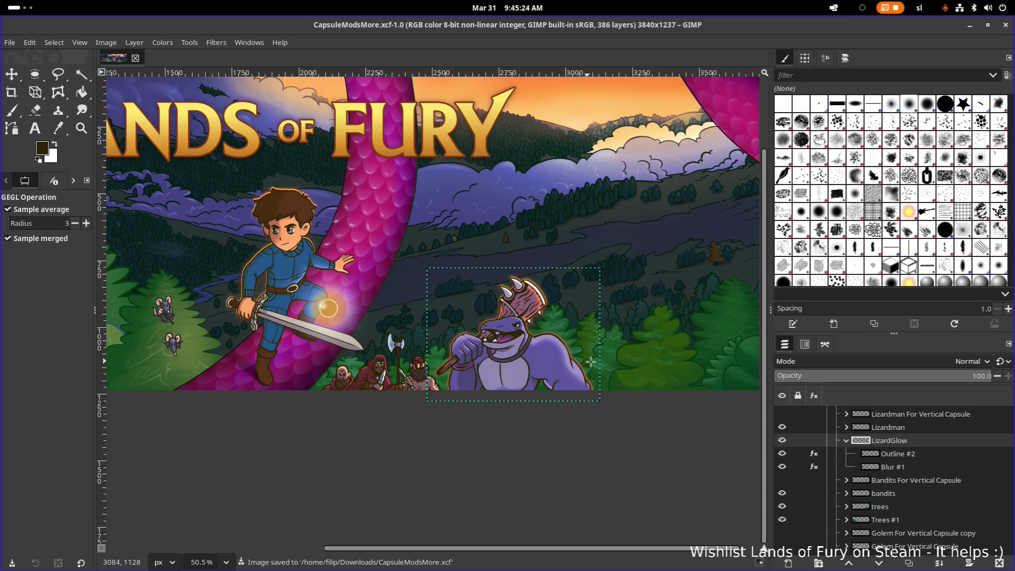
scroll(877, 465, "up", 3)
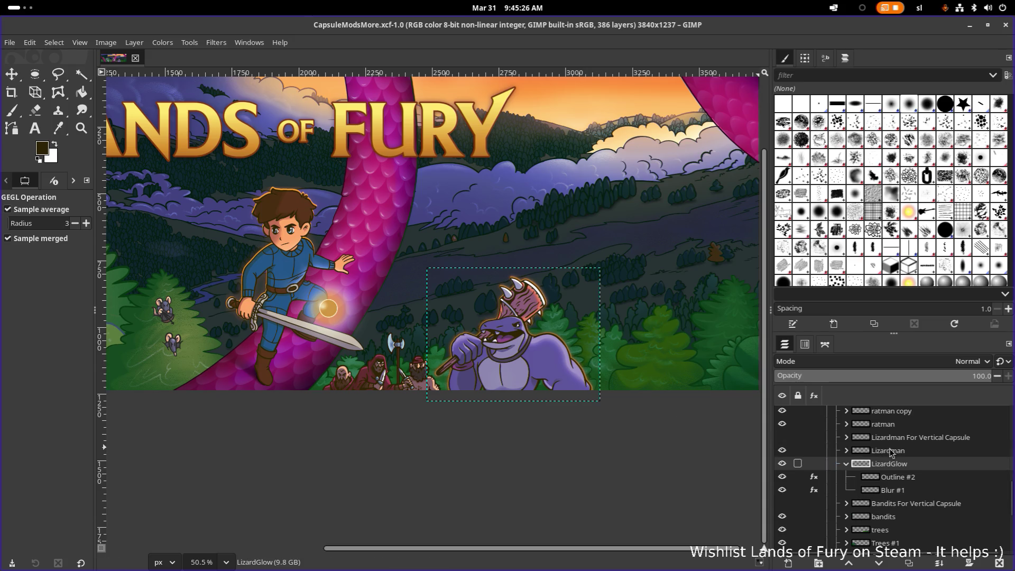
scroll(906, 455, "down", 4)
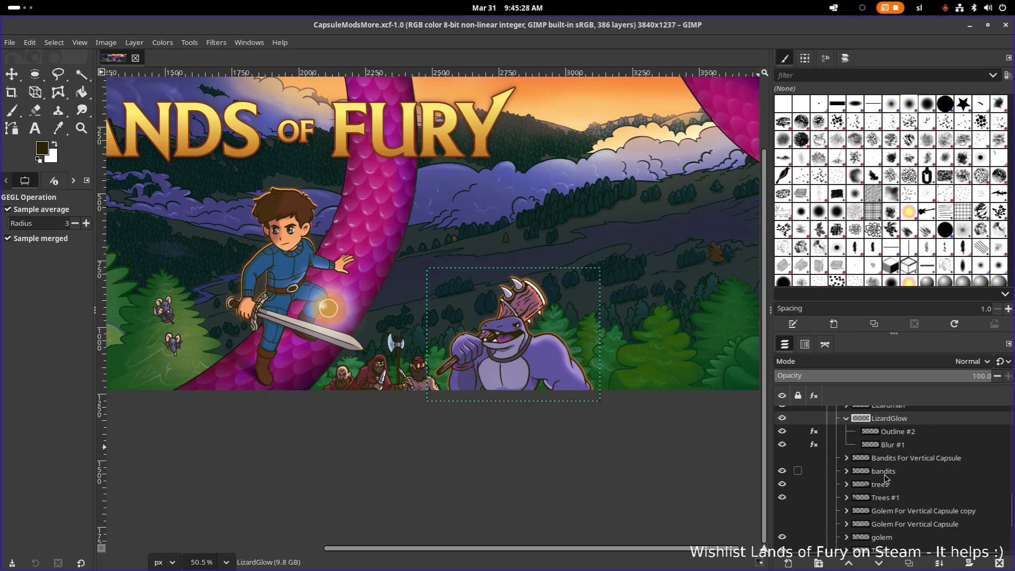
left_click(781, 471)
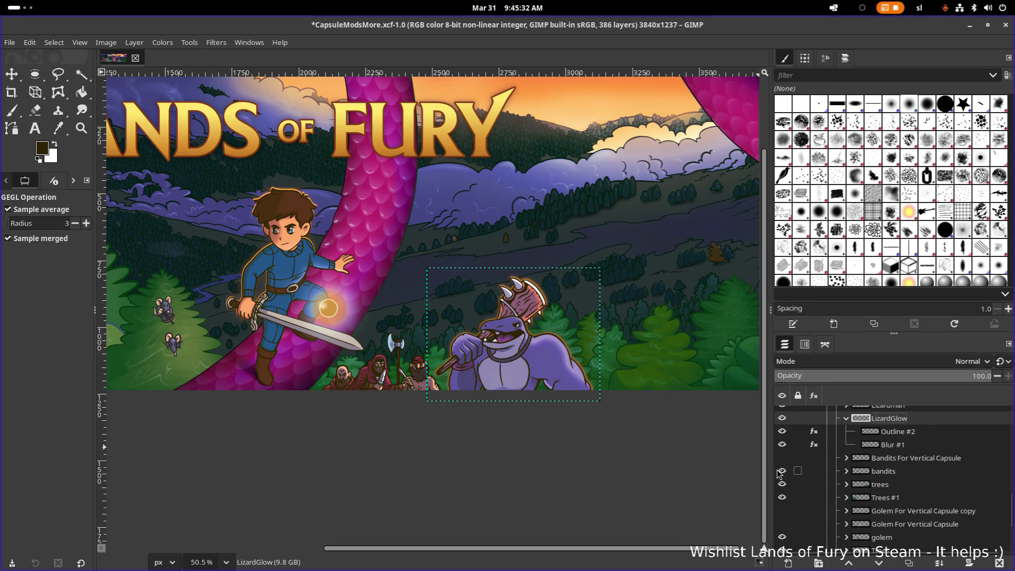
scroll(586, 411, "down", 2)
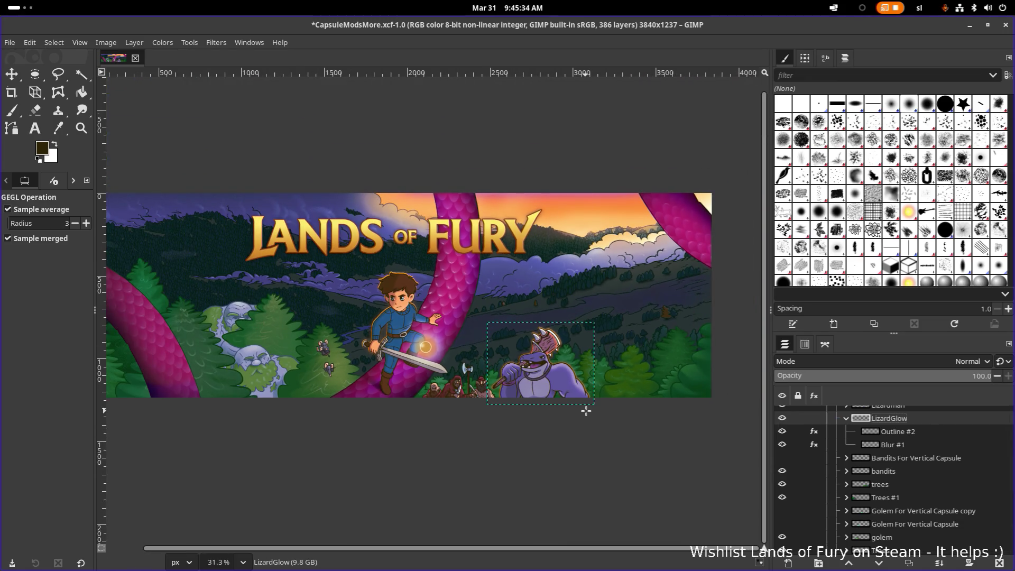
scroll(570, 407, "up", 3)
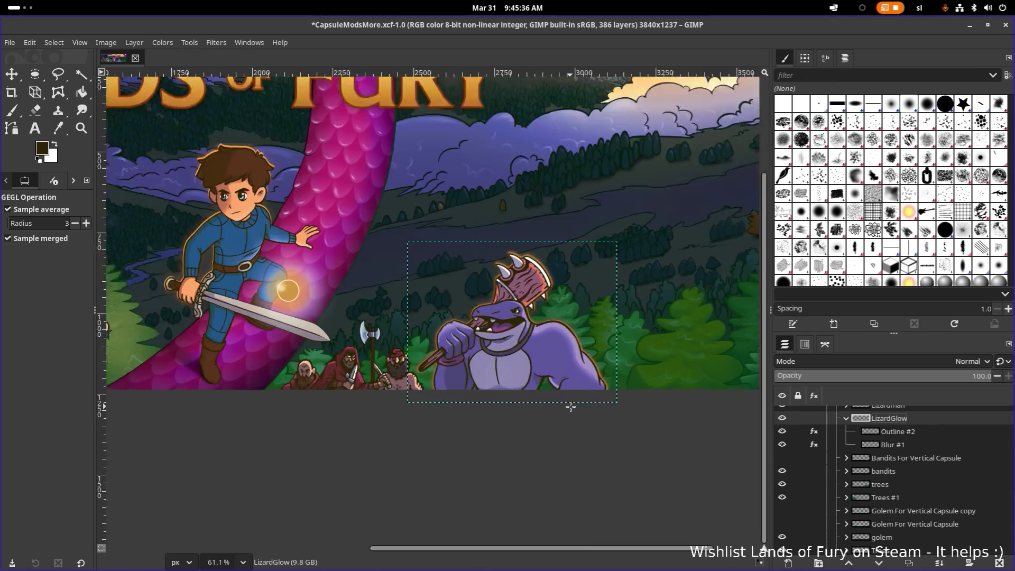
scroll(591, 400, "up", 1)
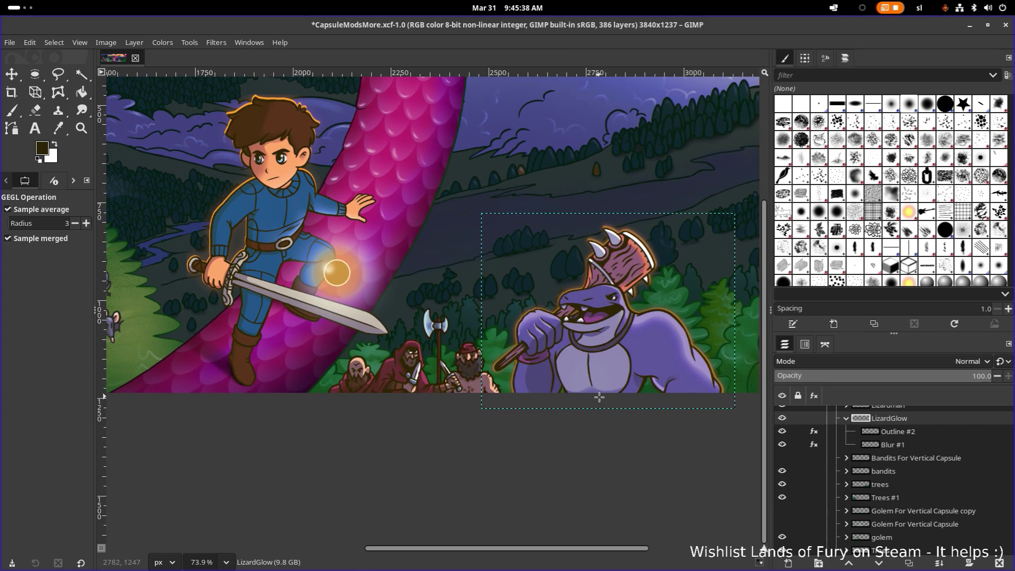
scroll(555, 386, "up", 1)
scroll(555, 385, "left", 3)
scroll(433, 276, "up", 1)
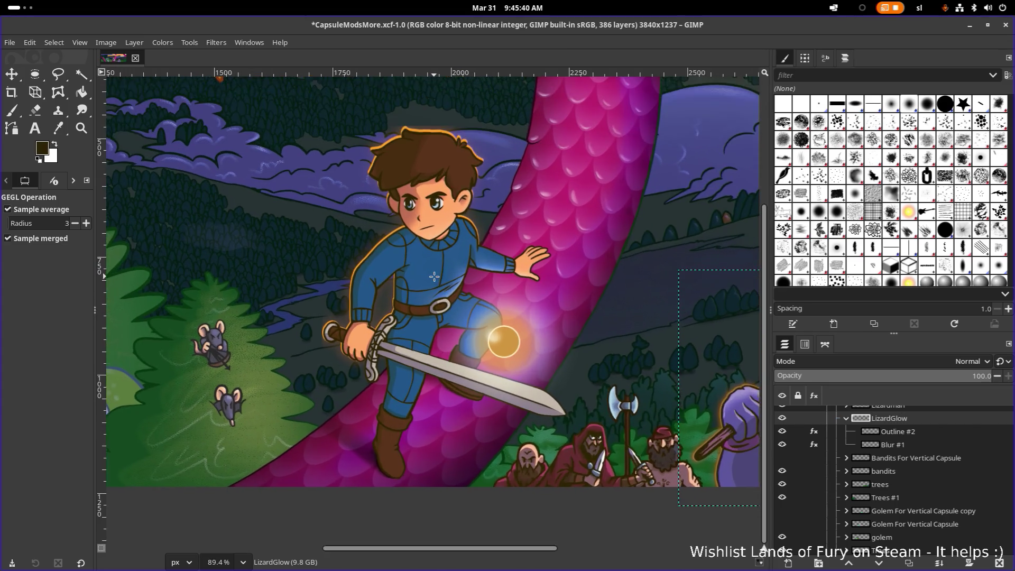
scroll(434, 276, "up", 3)
scroll(444, 253, "up", 3)
scroll(447, 243, "down", 3)
scroll(450, 238, "up", 2)
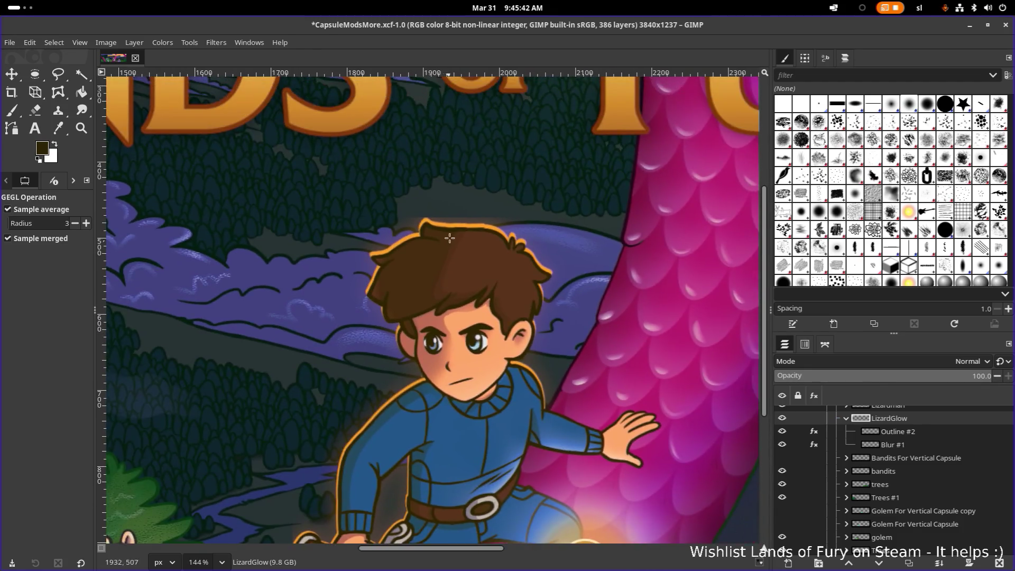
scroll(449, 238, "up", 6)
scroll(449, 239, "down", 3)
scroll(377, 205, "up", 4)
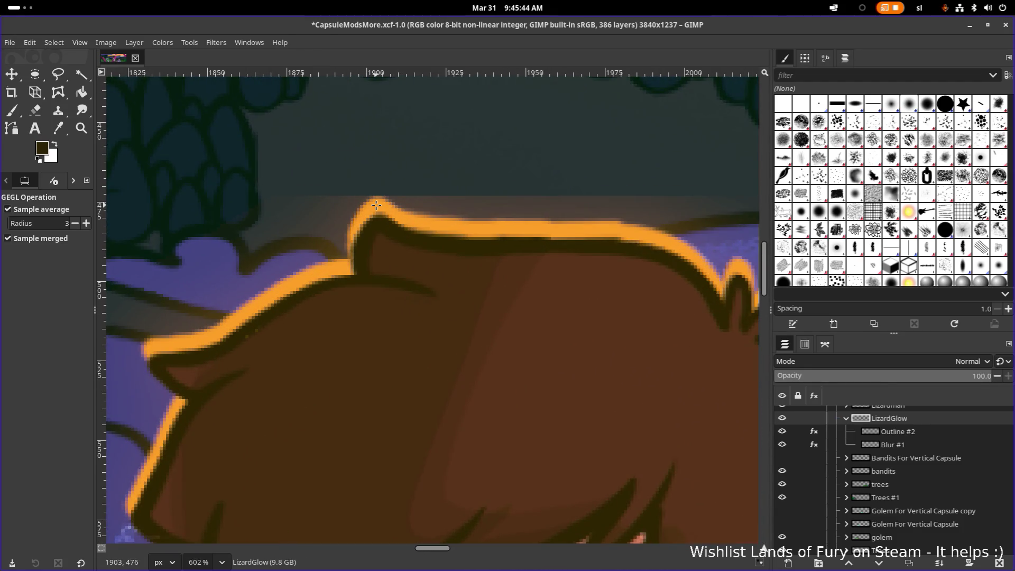
scroll(575, 202, "down", 3)
scroll(557, 269, "down", 1)
scroll(901, 449, "up", 3)
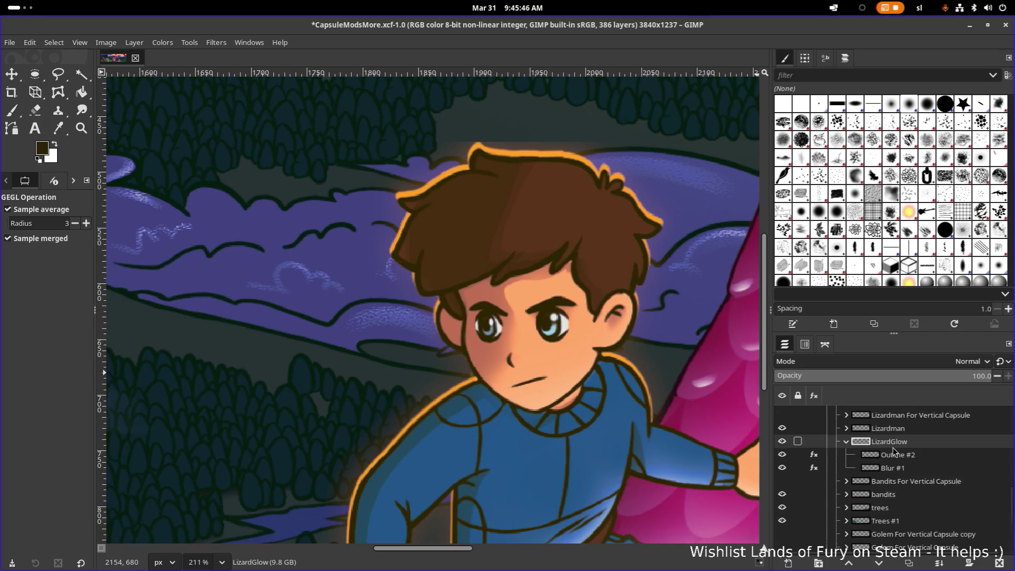
Select the hero's Character Glow group and its Outline #1 layer.
left_click(903, 474)
left_click(903, 489)
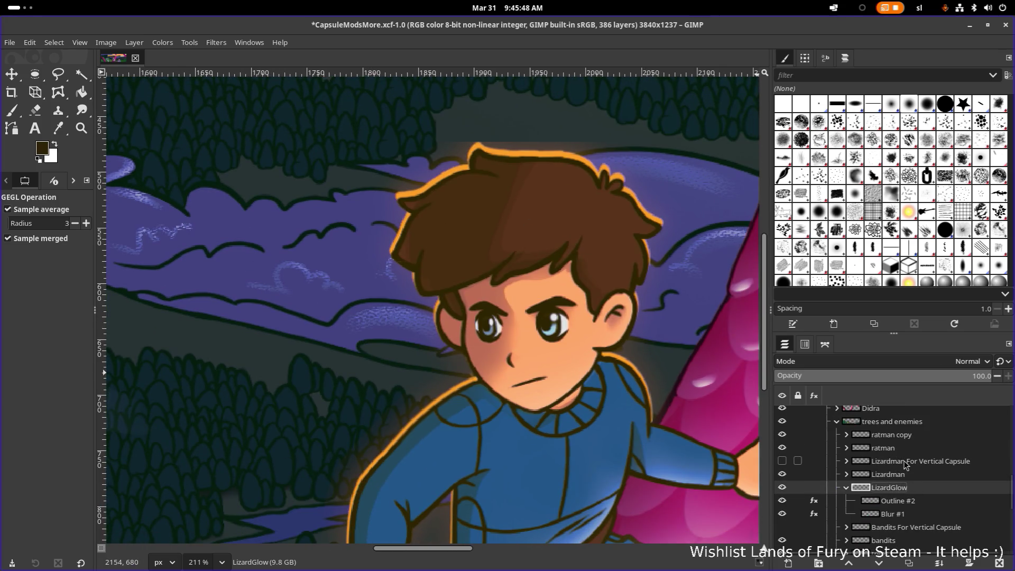
left_click(903, 474)
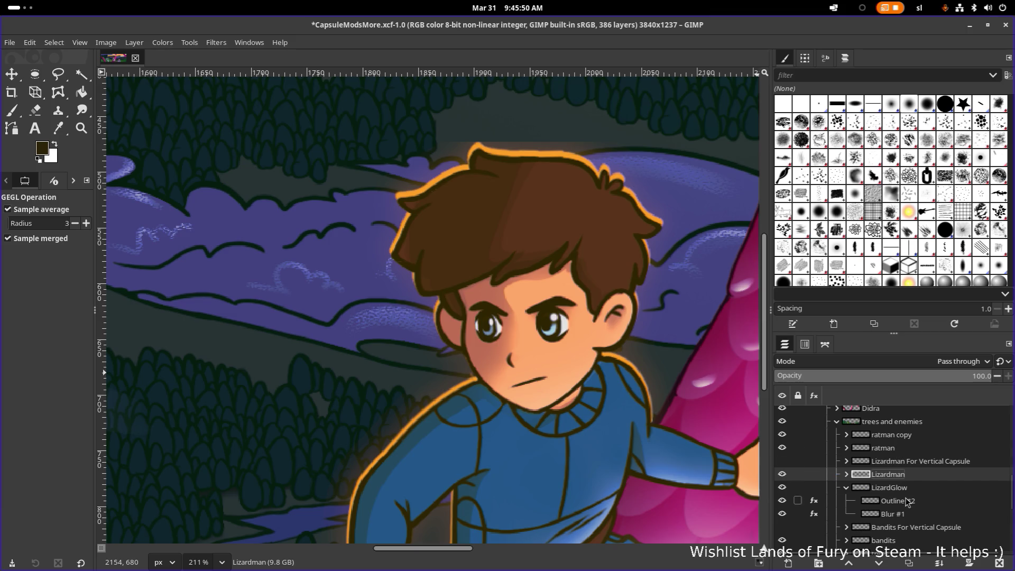
scroll(895, 483, "up", 3)
left_click(895, 438)
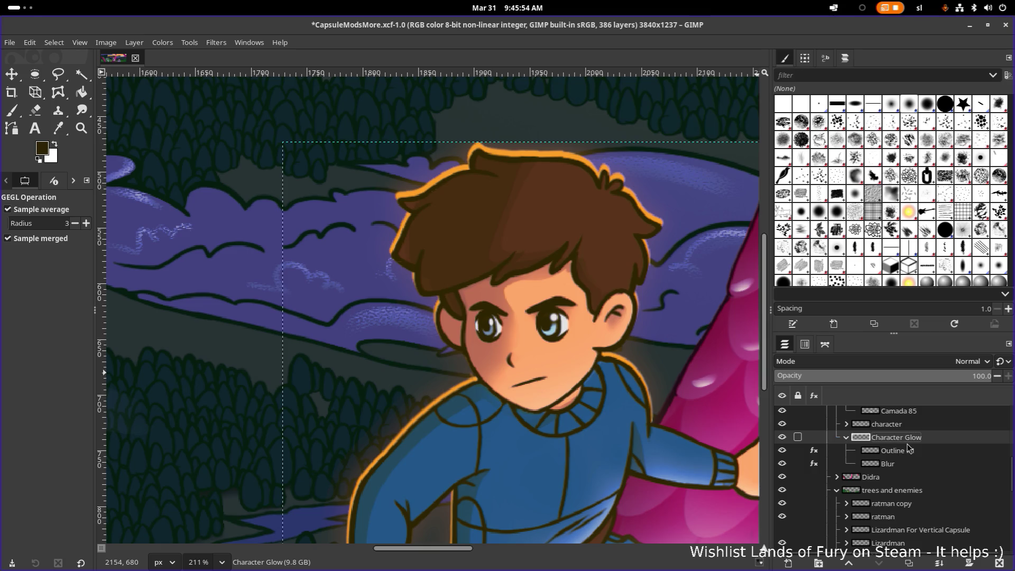
left_click(901, 453)
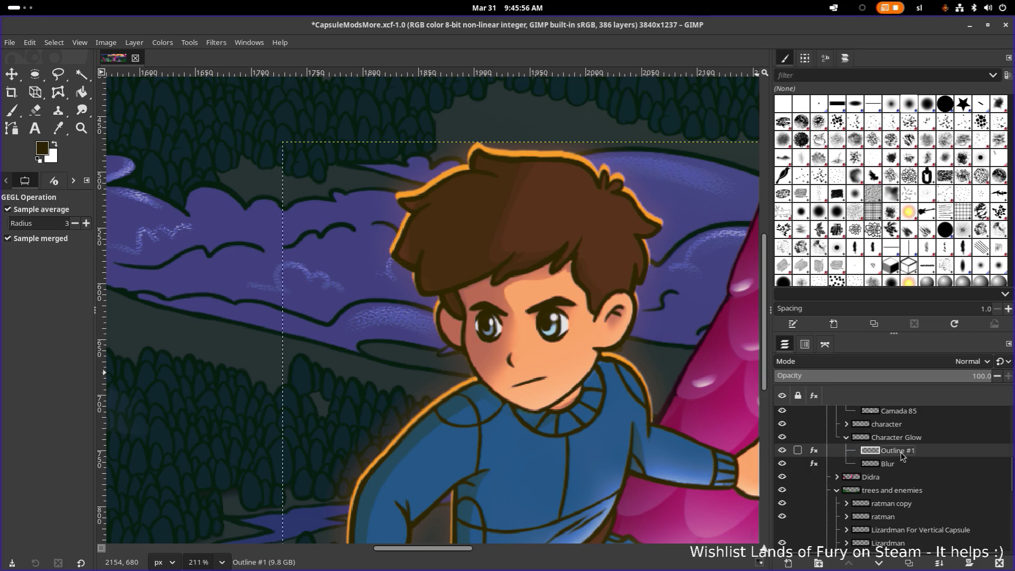
Resize Outline #1's layer boundary from 522 wide to 550 × 800, centred.
right_click(902, 456)
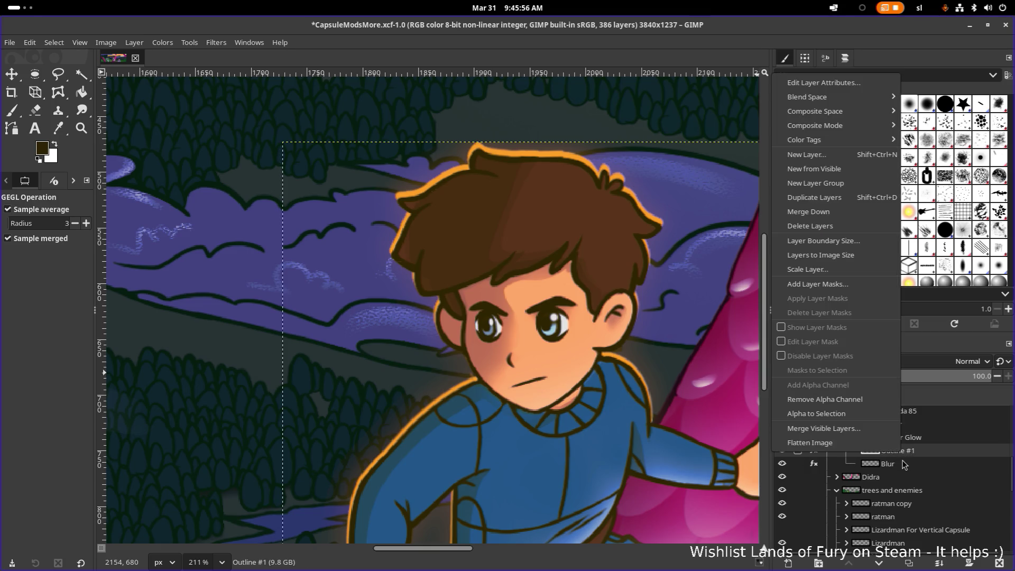
left_click(858, 247)
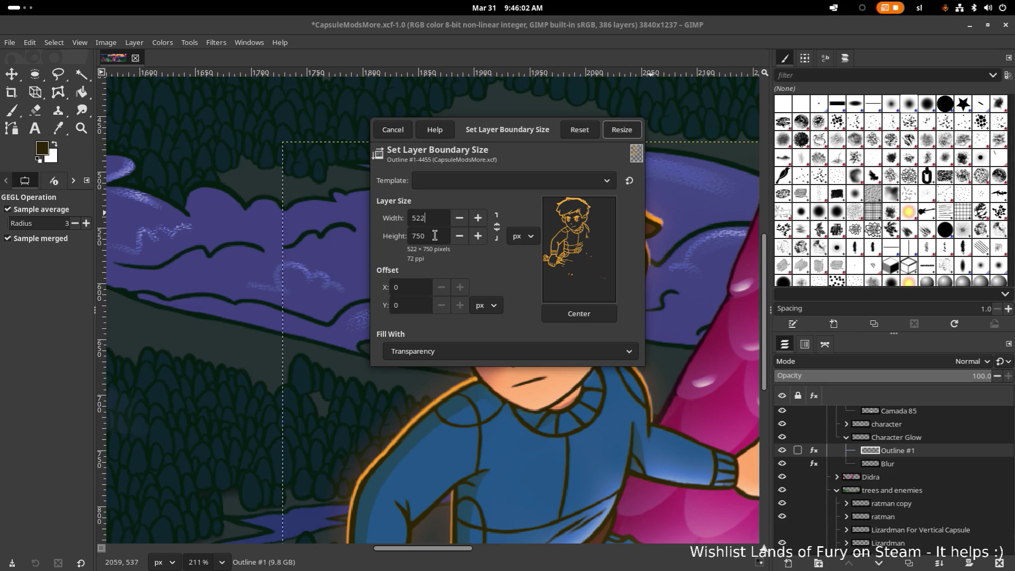
double_click(435, 218)
type("550")
left_click(431, 235)
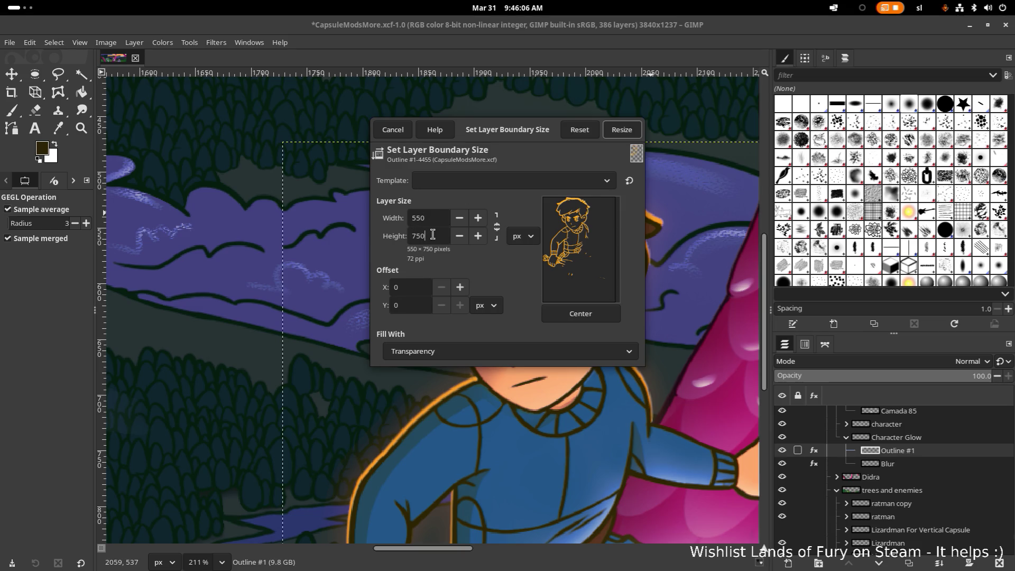
double_click(432, 235)
type("800")
left_click(593, 322)
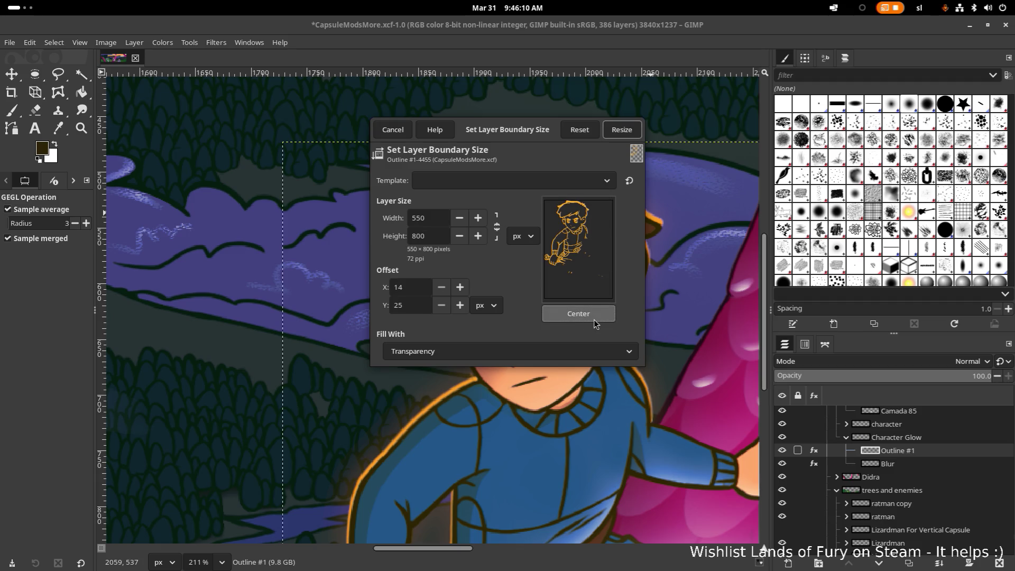
left_click(628, 138)
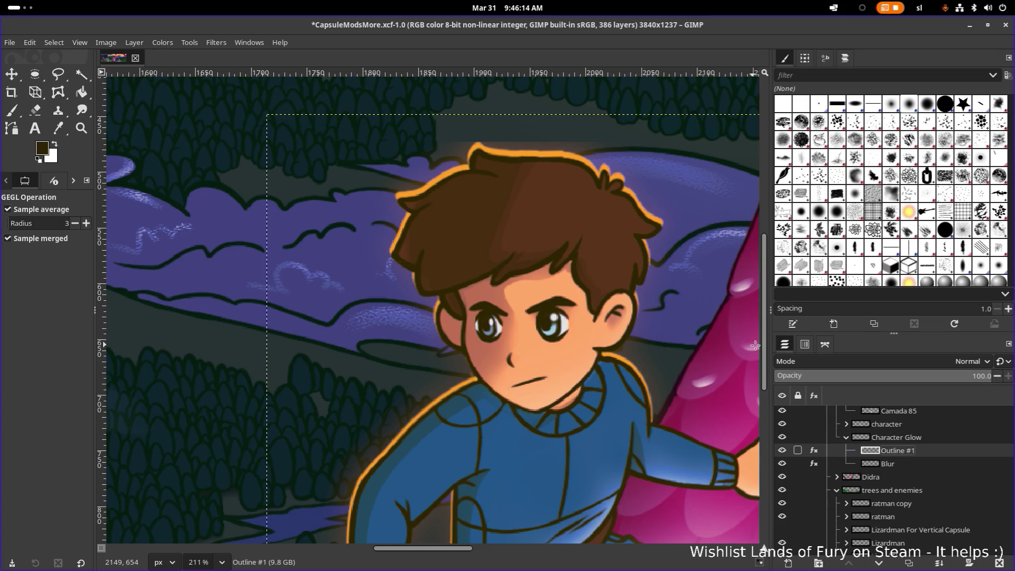
Enlarge the hero's Blur glow layer boundary to 550 × 800, centred.
left_click(907, 463)
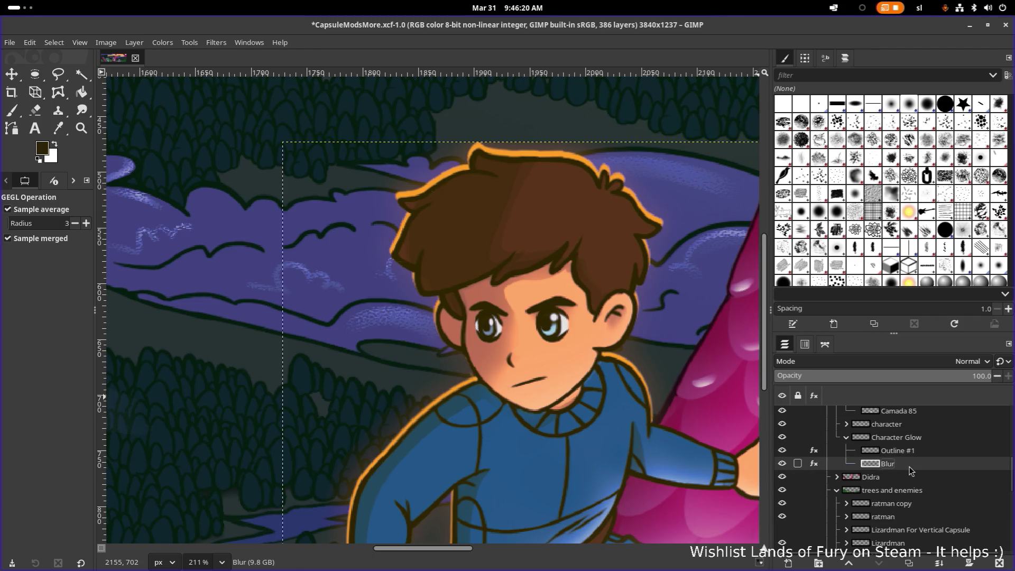
right_click(910, 468)
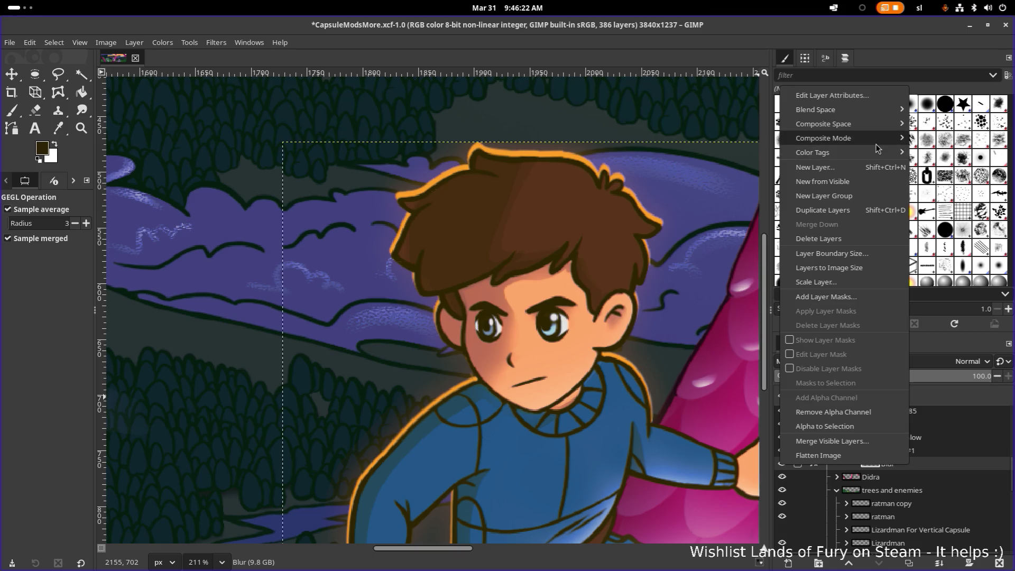
left_click(856, 253)
key("BackSpace")
key("BackSpace")
key("BackSpace")
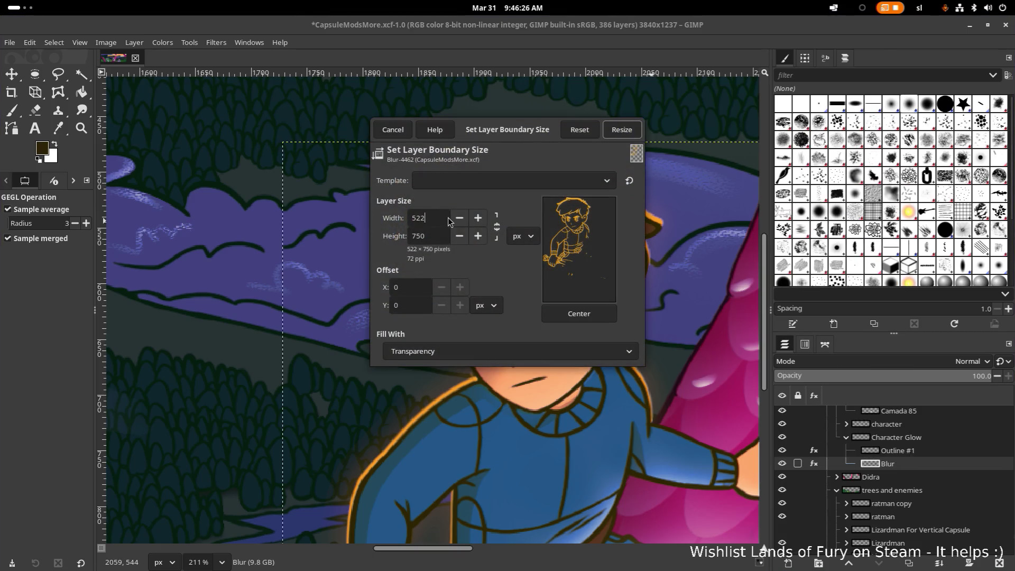
type("550")
key("Tab")
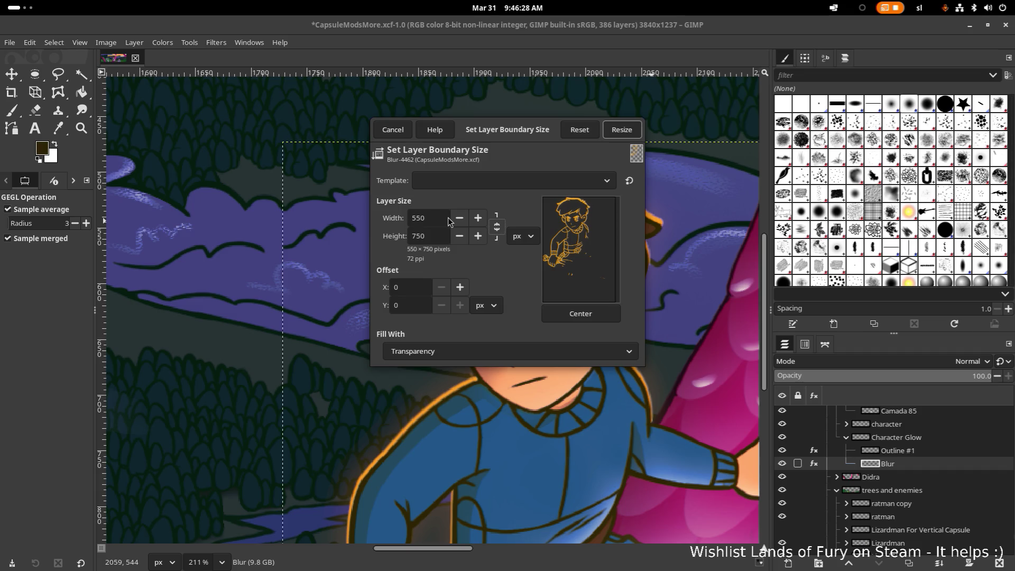
type("800")
left_click(578, 313)
left_click(621, 129)
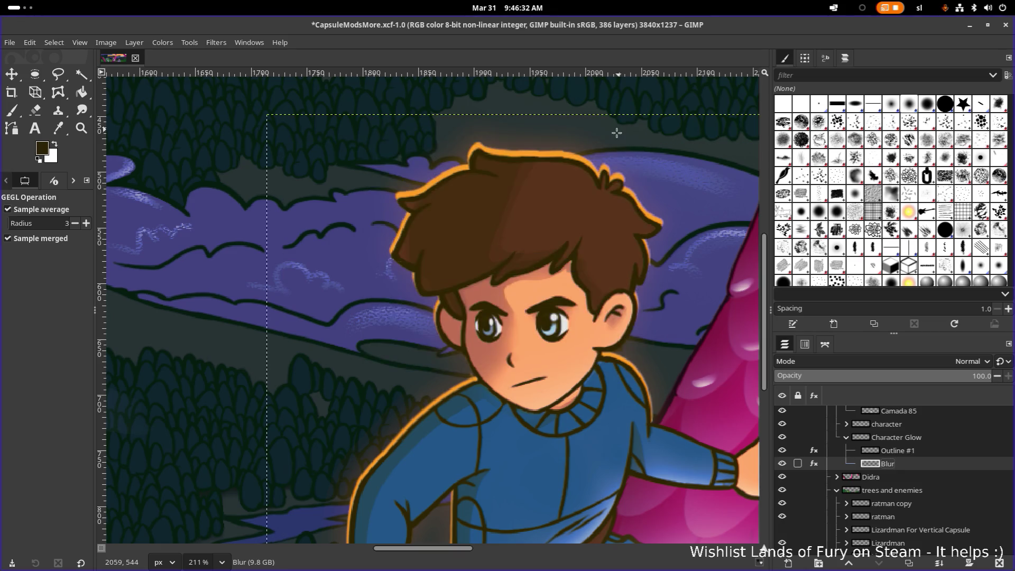
Zoom in above the hero's hair to confirm the glow edge is no longer clipped.
scroll(510, 137, "up", 5)
left_click_drag(510, 137, 530, 250)
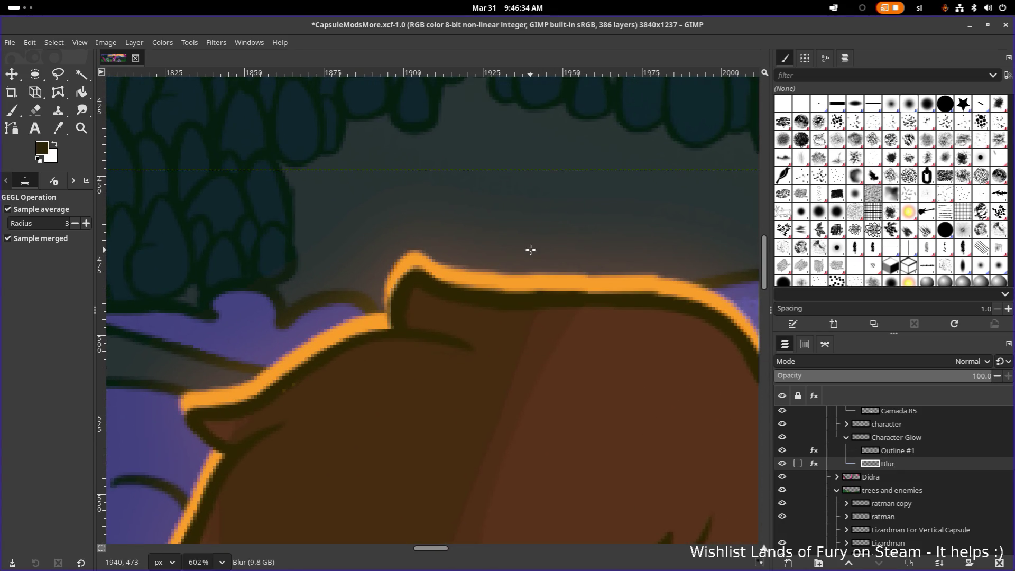
scroll(525, 237, "down", 10)
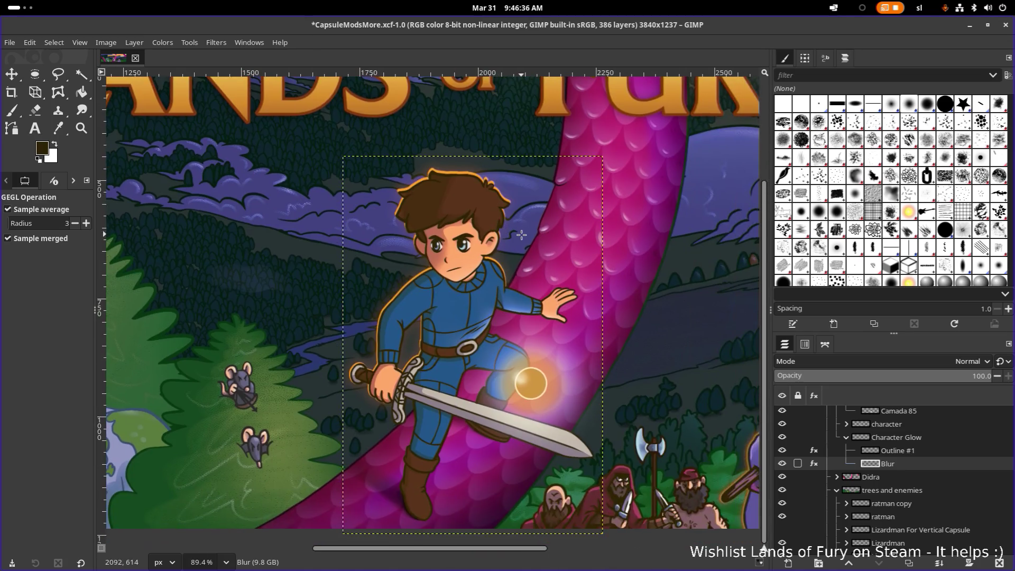
scroll(603, 290, "up", 2)
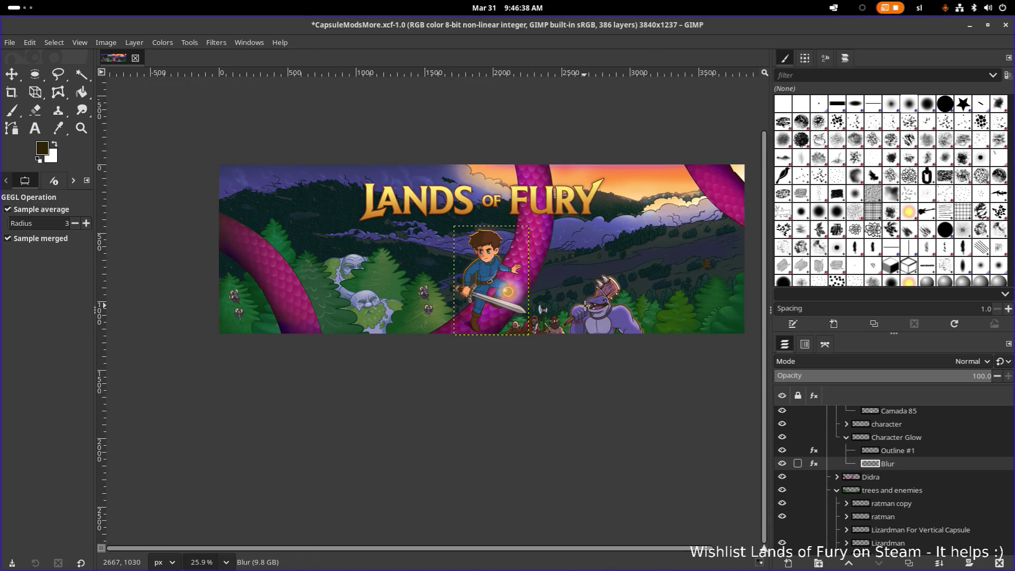
scroll(488, 238, "up", 9)
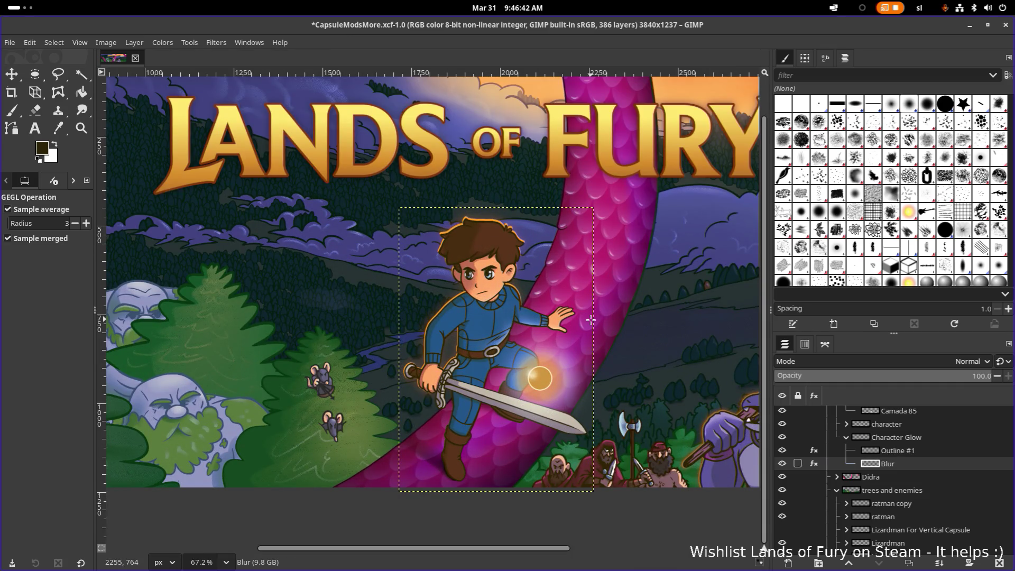
scroll(590, 320, "down", 1)
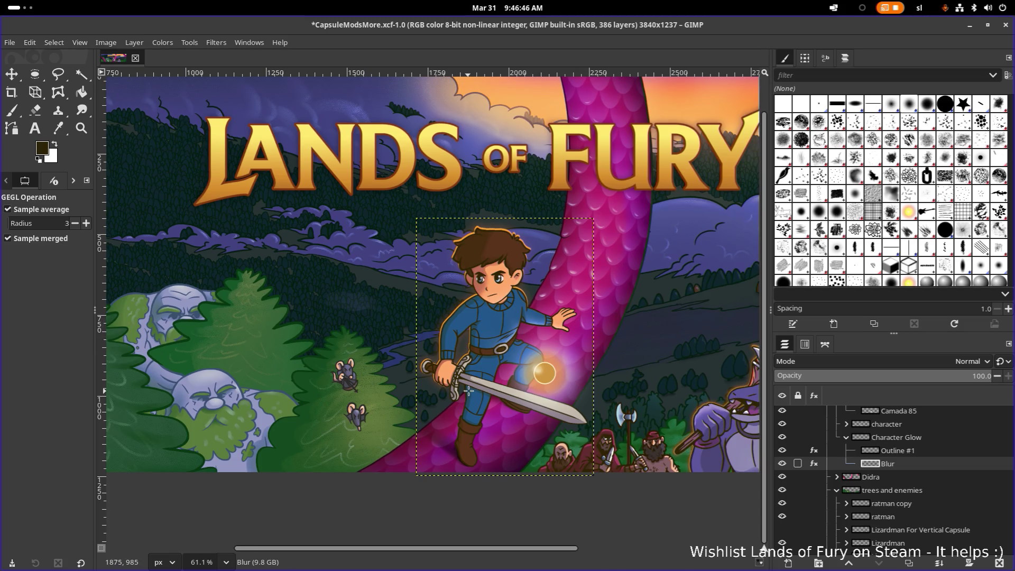
Pan across the lizardman and title to review the whole banner, then save CapsuleModsMore.xcf.
scroll(554, 360, "right", 3)
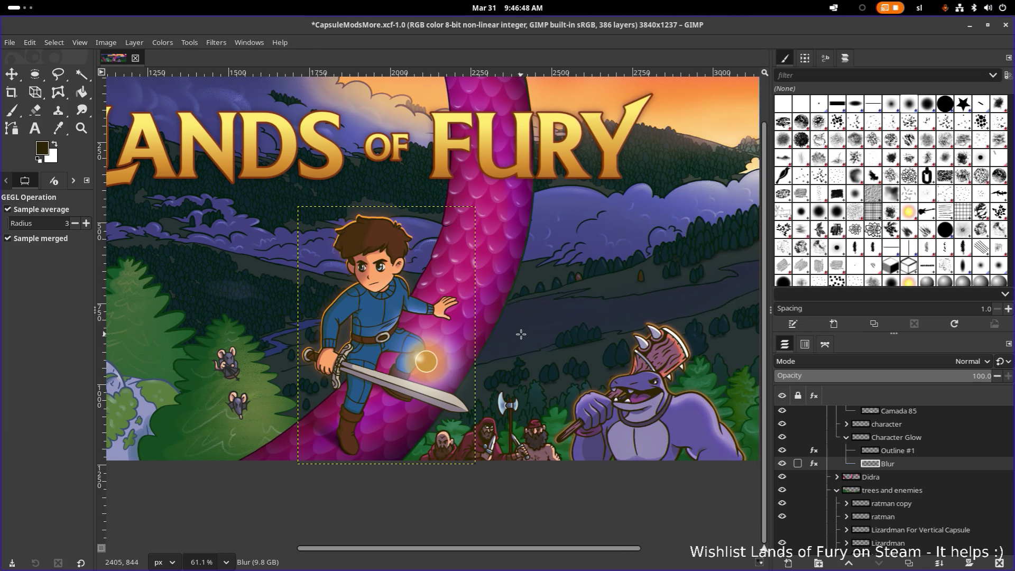
left_click_drag(520, 334, 400, 351)
scroll(510, 416, "down", 3)
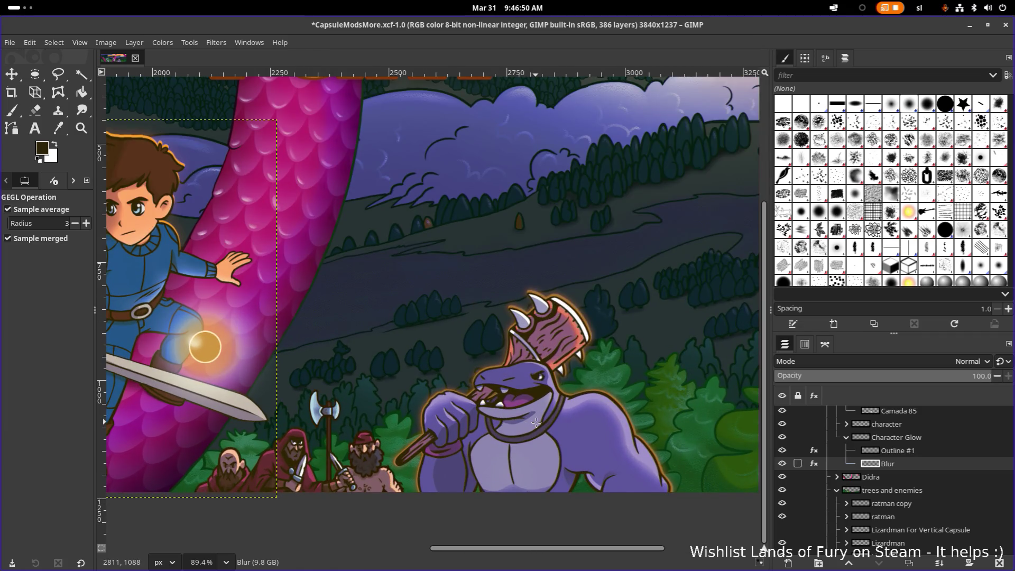
scroll(535, 420, "up", 5)
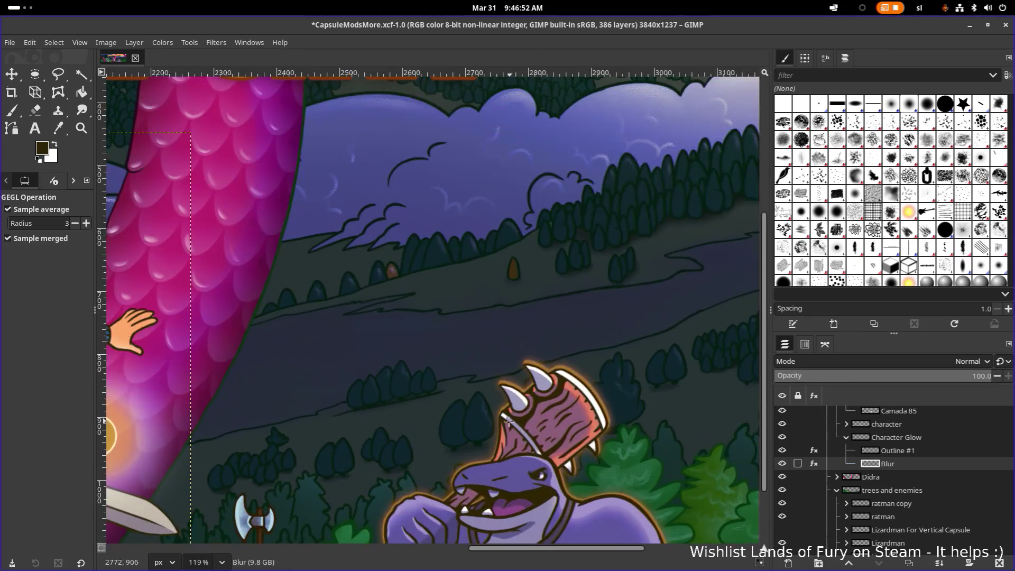
scroll(636, 314, "down", 5)
scroll(637, 313, "down", 1)
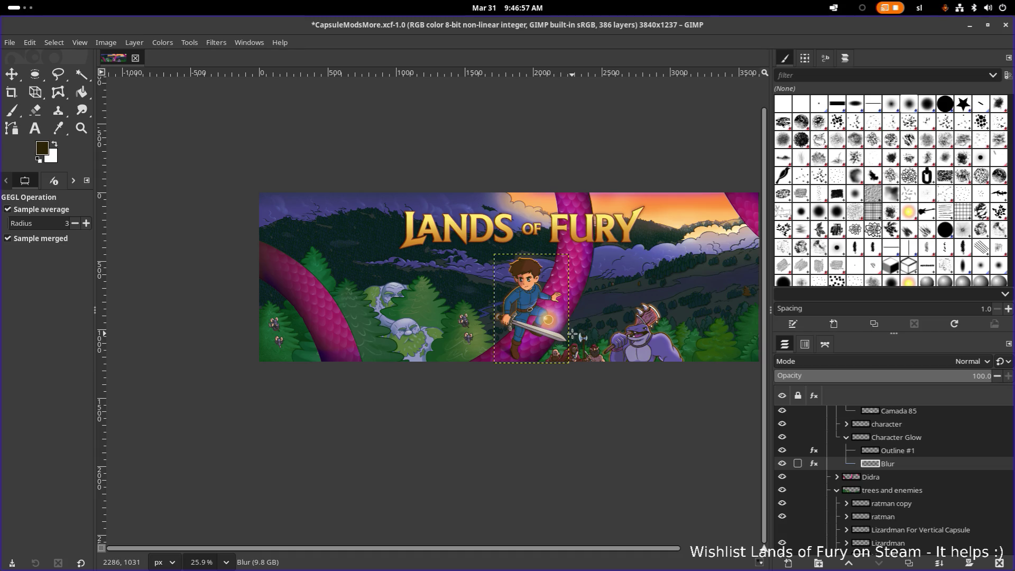
scroll(639, 336, "up", 10)
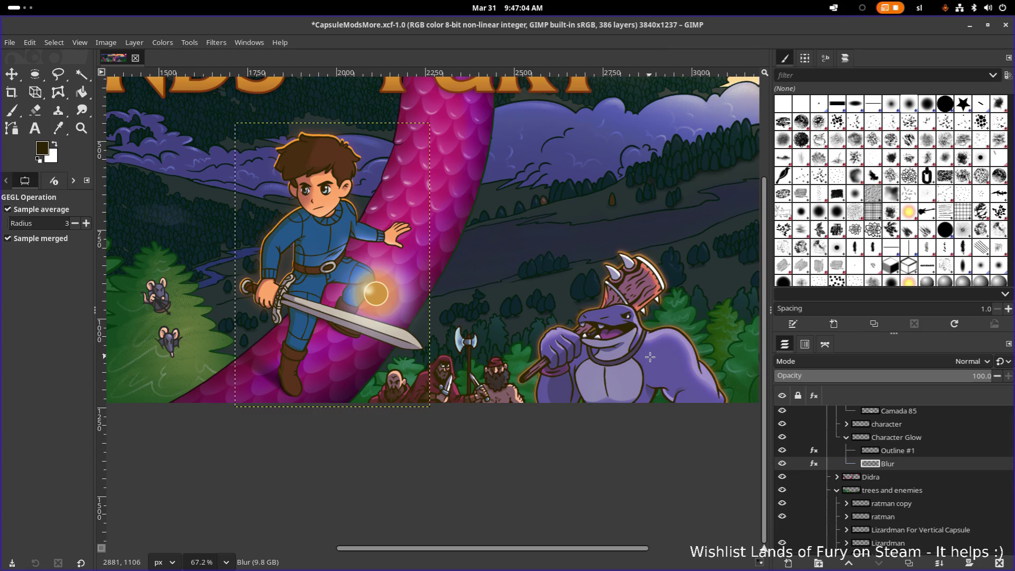
scroll(649, 357, "down", 3)
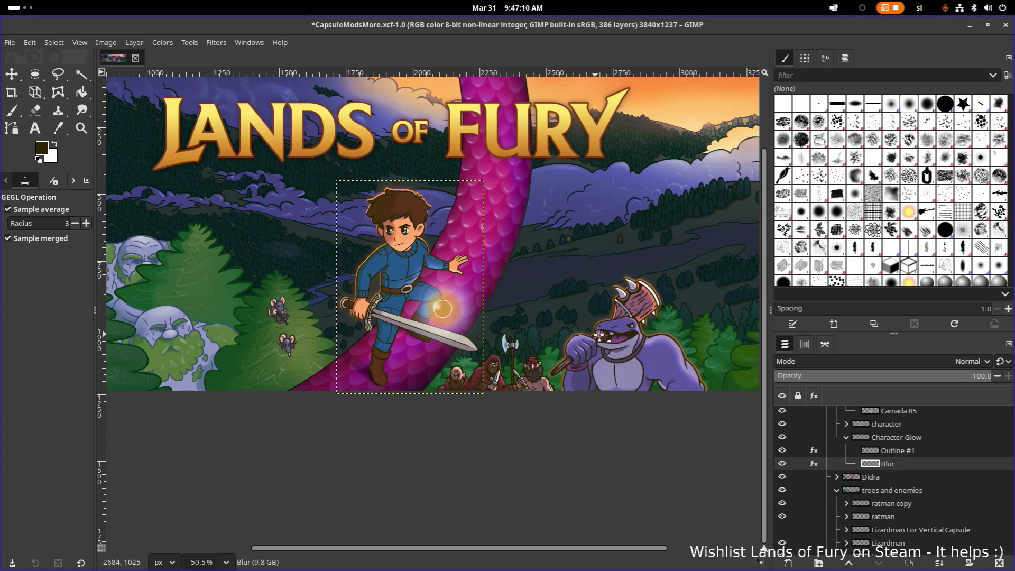
left_click_drag(636, 362, 585, 369)
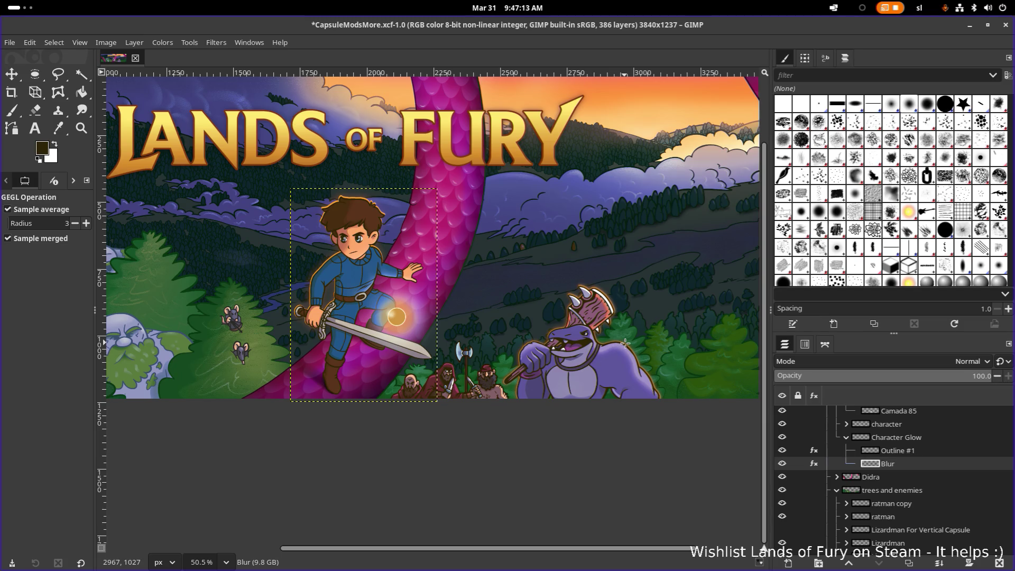
scroll(625, 343, "down", 5)
scroll(629, 343, "up", 3)
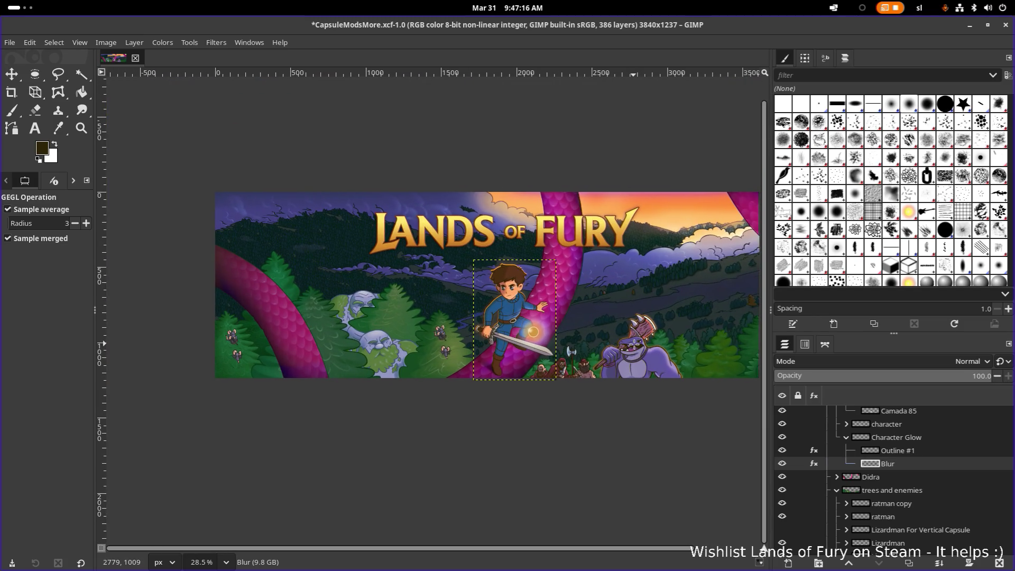
key("ctrl+s")
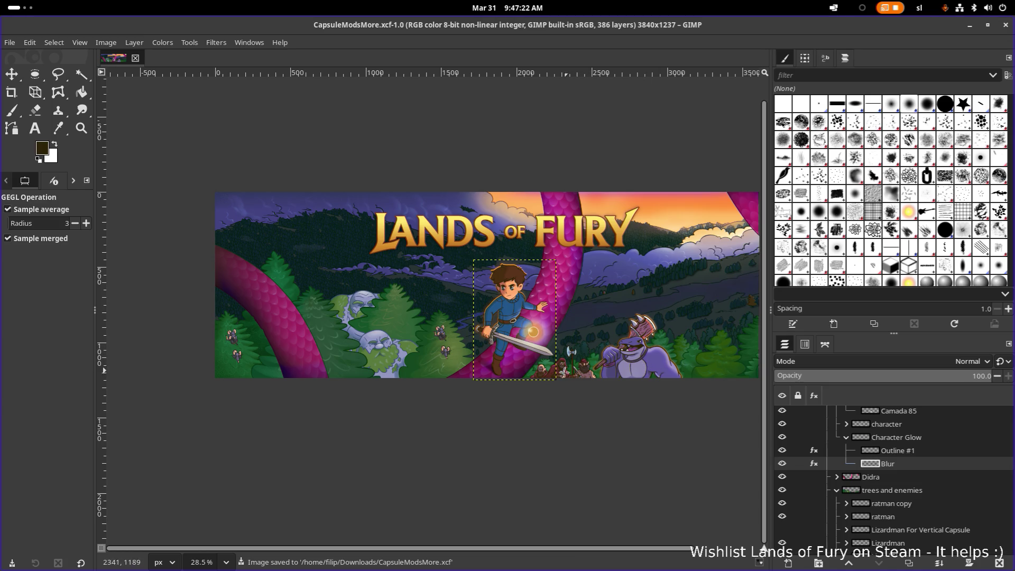
scroll(634, 341, "up", 5, "ctrl")
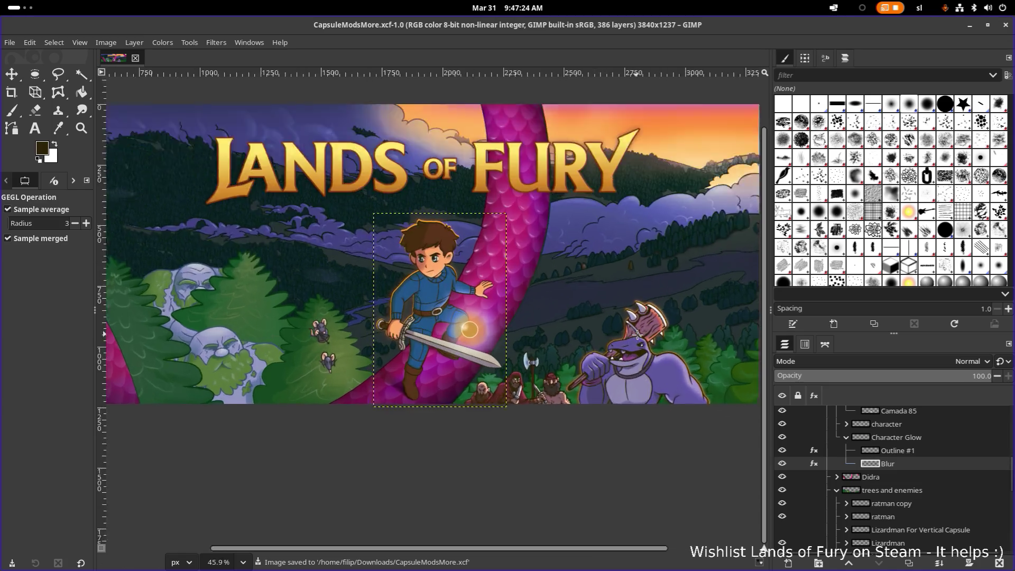
Select Character Glow's Outline #1 layer and toggle the ratman copy layer off and on.
left_click(904, 443)
left_click(901, 452)
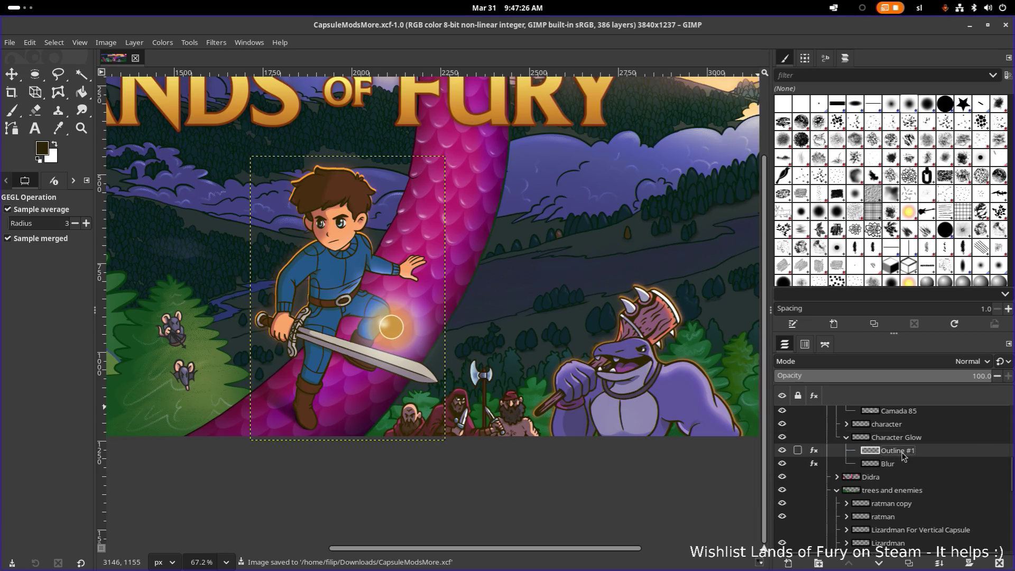
scroll(896, 508, "down", 1)
left_click(782, 480)
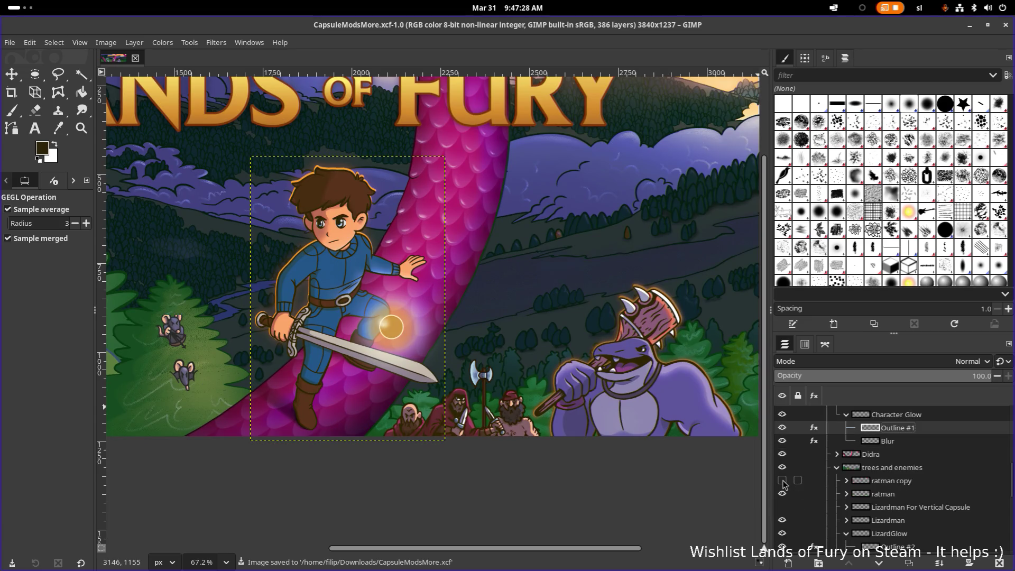
left_click(782, 480)
Select LizardGlow and toggle the glow and the Lizardman layer to compare them, leaving both visible.
scroll(893, 506, "down", 2)
left_click(882, 489)
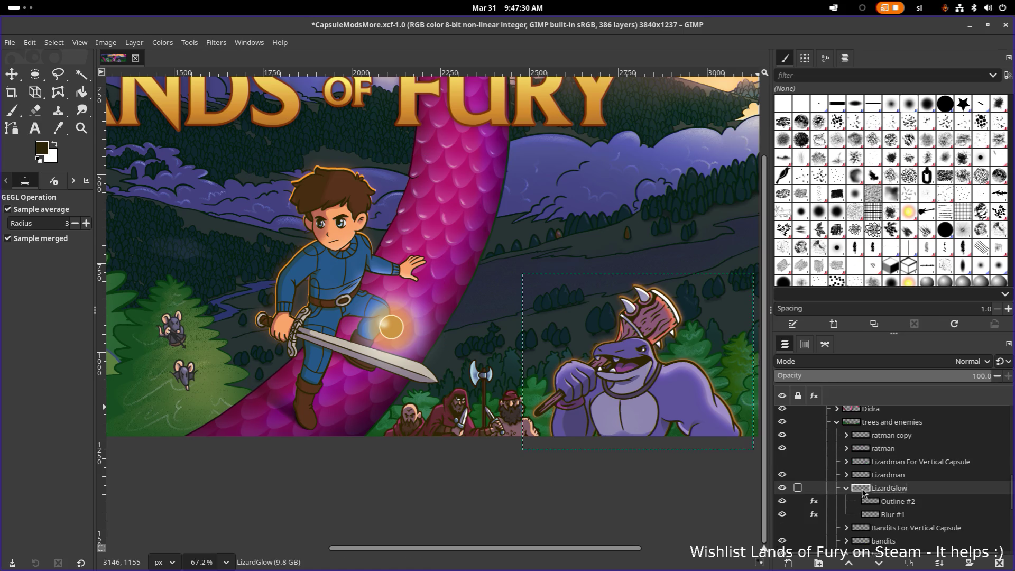
left_click(782, 488)
left_click(783, 488)
left_click(782, 474)
left_click(783, 474)
left_click(782, 474)
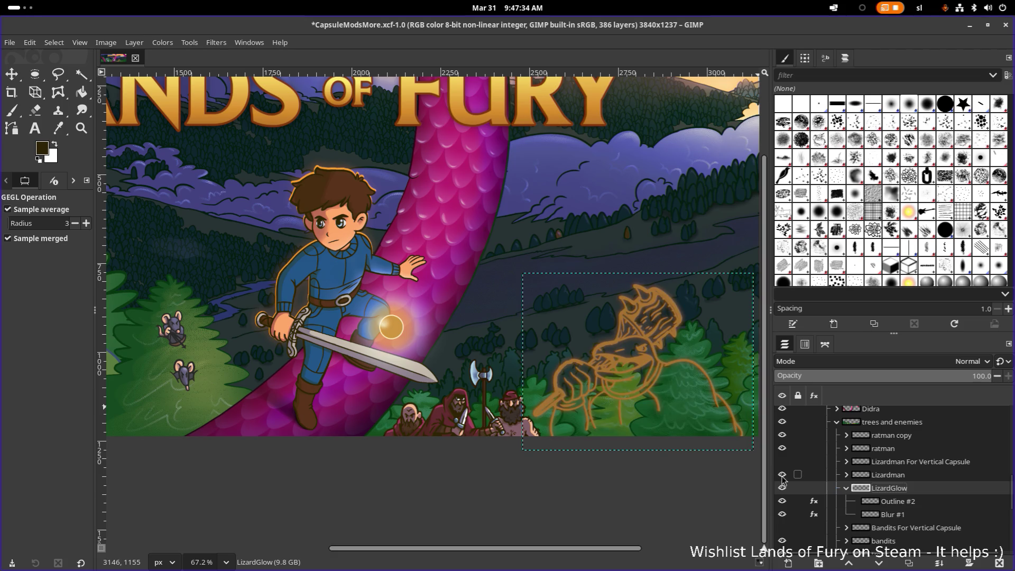
left_click(782, 474)
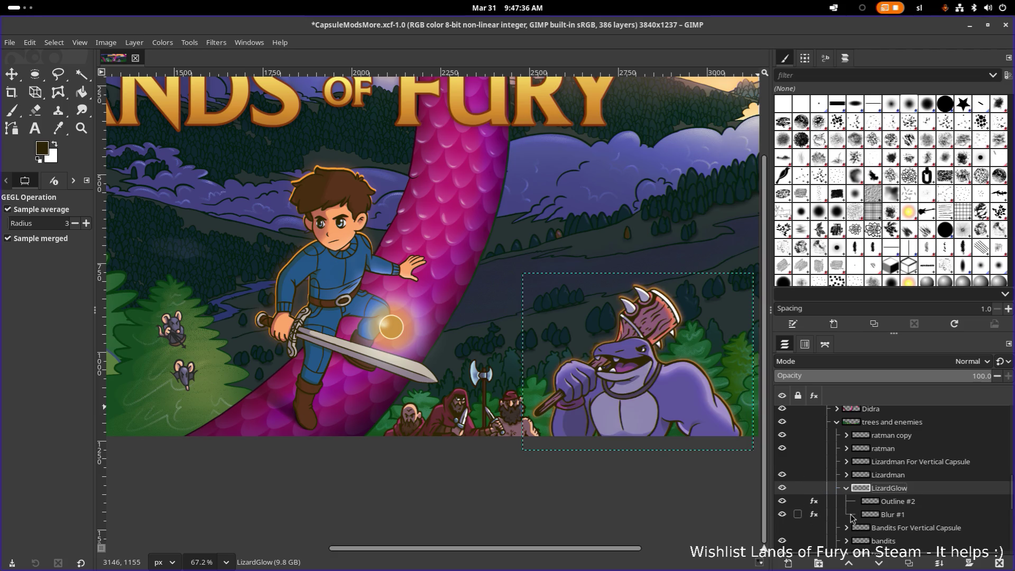
Toggle the bandits off and on, then select the bandits layer group.
scroll(852, 517, "down", 1)
scroll(852, 516, "down", 1)
left_click(782, 495)
left_click(782, 495)
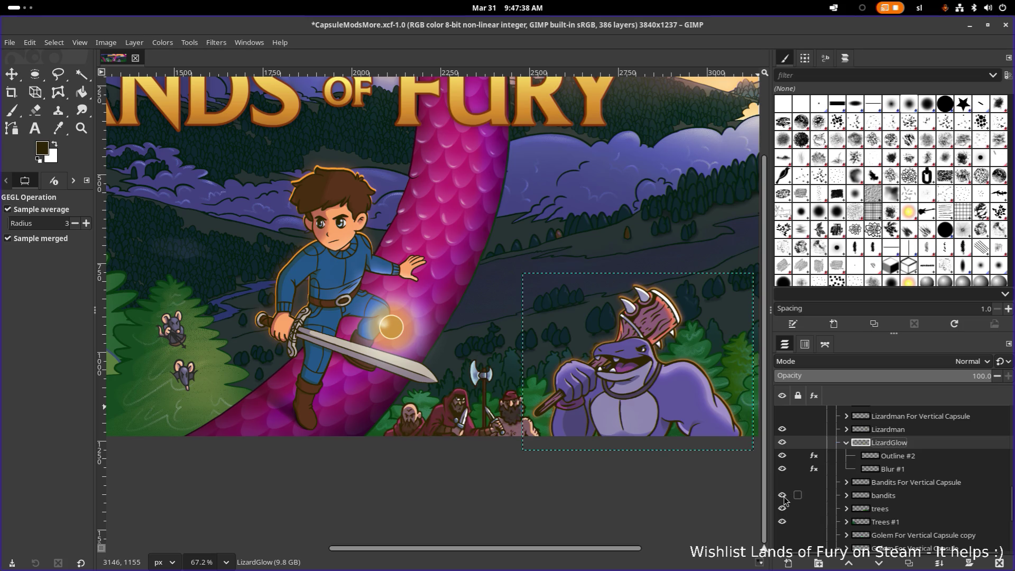
left_click(876, 498)
left_click(880, 483)
left_click(880, 497)
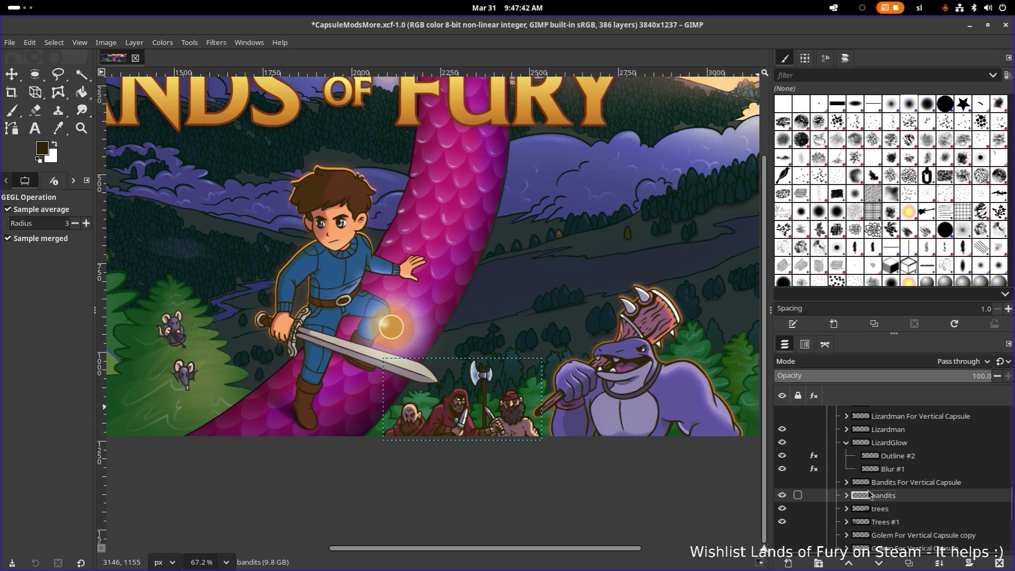
Expand the bandits group, make the Middle group visible, and browse the Middle and Left subgroups.
left_click(848, 497)
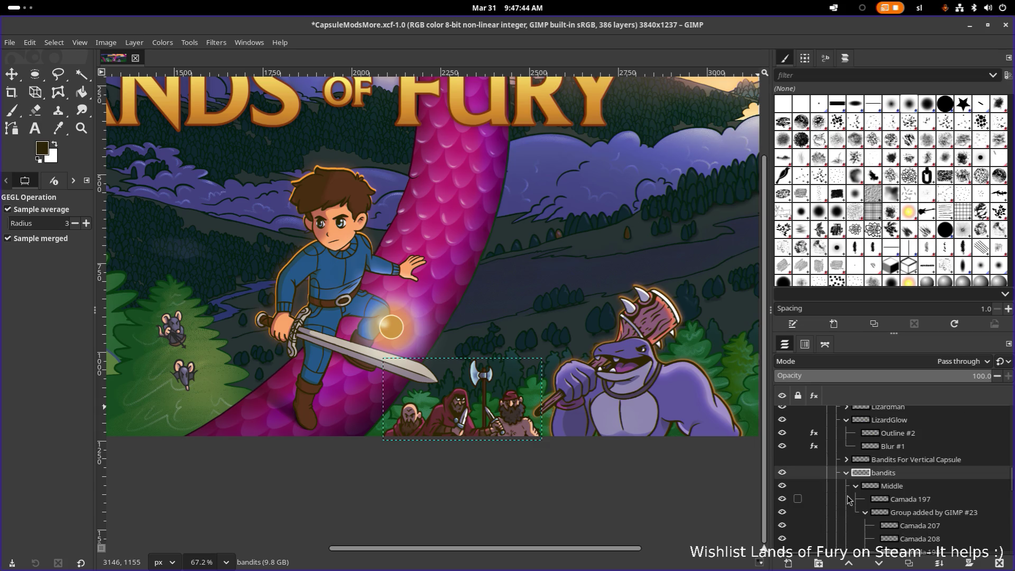
left_click(782, 486)
left_click(856, 485)
left_click(856, 512)
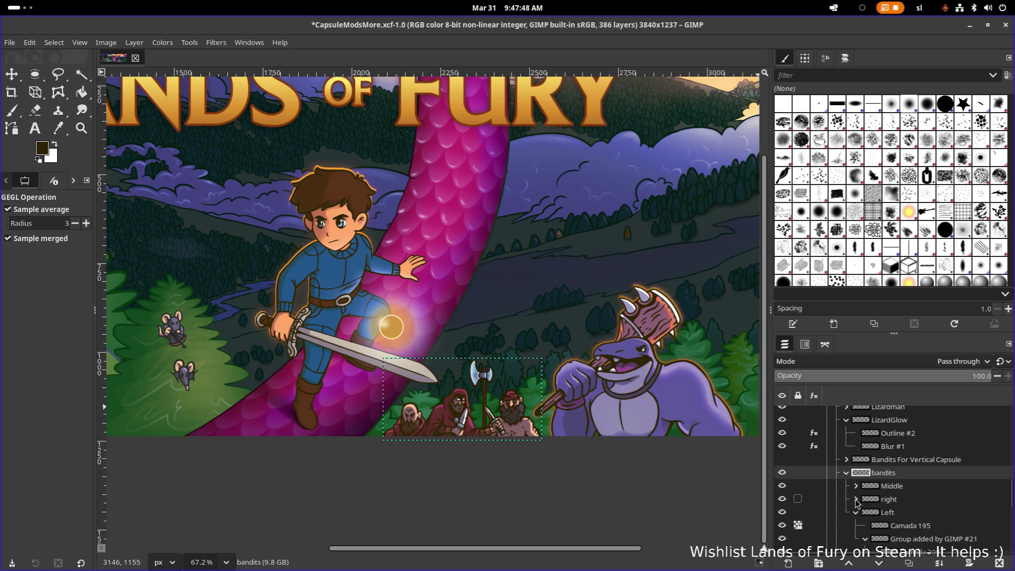
left_click(856, 512)
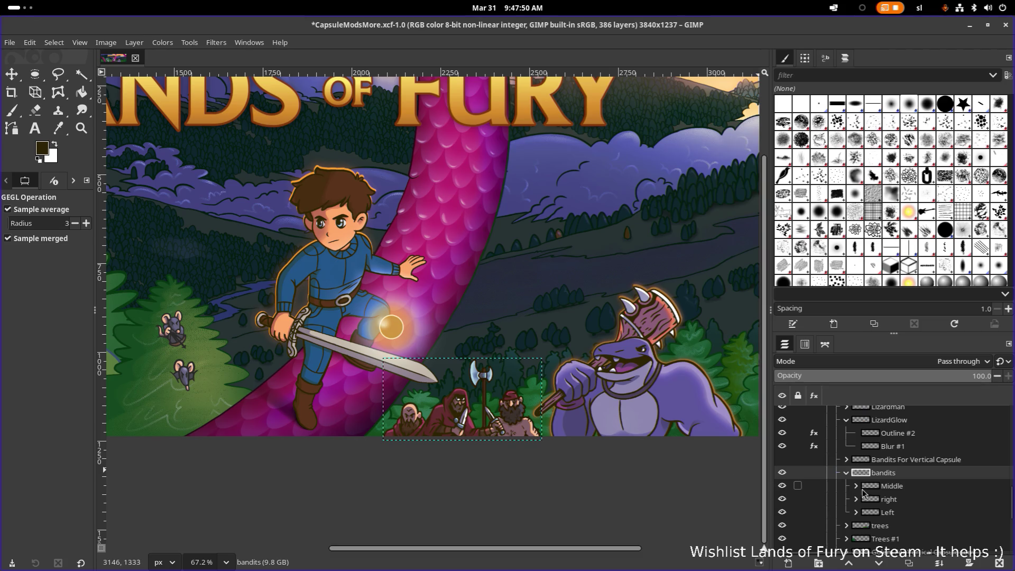
left_click(855, 485)
left_click(782, 499)
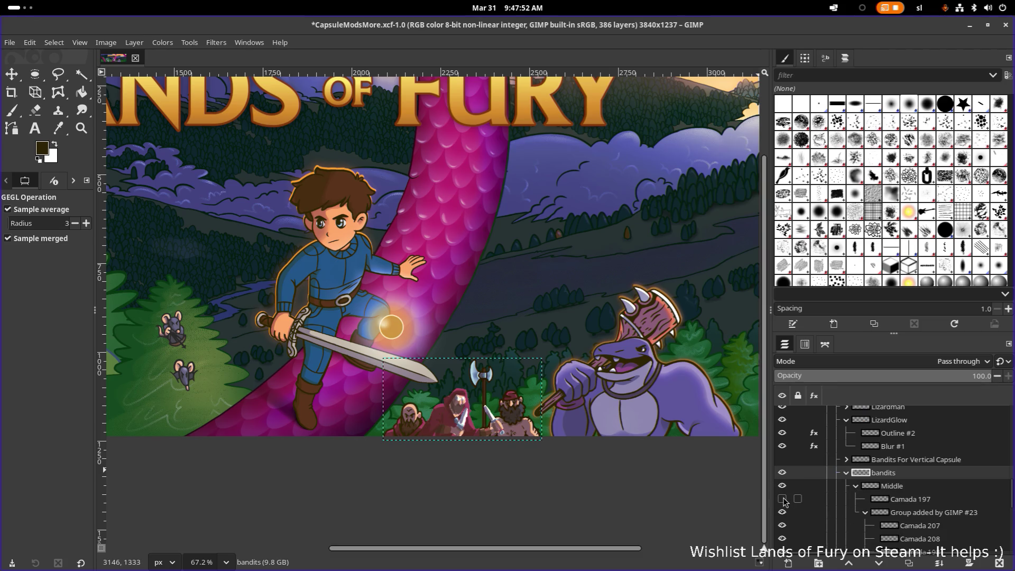
left_click(783, 499)
left_click(864, 514)
scroll(865, 511, "down", 2)
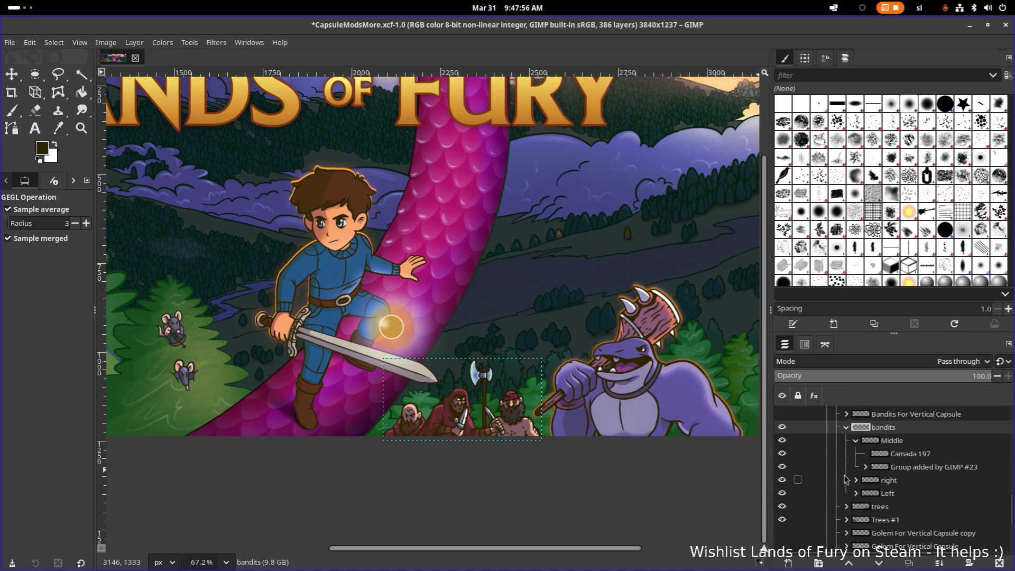
scroll(641, 415, "down", 3)
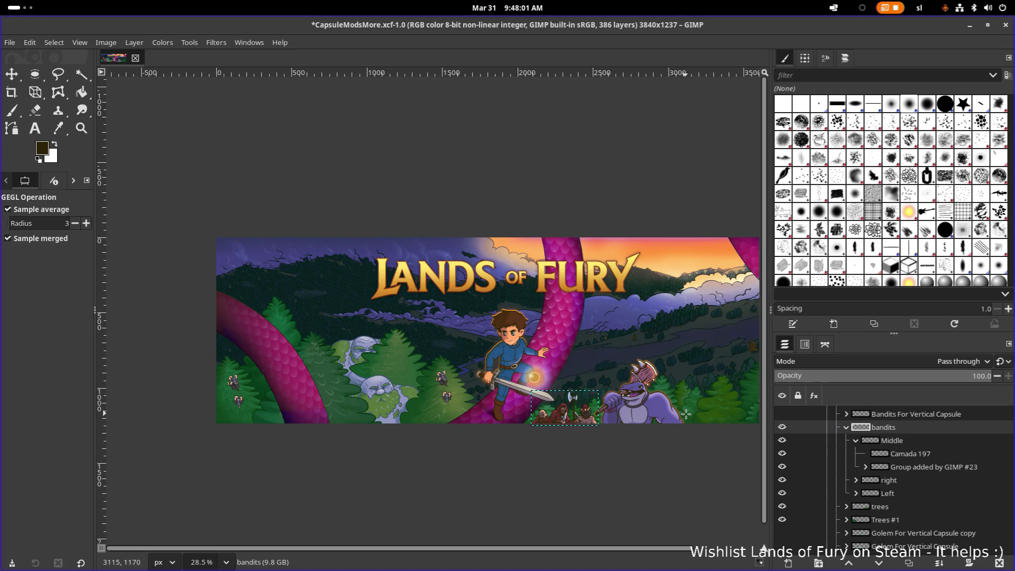
scroll(685, 414, "up", 1)
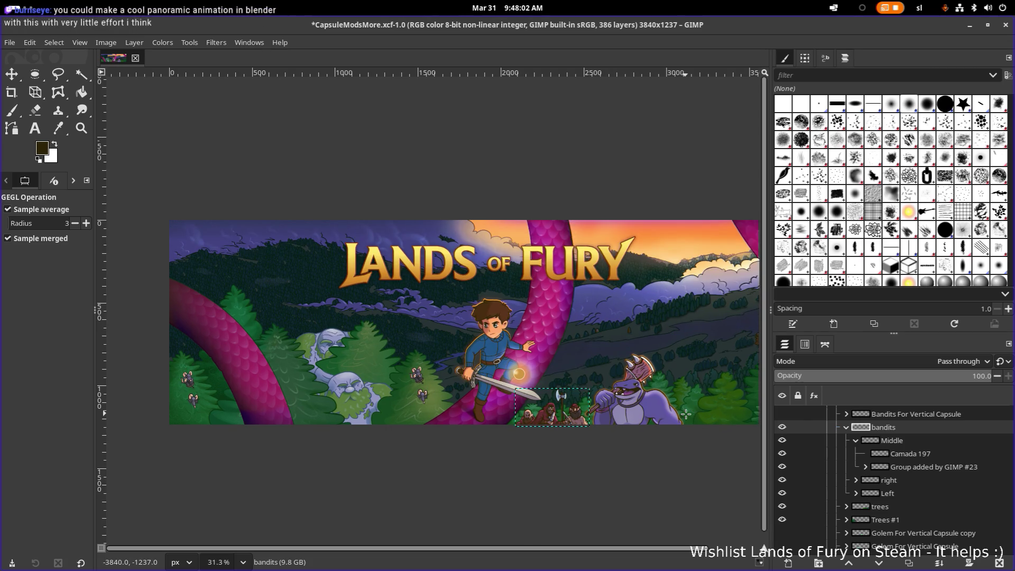
scroll(686, 414, "up", 1)
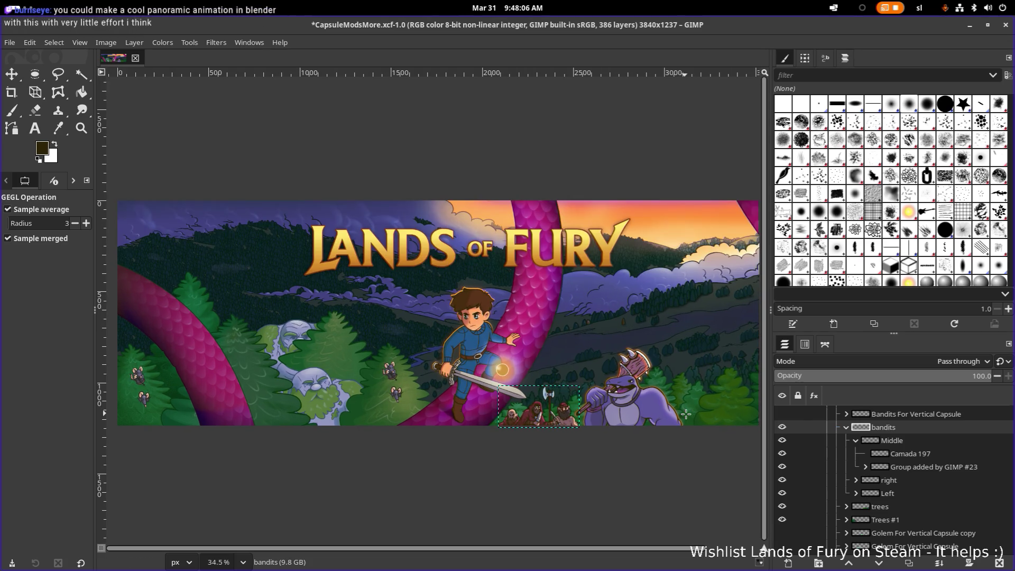
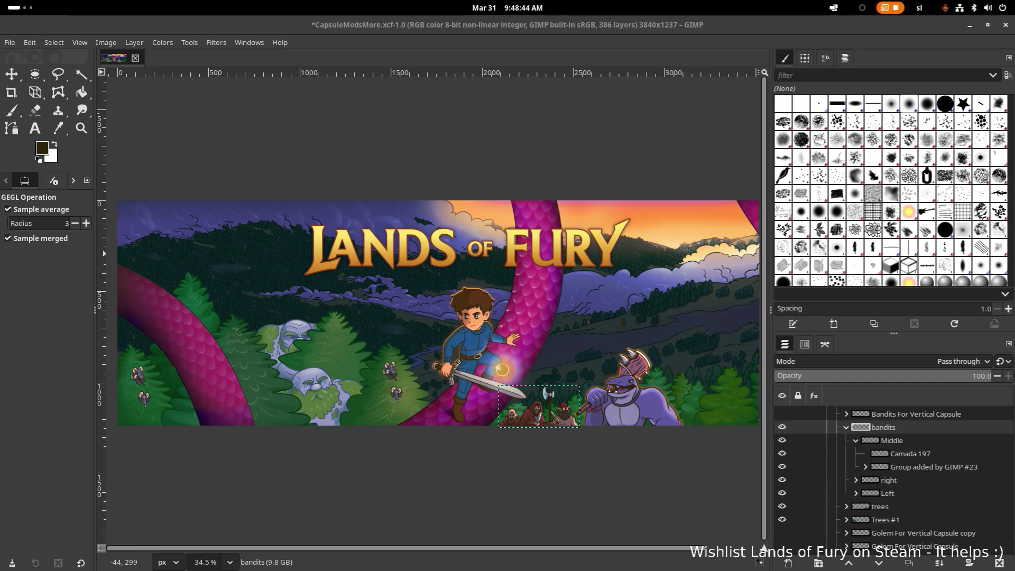
Switch to the browser showing the Godot forum thread 'Lands of Fury - Fast-paced action RPG roguelite'.
key("alt+Tab")
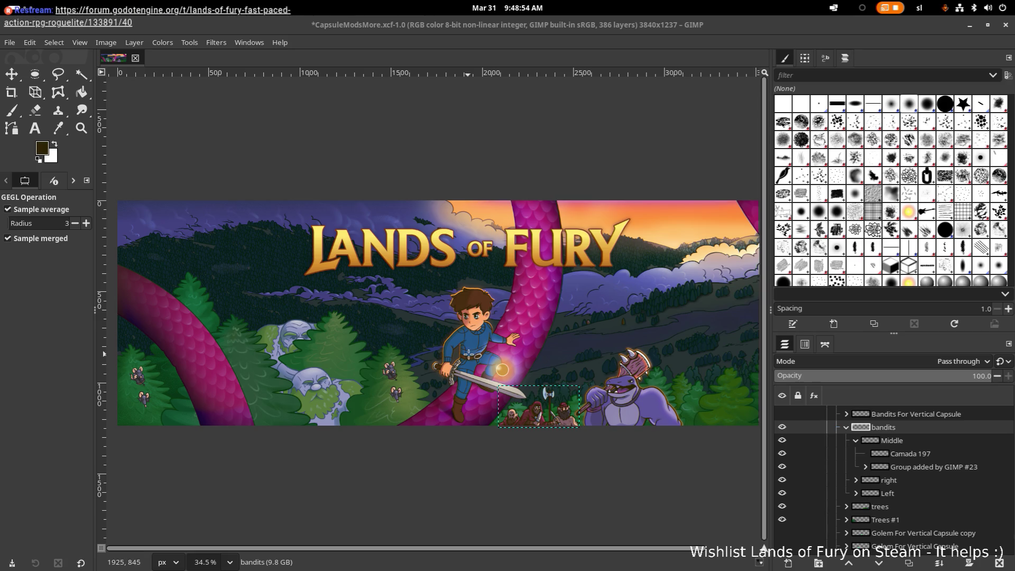
scroll(468, 353, "right", 1)
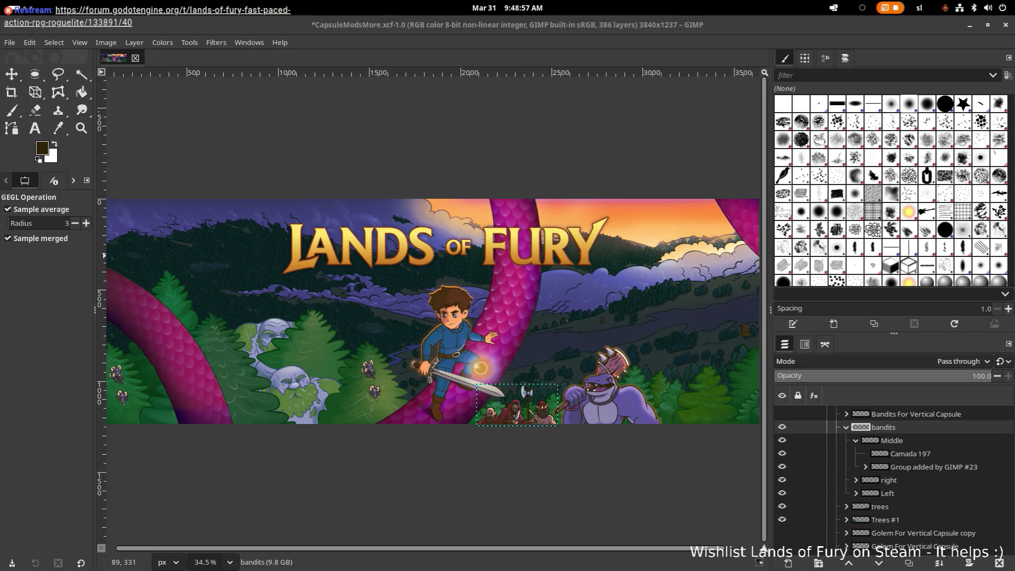
scroll(452, 423, "up", 5)
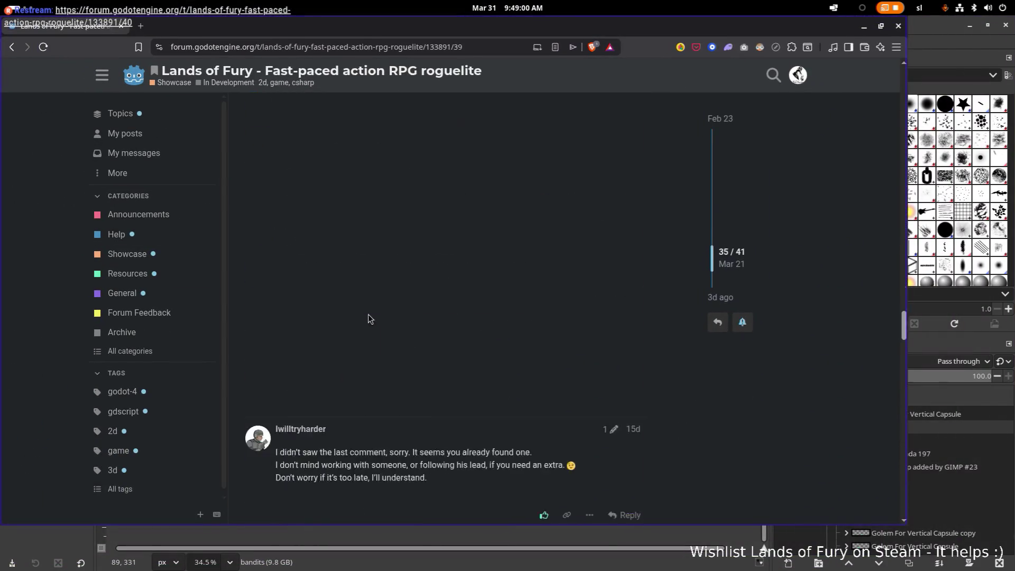
Scroll down the Lands of Fury forum thread to post 30 of 41 about Discord alternatives.
scroll(369, 318, "up", 15)
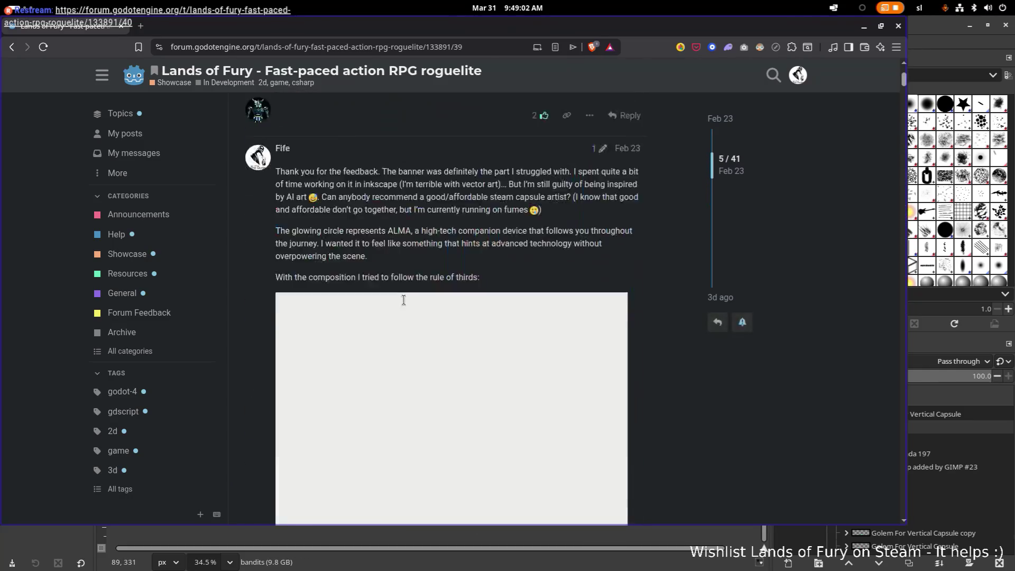
scroll(403, 300, "up", 15)
scroll(404, 304, "down", 5)
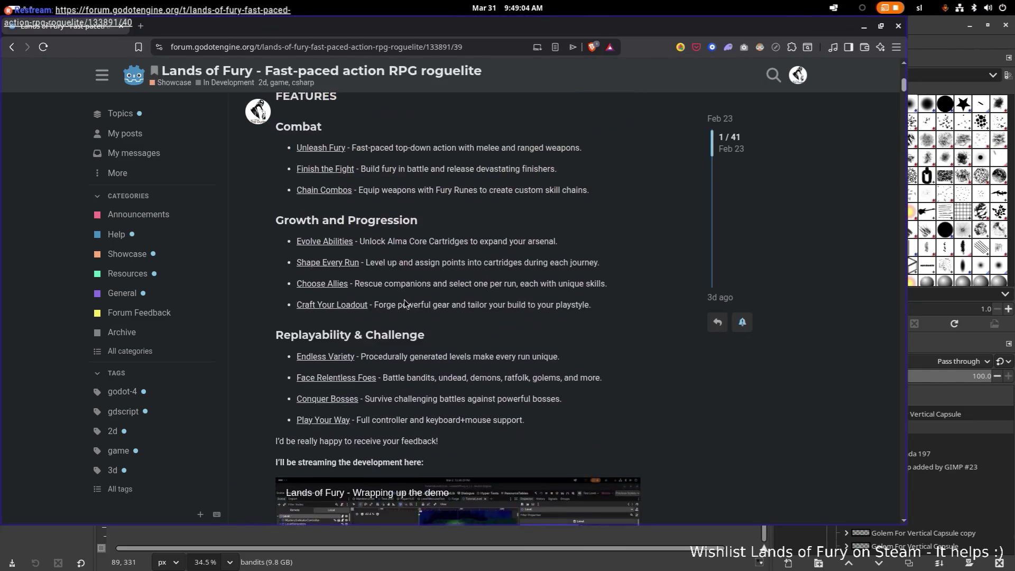
scroll(405, 304, "up", 7)
scroll(491, 386, "down", 3)
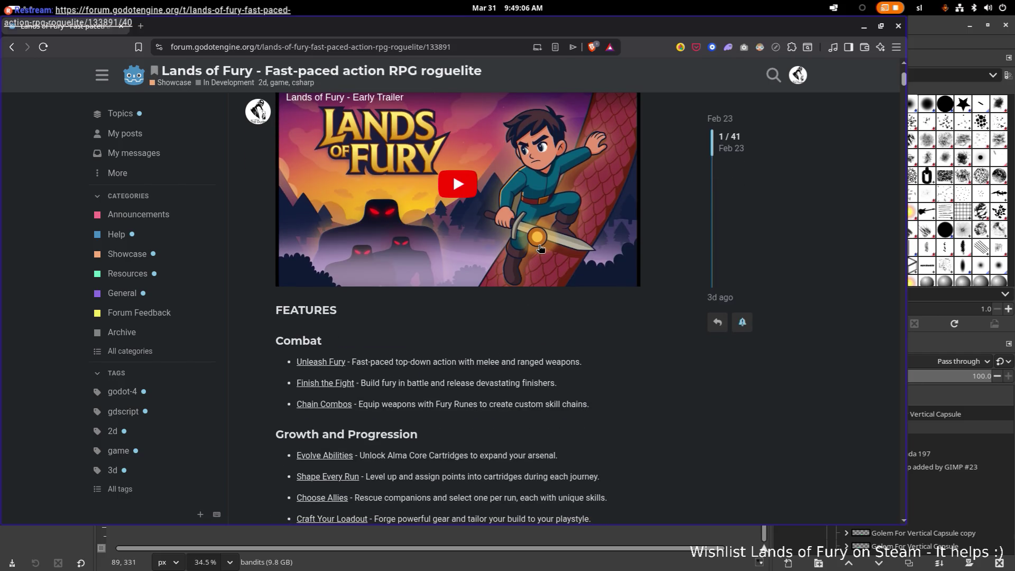
scroll(539, 247, "down", 12)
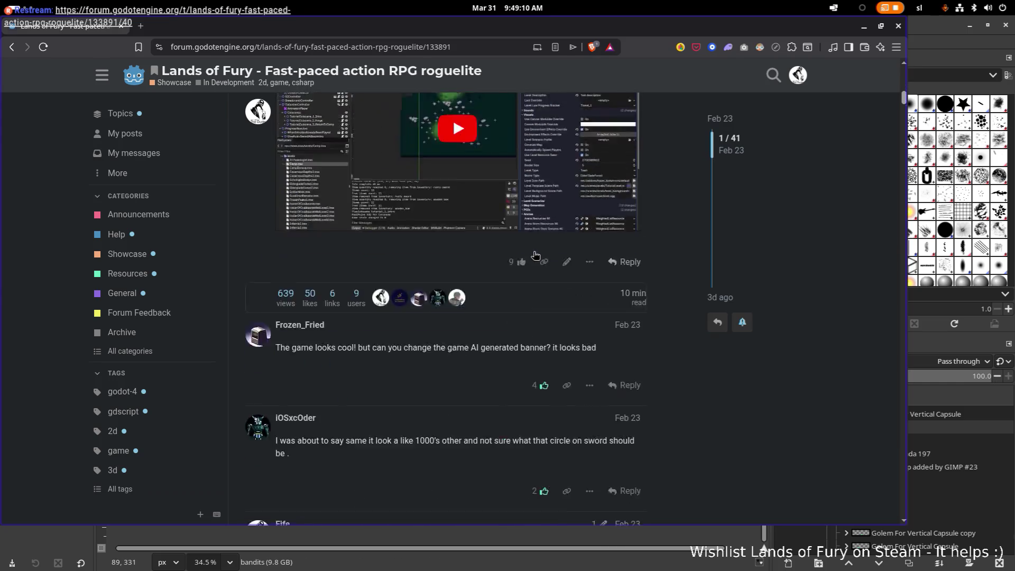
scroll(535, 256, "down", 3)
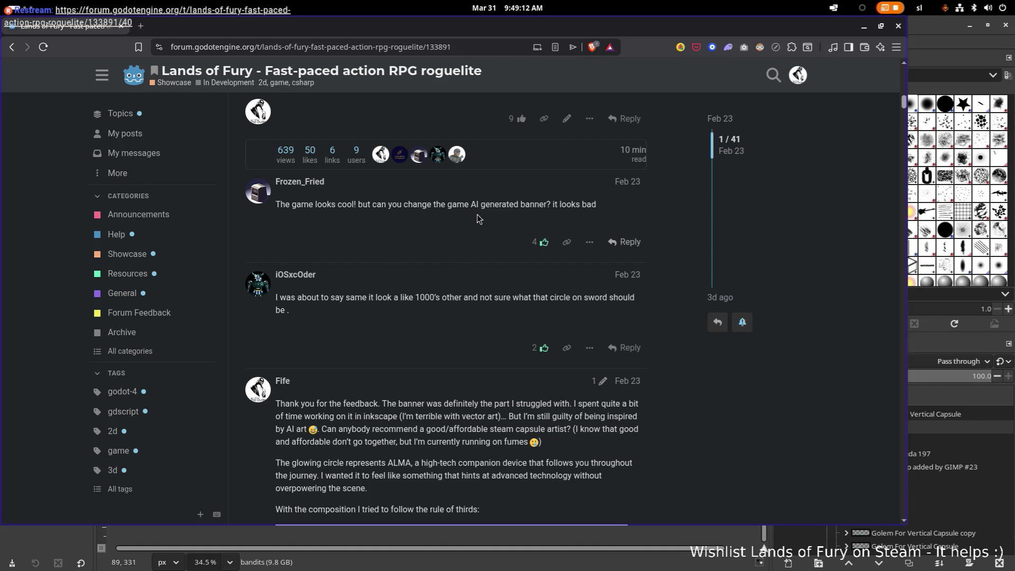
scroll(507, 228, "up", 15)
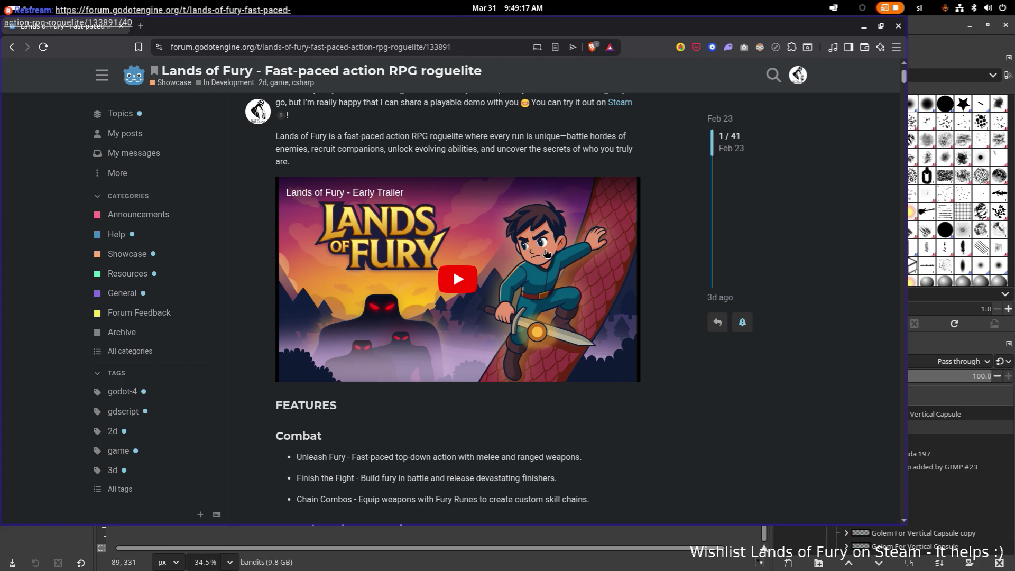
scroll(548, 286, "down", 5)
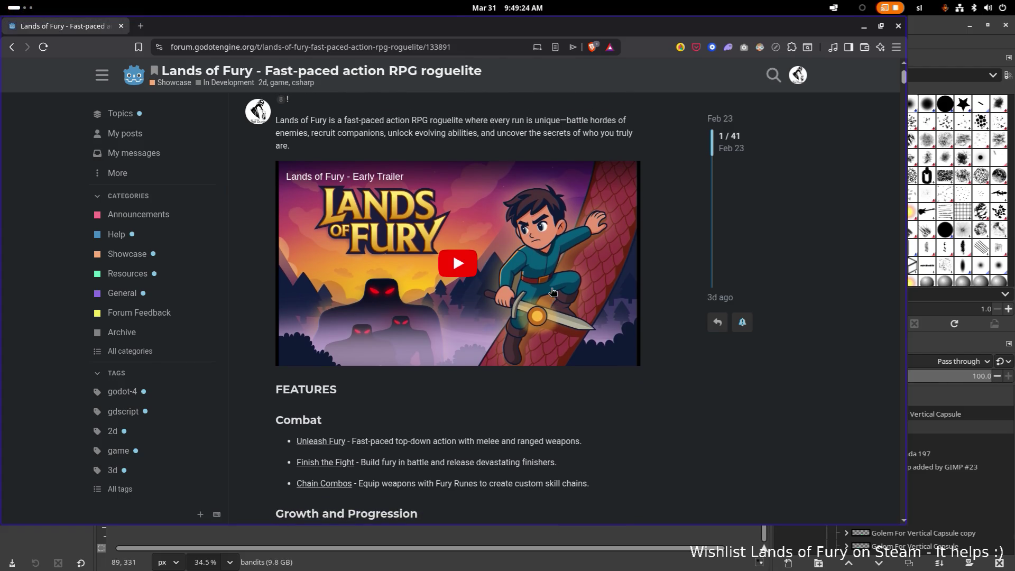
scroll(547, 287, "down", 15)
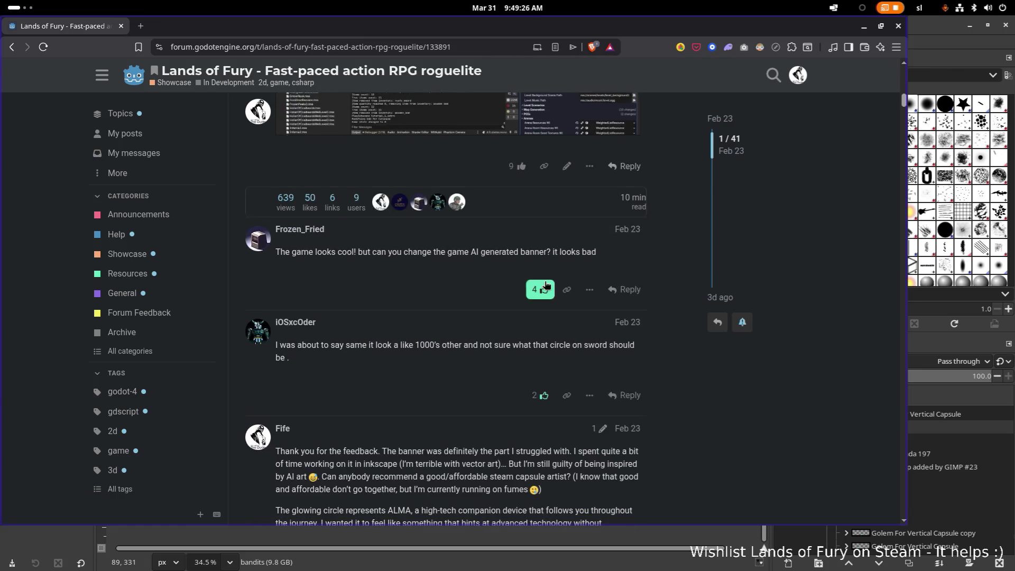
scroll(511, 254, "down", 15)
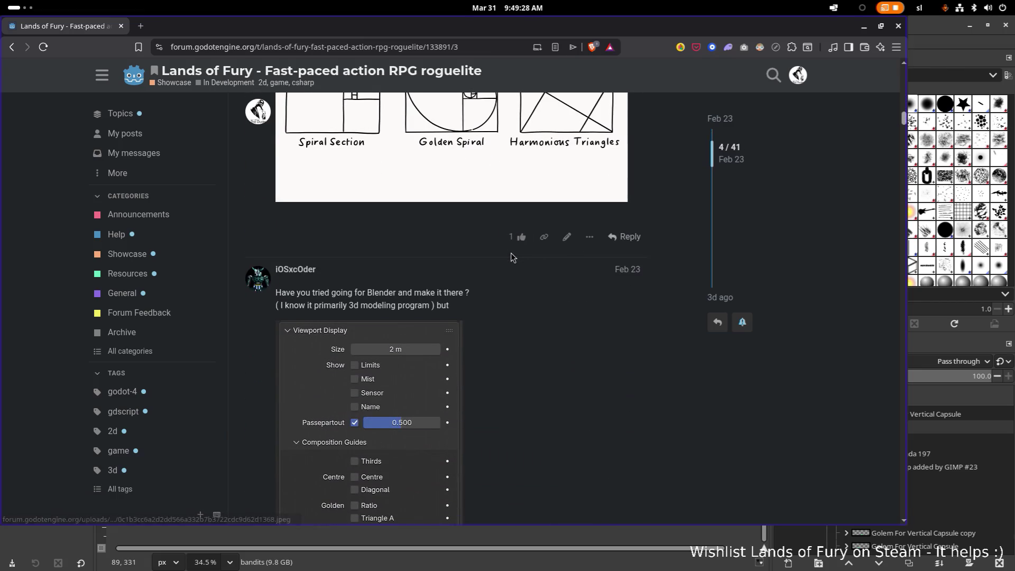
scroll(512, 255, "up", 3)
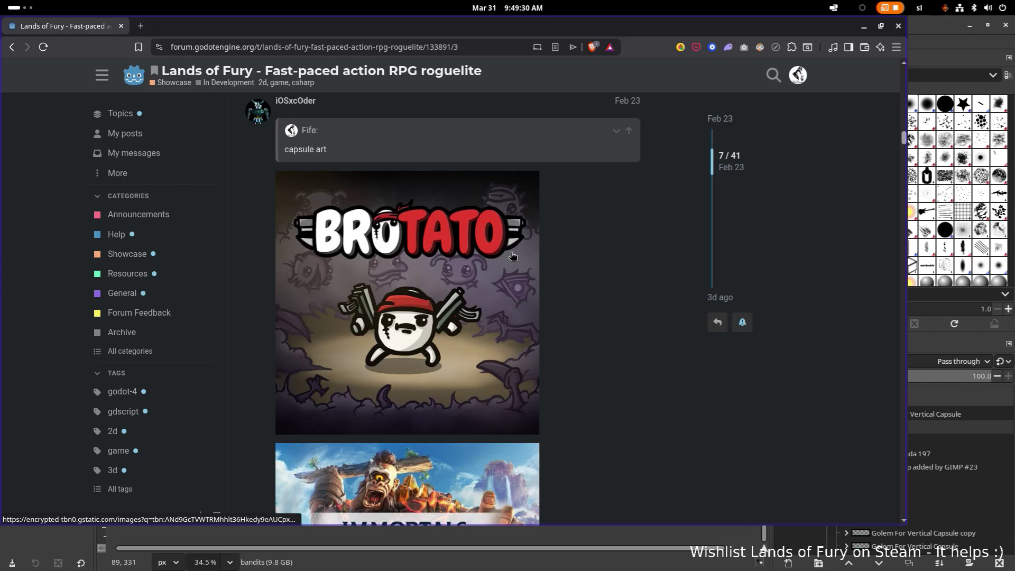
scroll(512, 255, "down", 5)
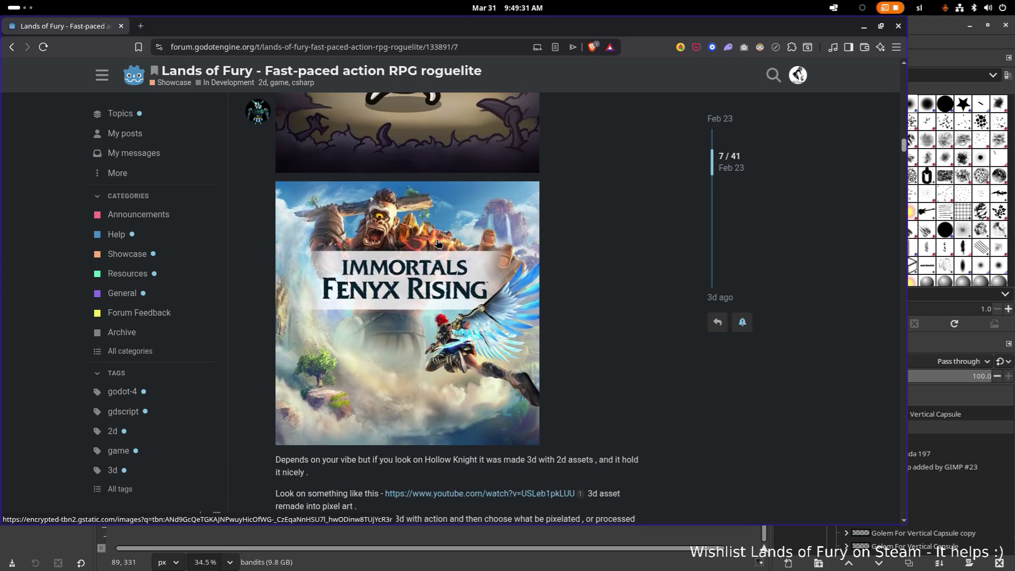
scroll(437, 243, "up", 3)
scroll(465, 261, "down", 10)
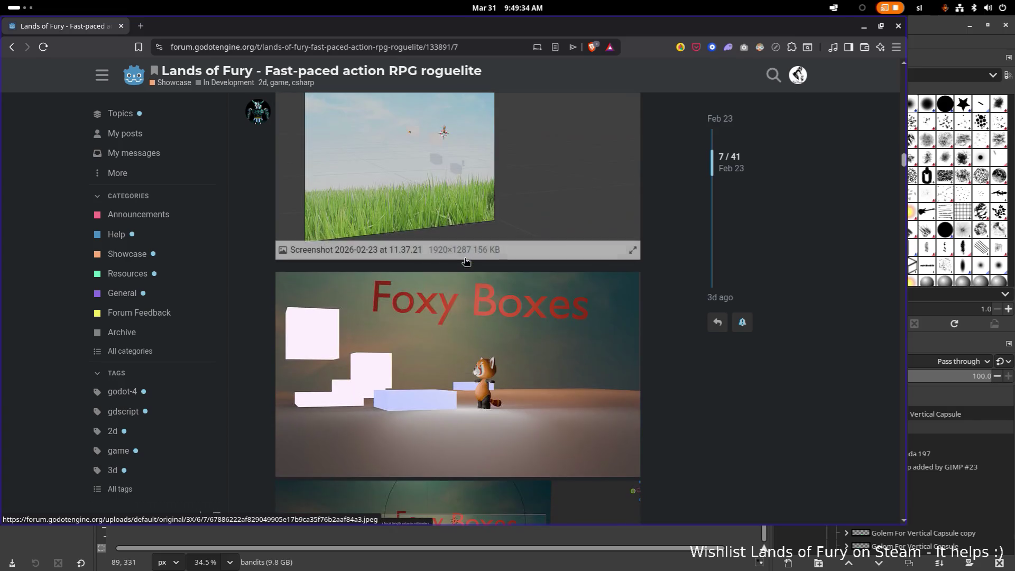
scroll(465, 261, "down", 5)
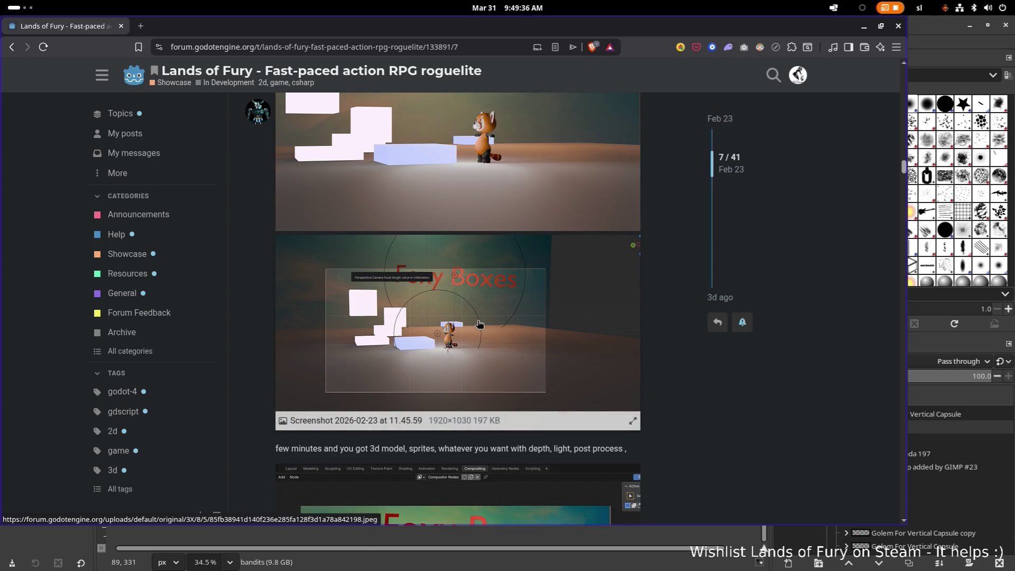
scroll(416, 315, "down", 4)
scroll(416, 315, "down", 5)
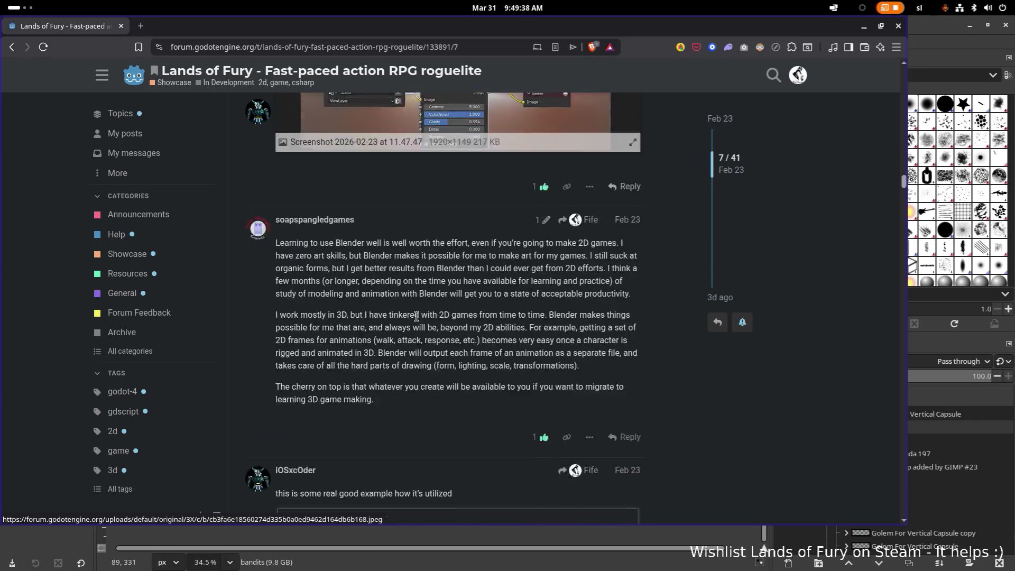
scroll(416, 316, "down", 7)
scroll(453, 299, "down", 4)
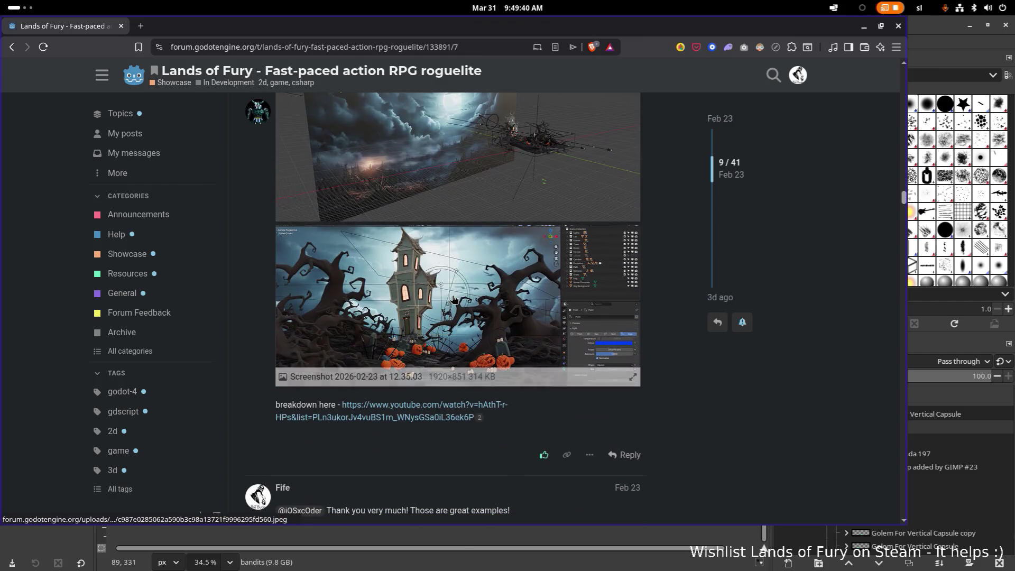
scroll(458, 290, "down", 6)
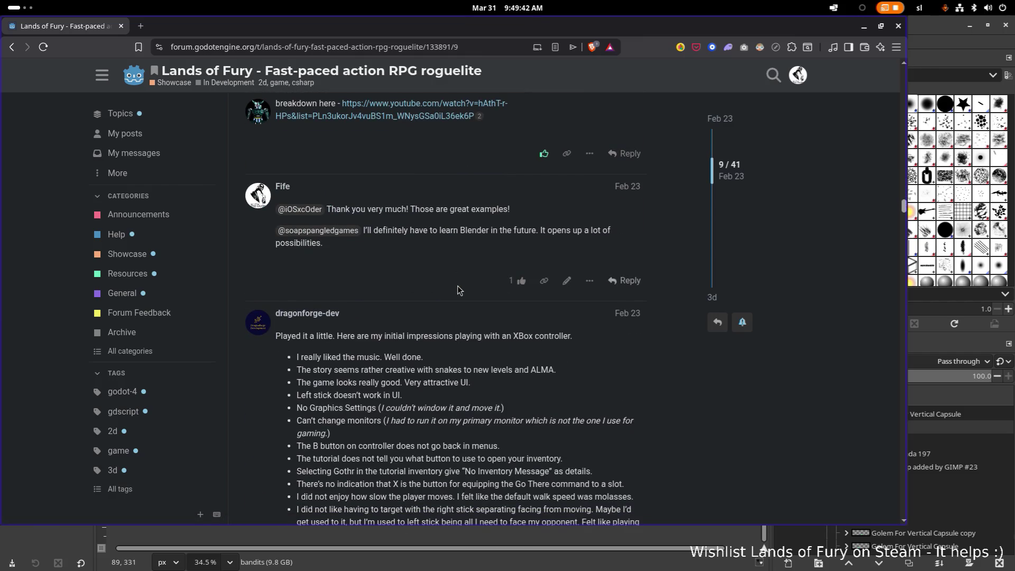
scroll(457, 289, "down", 10)
scroll(458, 288, "down", 8)
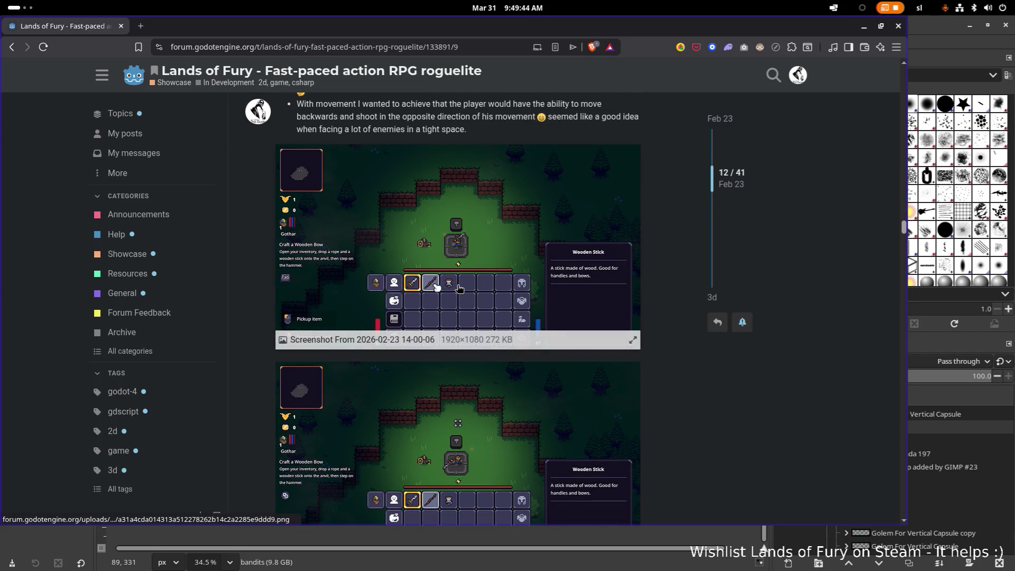
scroll(458, 288, "down", 20)
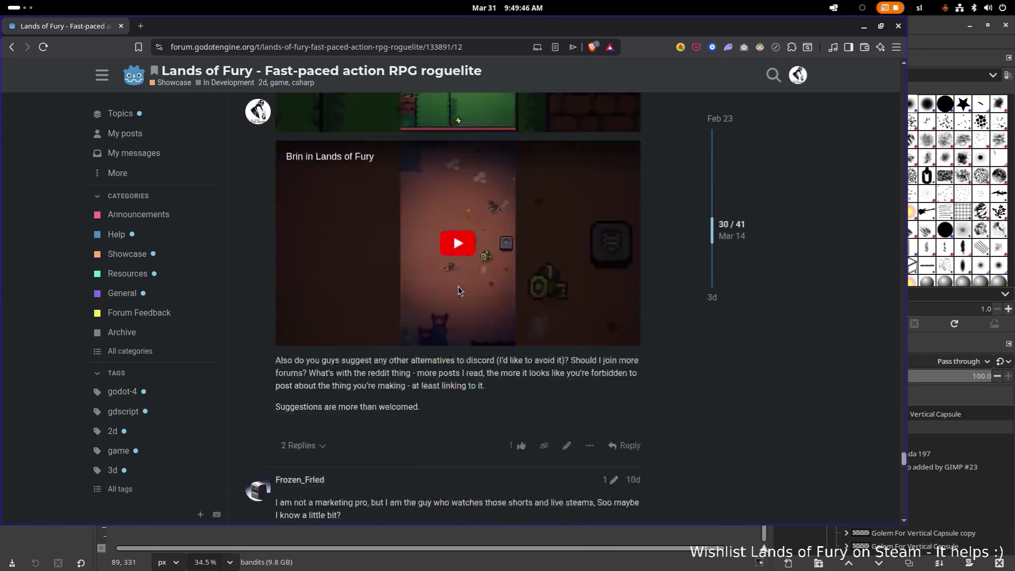
scroll(457, 289, "down", 15)
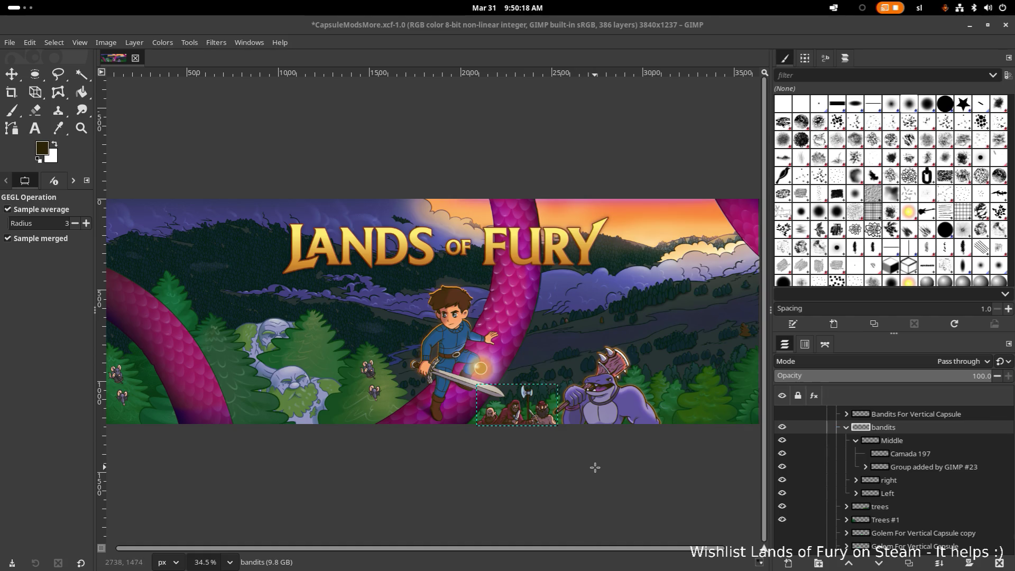
key("shift+ctrl+f")
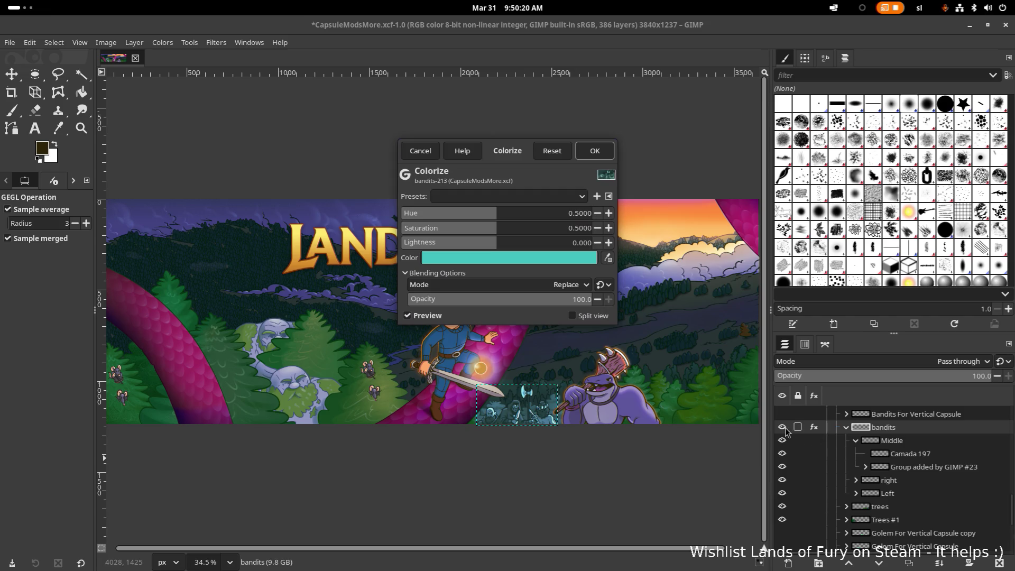
left_click(420, 151)
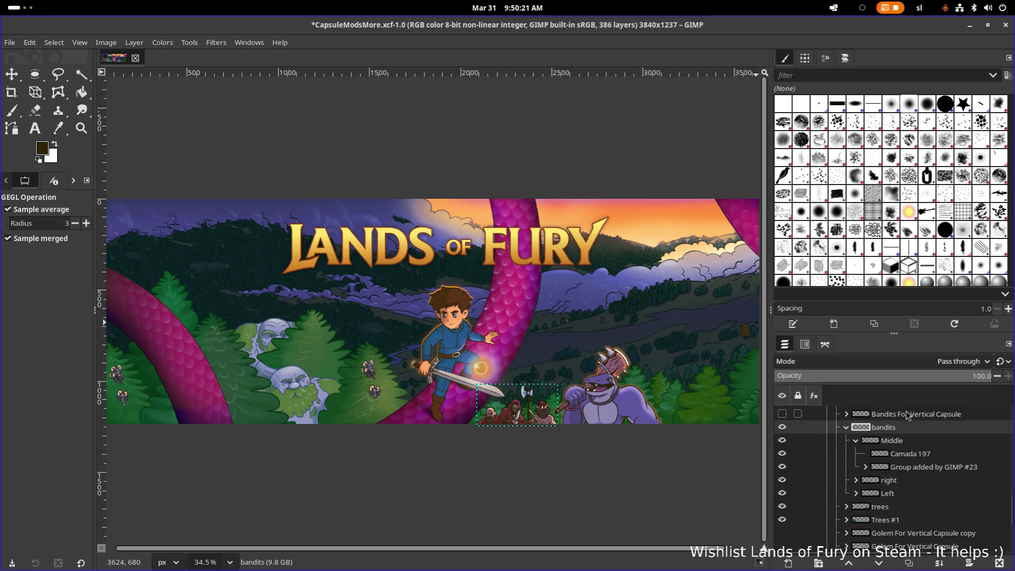
left_click(782, 427)
left_click(782, 427)
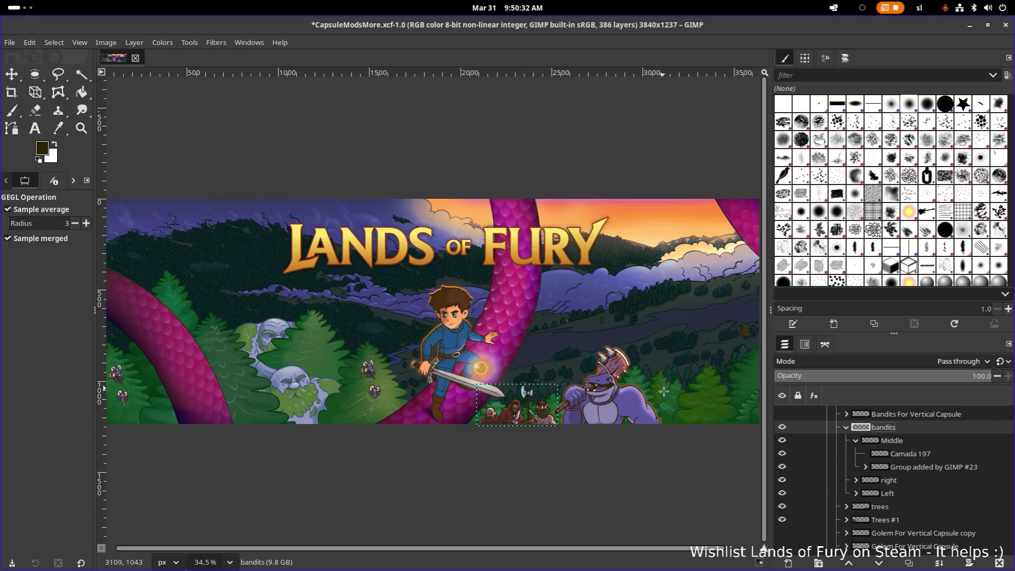
scroll(848, 474, "down", 3)
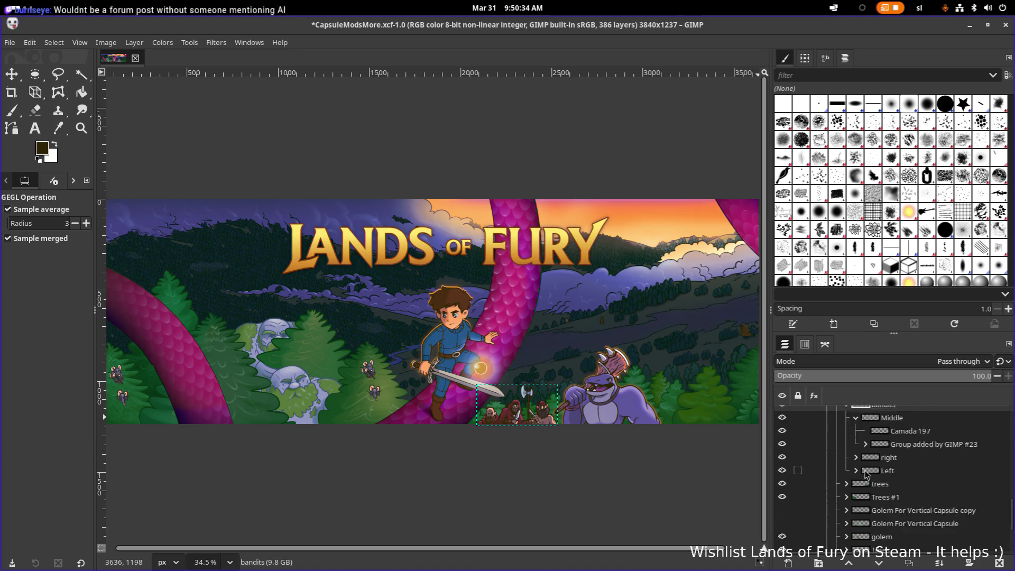
Hide the LizardGlow group in the Layers panel so its outline and blur disappear.
scroll(820, 500, "up", 4)
scroll(820, 500, "up", 1)
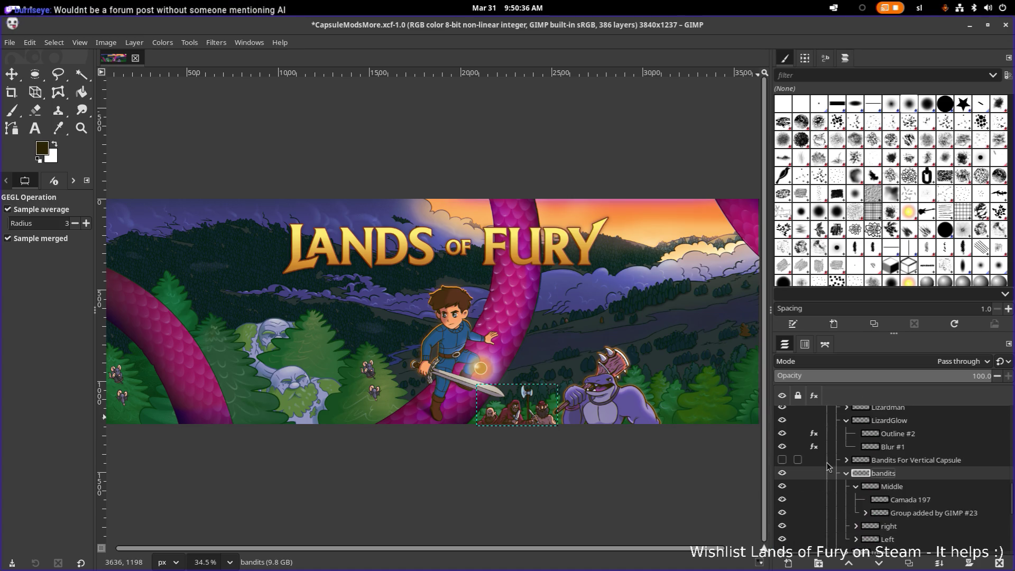
left_click(782, 421)
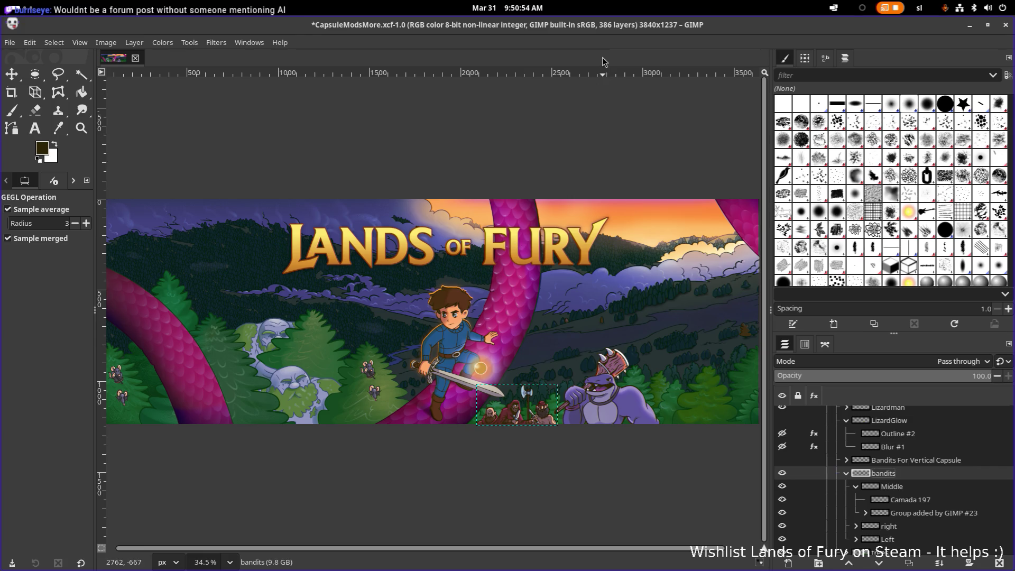
scroll(555, 239, "down", 1)
scroll(555, 239, "down", 1)
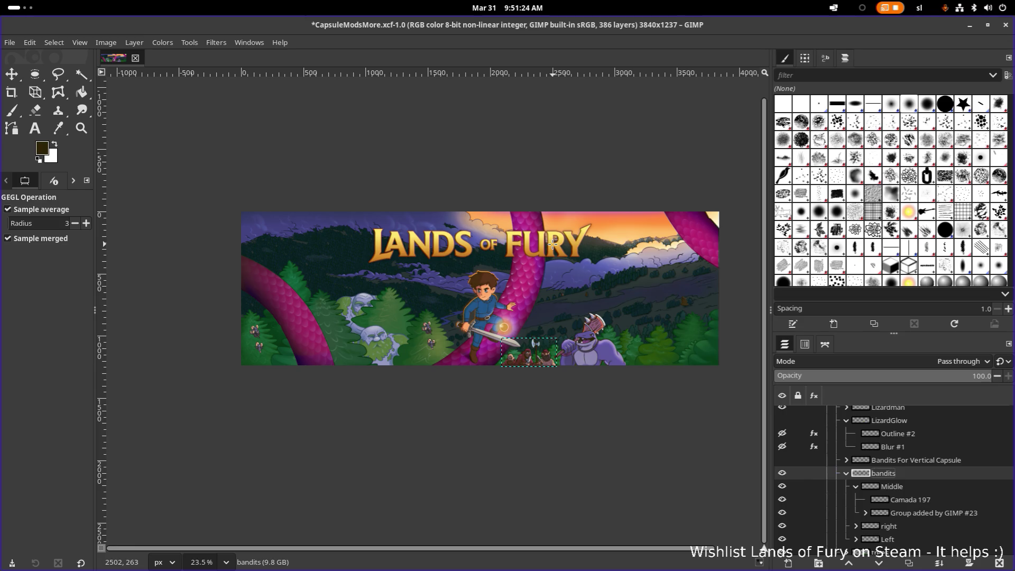
Save the banner to CapsuleModsMore.xcf.
scroll(535, 294, "up", 5)
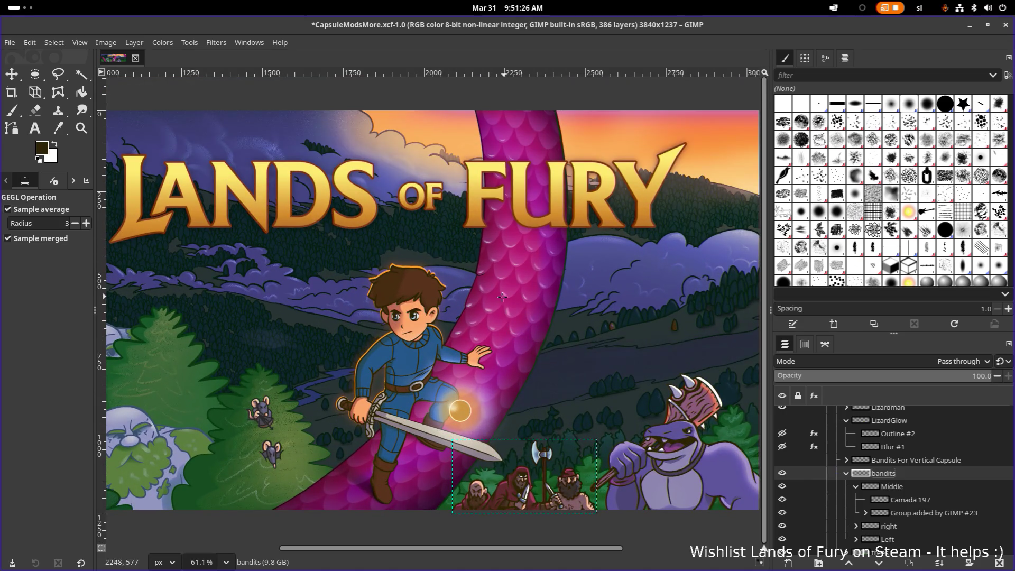
scroll(476, 293, "up", 2)
scroll(432, 286, "down", 5)
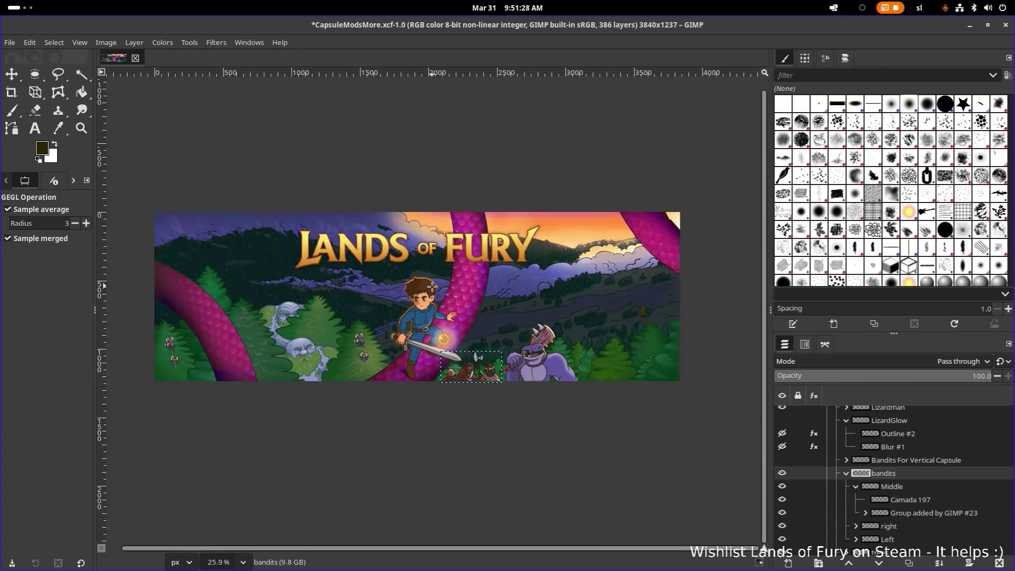
scroll(431, 286, "down", 2)
key("ctrl+s")
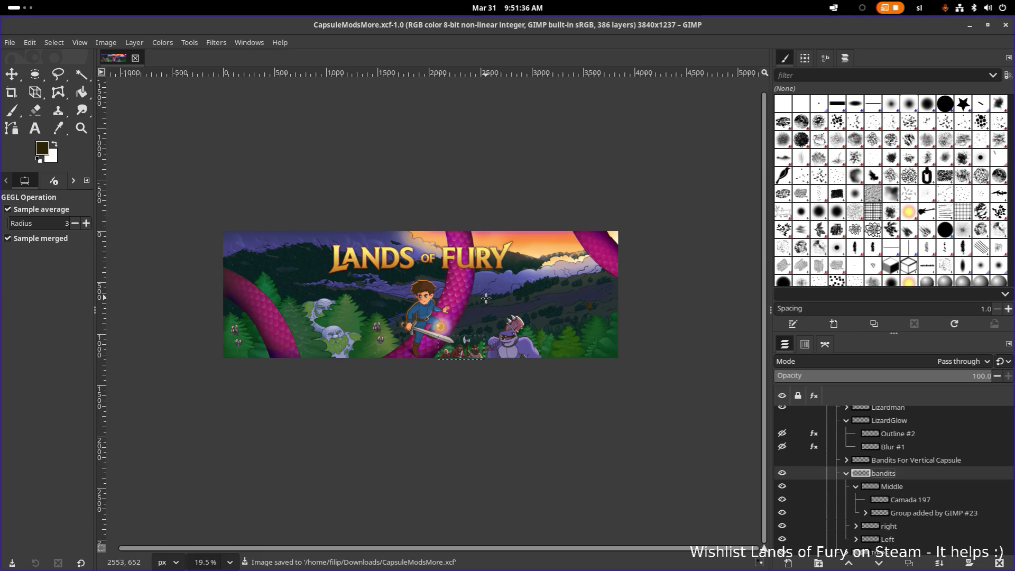
Pan and zoom across the banner to review the untinted bandits and purple golem.
scroll(486, 298, "up", 4, "ctrl")
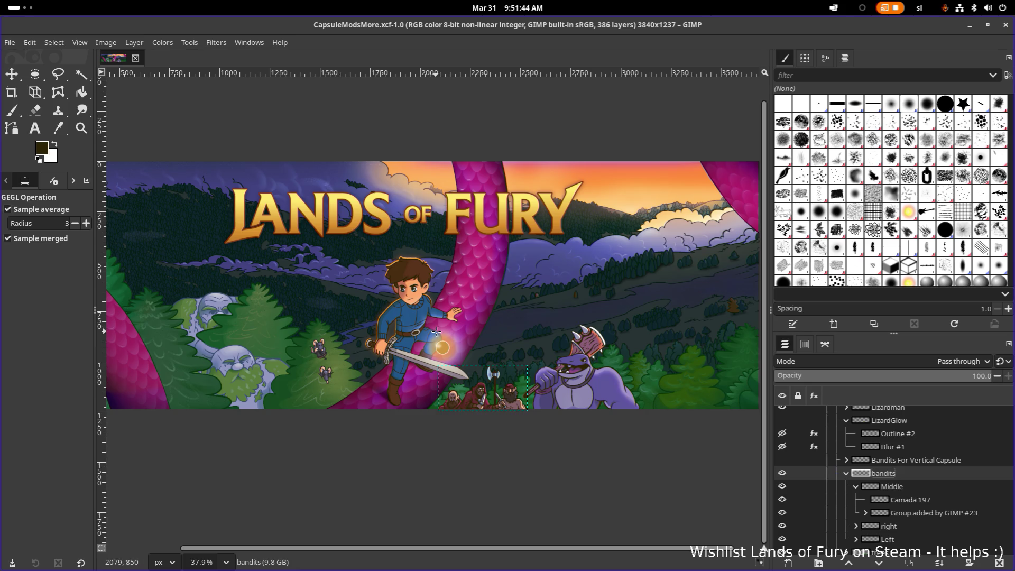
key("space")
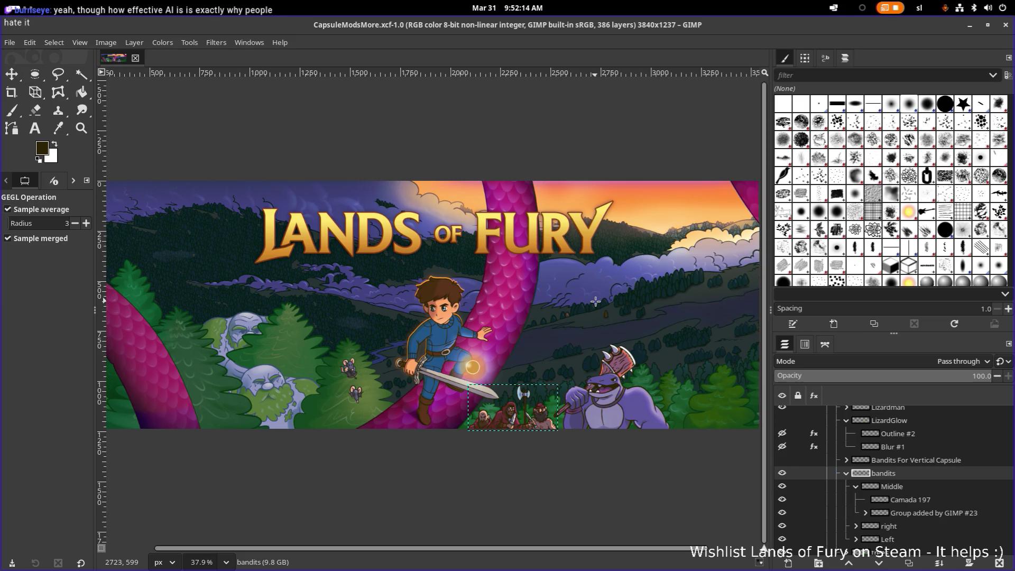
left_click_drag(577, 317, 460, 313)
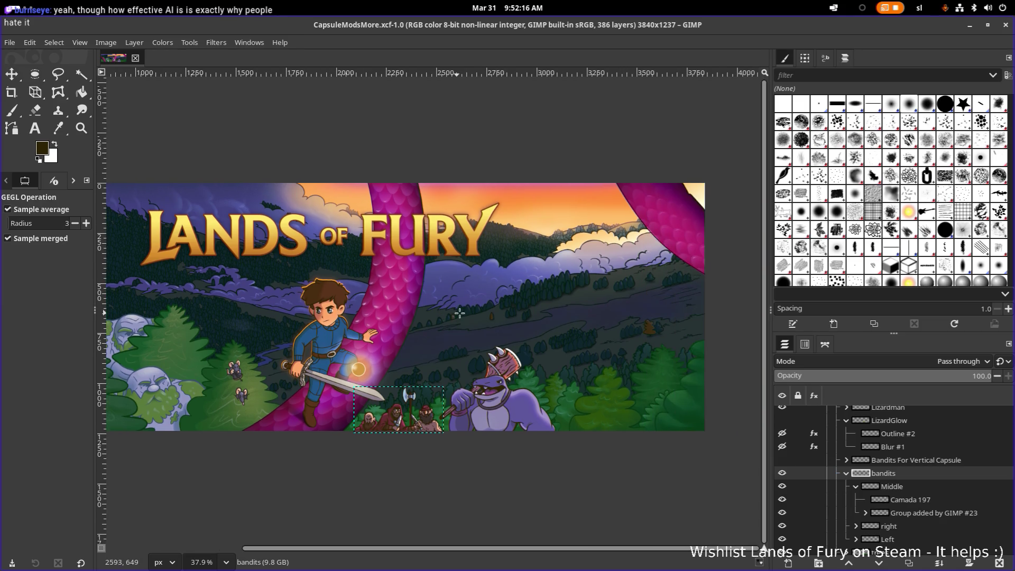
scroll(487, 285, "left", 3)
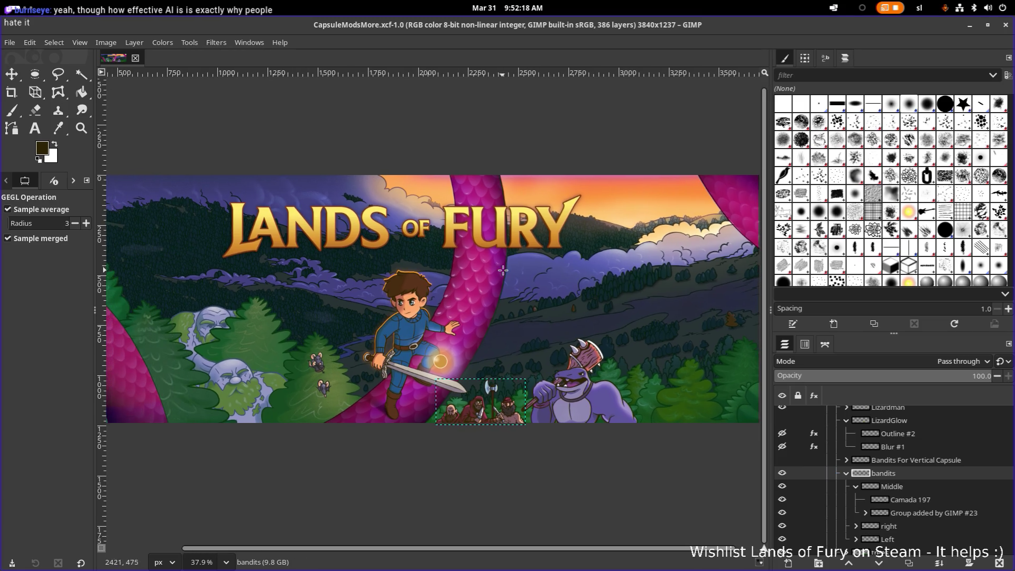
scroll(449, 281, "down", 2, "ctrl")
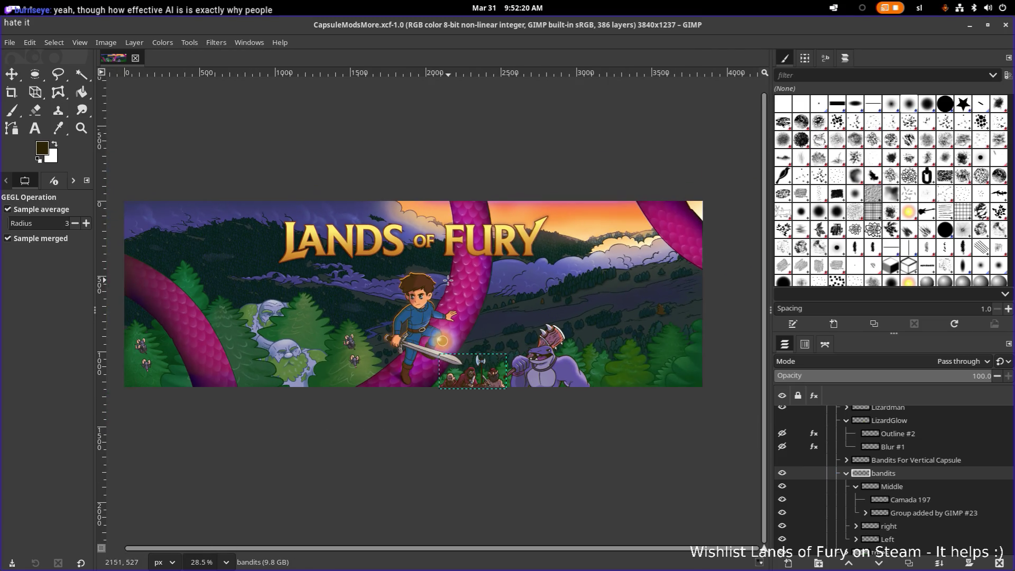
scroll(433, 282, "up", 4, "ctrl")
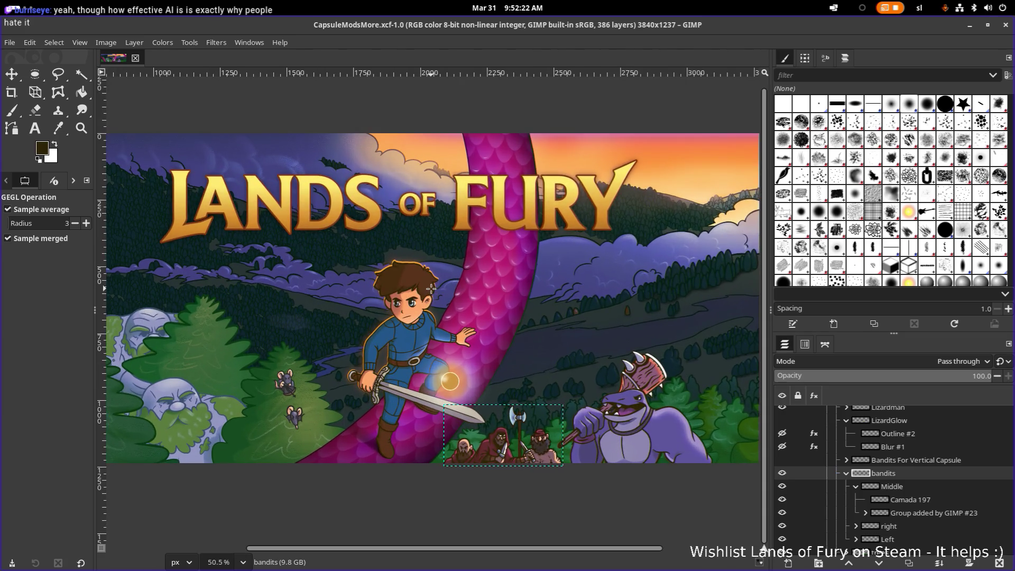
scroll(430, 288, "up", 2, "ctrl")
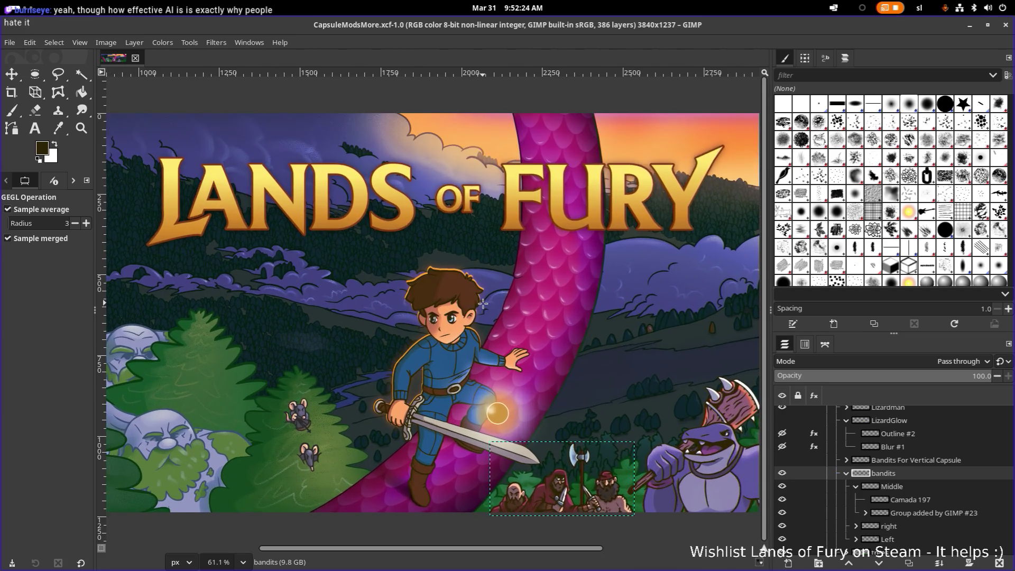
scroll(482, 303, "down", 1, "ctrl")
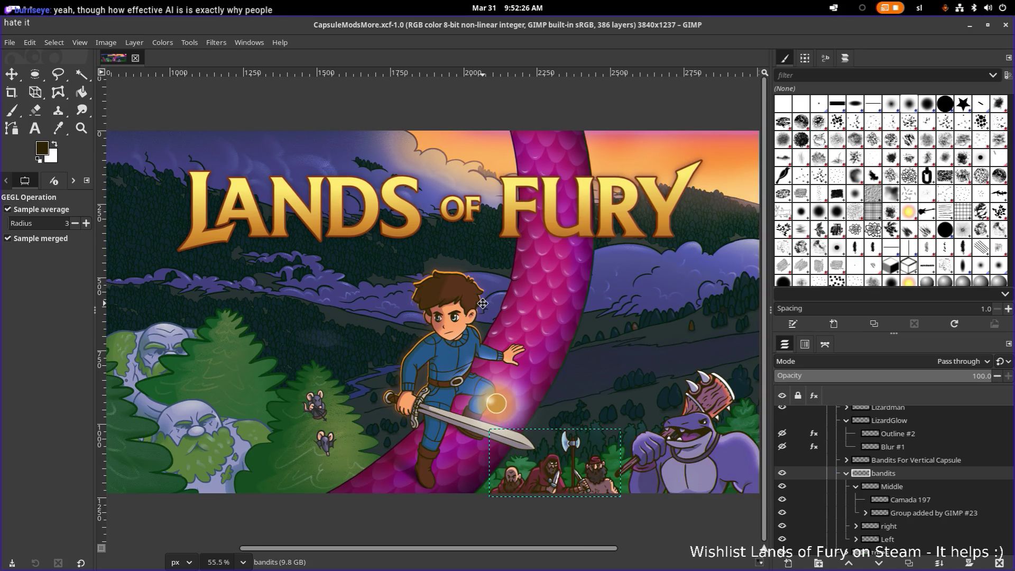
scroll(484, 303, "up", 1, "ctrl")
scroll(486, 304, "down", 1, "ctrl")
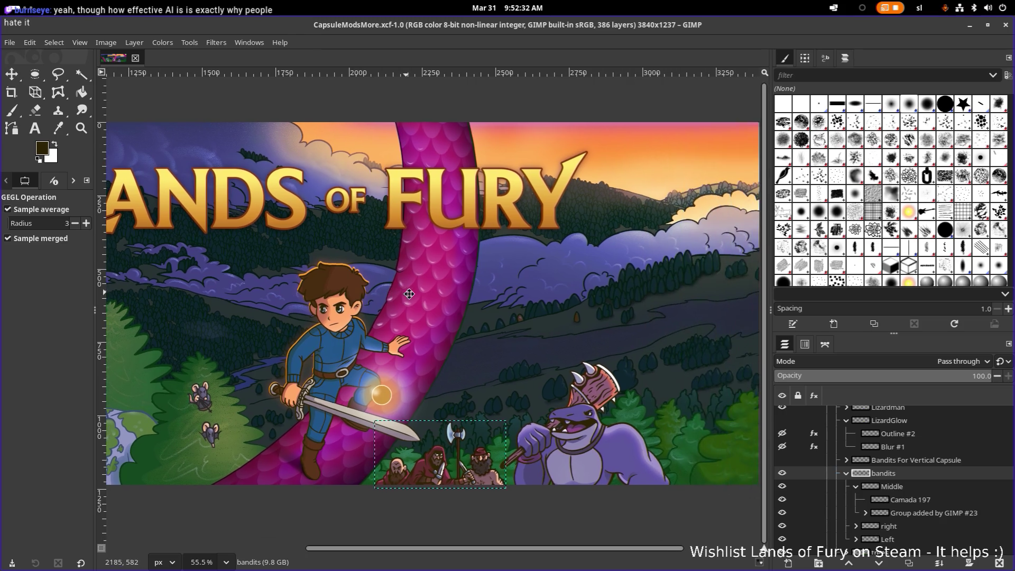
scroll(496, 301, "right", 5)
scroll(425, 295, "right", 2)
scroll(425, 294, "right", 6)
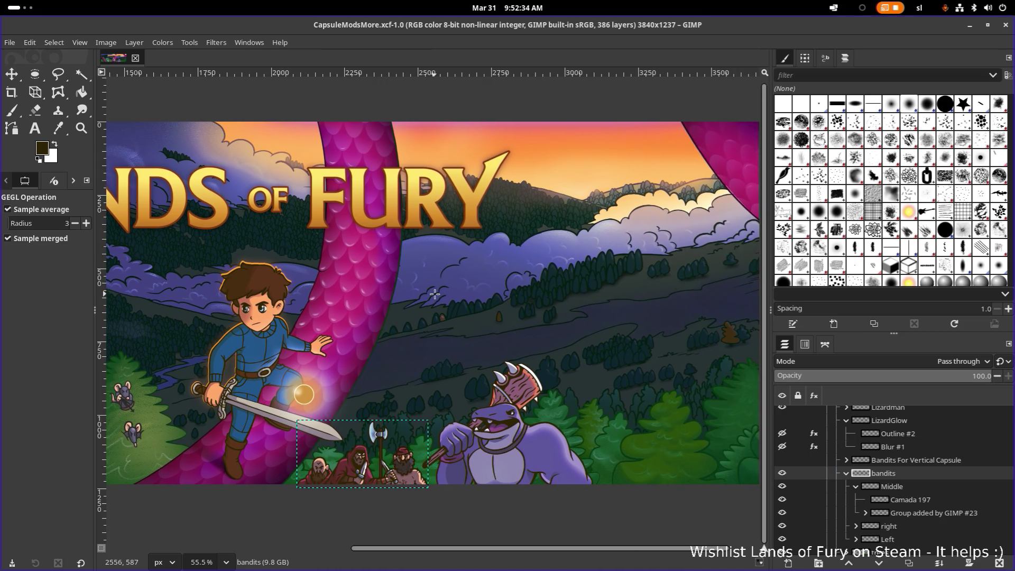
scroll(389, 294, "left", 5)
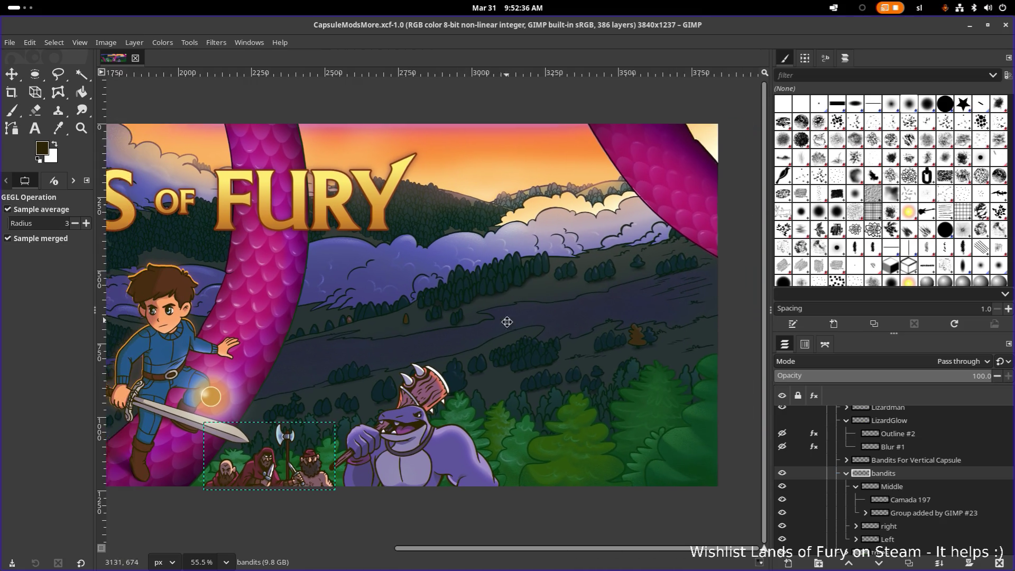
scroll(570, 373, "up", 3)
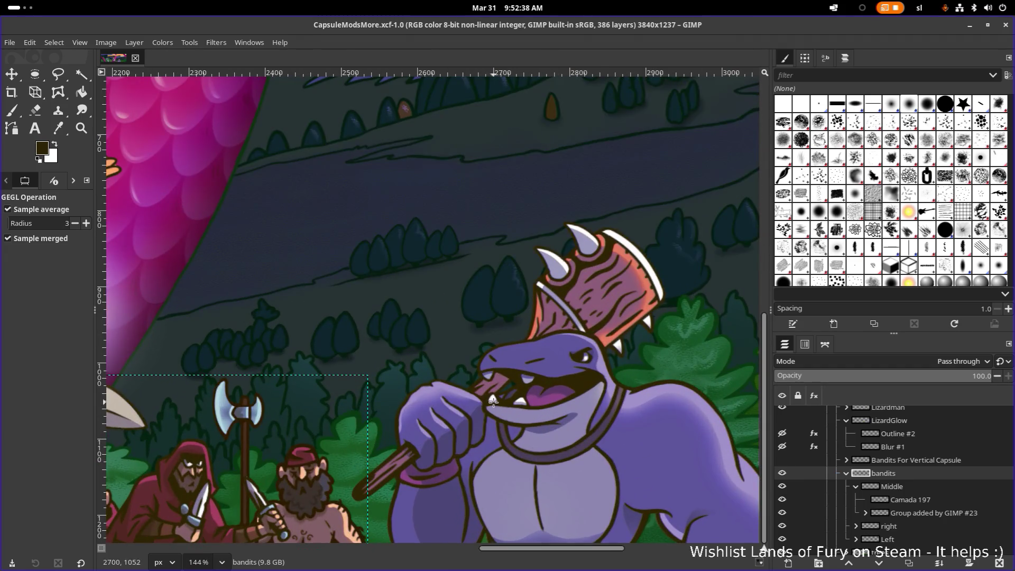
scroll(401, 332, "down", 5)
scroll(401, 332, "up", 3)
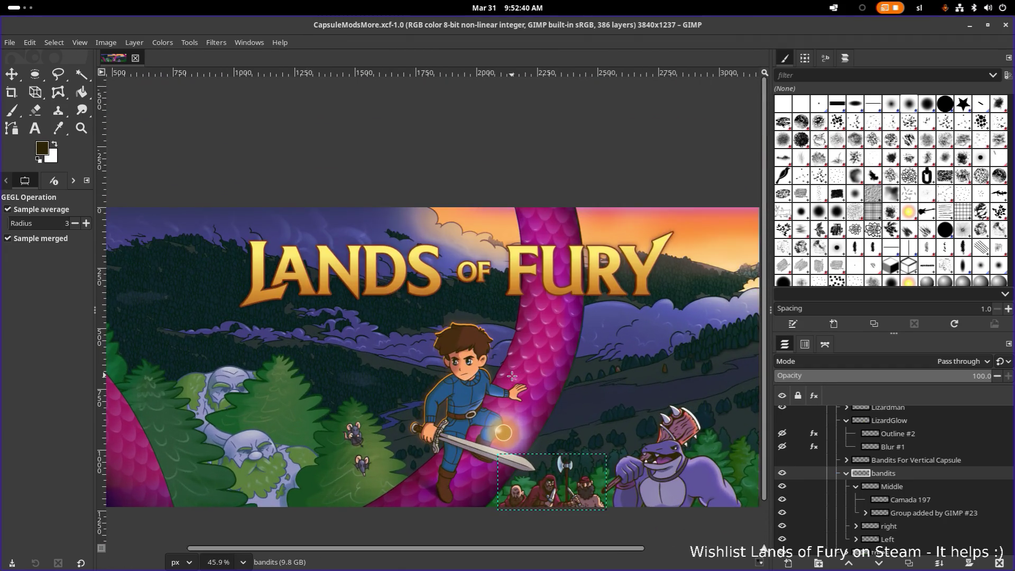
scroll(511, 376, "up", 2)
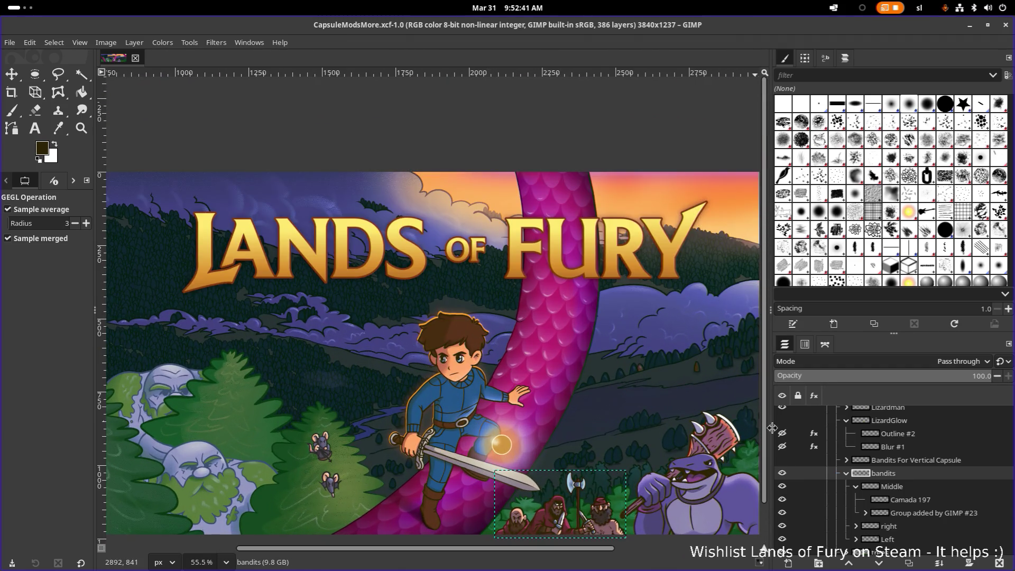
Make Blur #1 the active layer and zoom in on the hero's glowing hand.
left_click(891, 448)
mouse_move(617, 408)
left_mouse_down()
mouse_move(514, 392)
mouse_move(595, 395)
mouse_move(581, 399)
left_mouse_up()
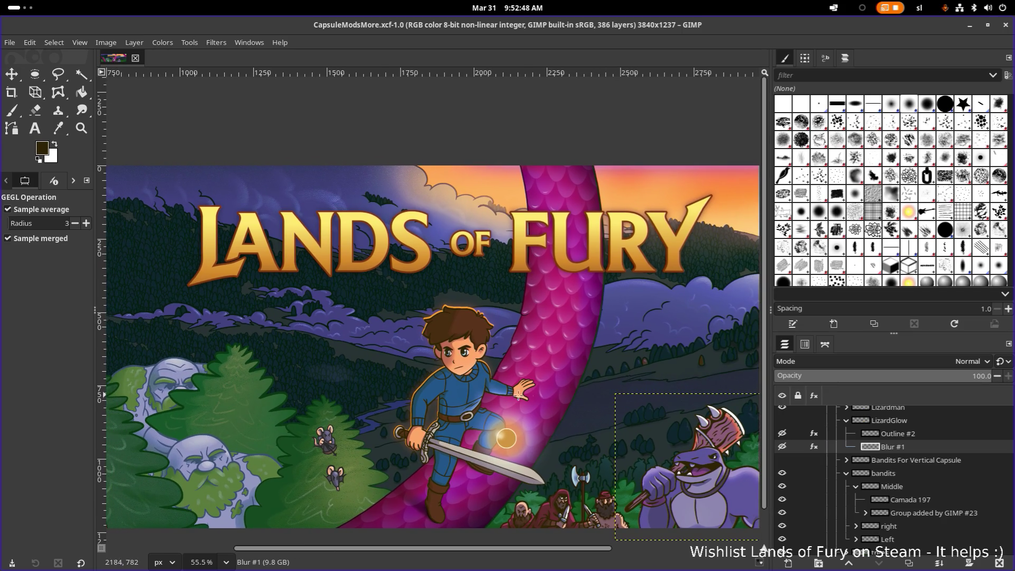
scroll(509, 395, "up", 2)
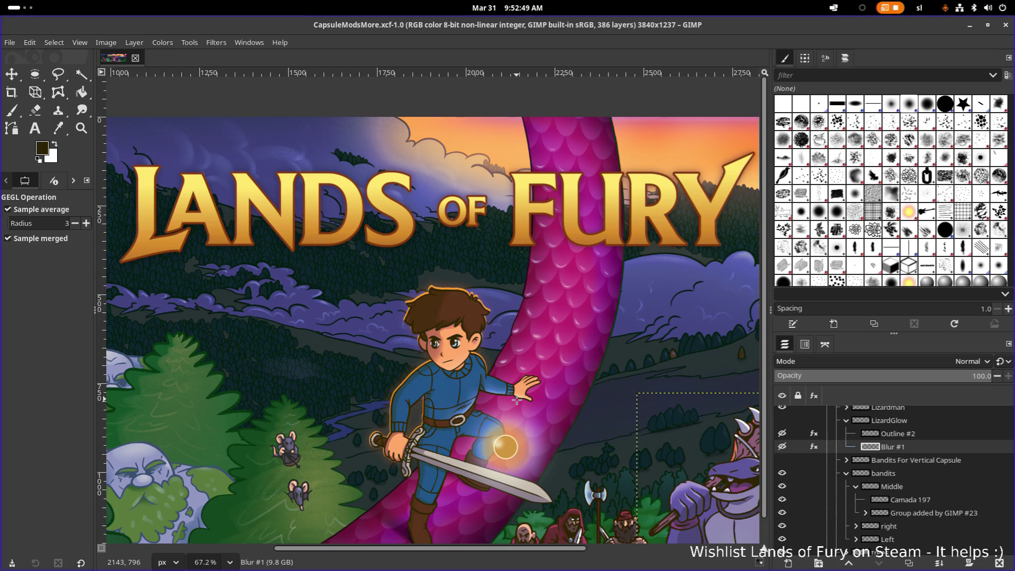
mouse_move(516, 400)
left_mouse_down()
mouse_move(539, 380)
mouse_move(515, 385)
left_mouse_up()
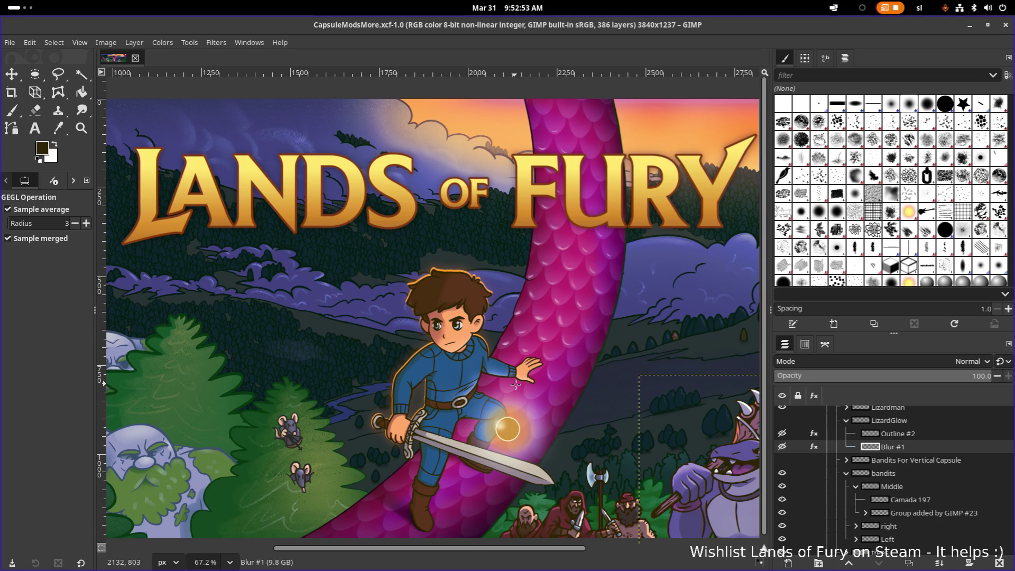
scroll(515, 384, "down", 2)
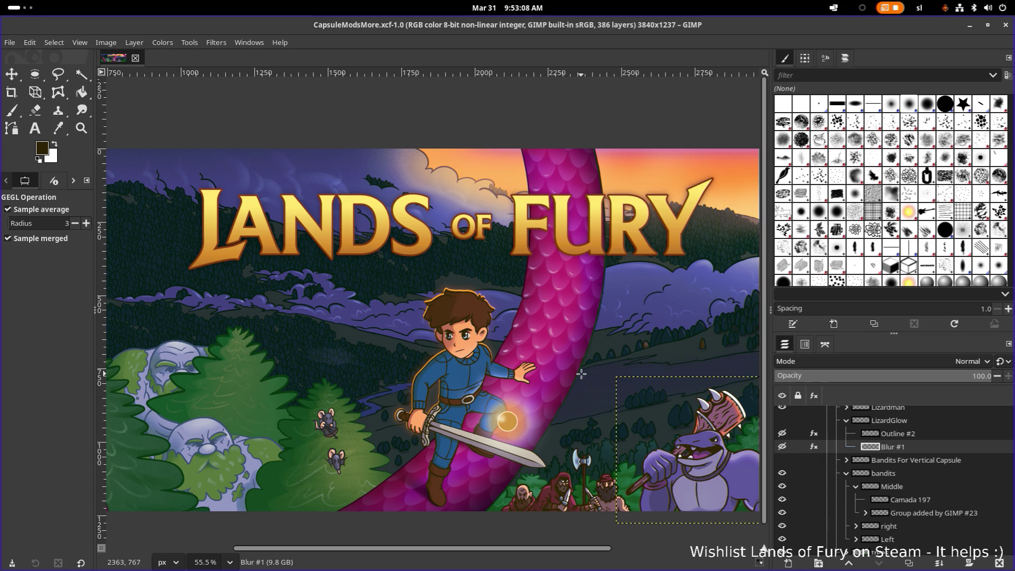
scroll(581, 374, "right", 10)
scroll(528, 365, "left", 8)
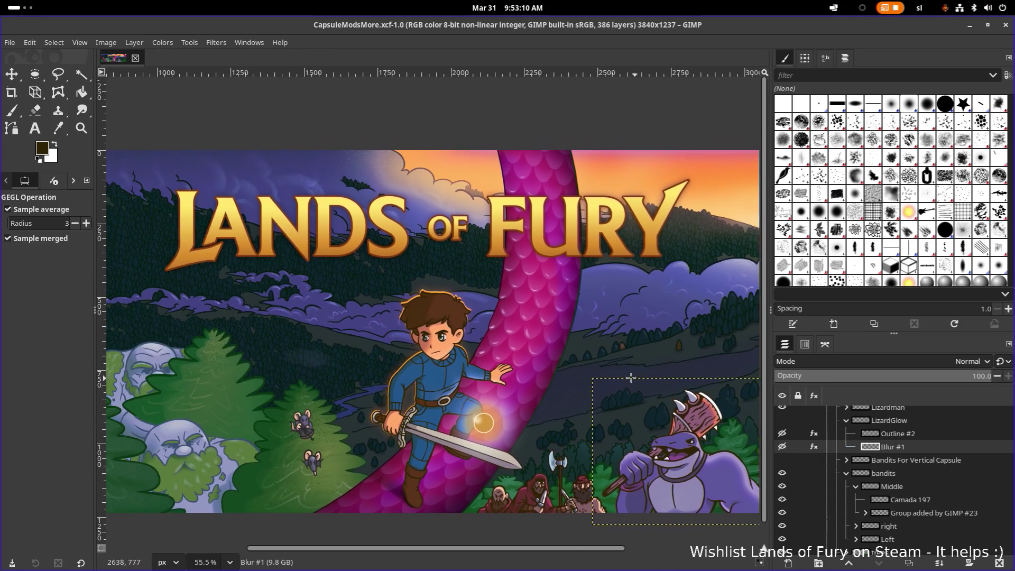
scroll(561, 372, "left", 3)
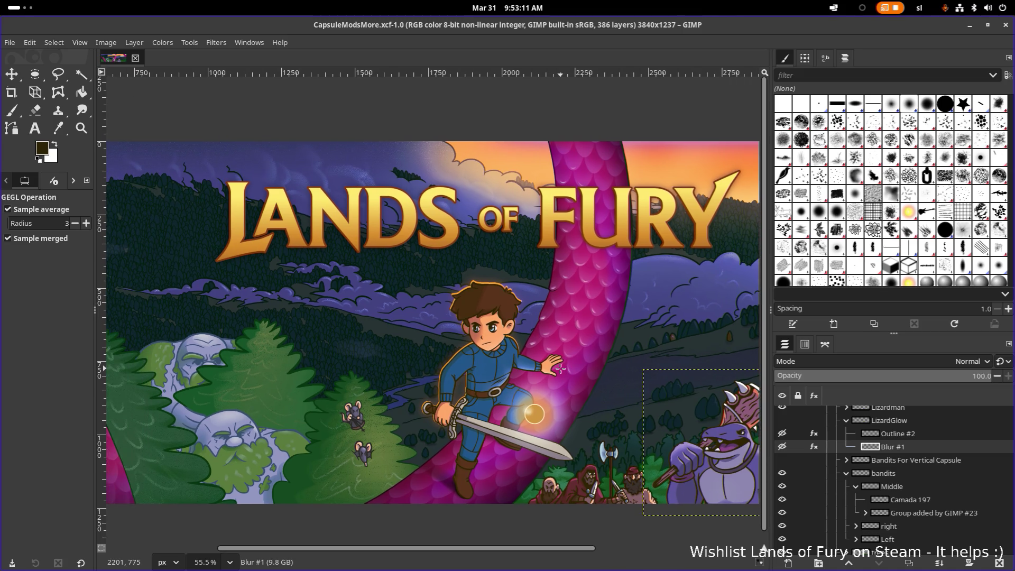
scroll(528, 366, "down", 3)
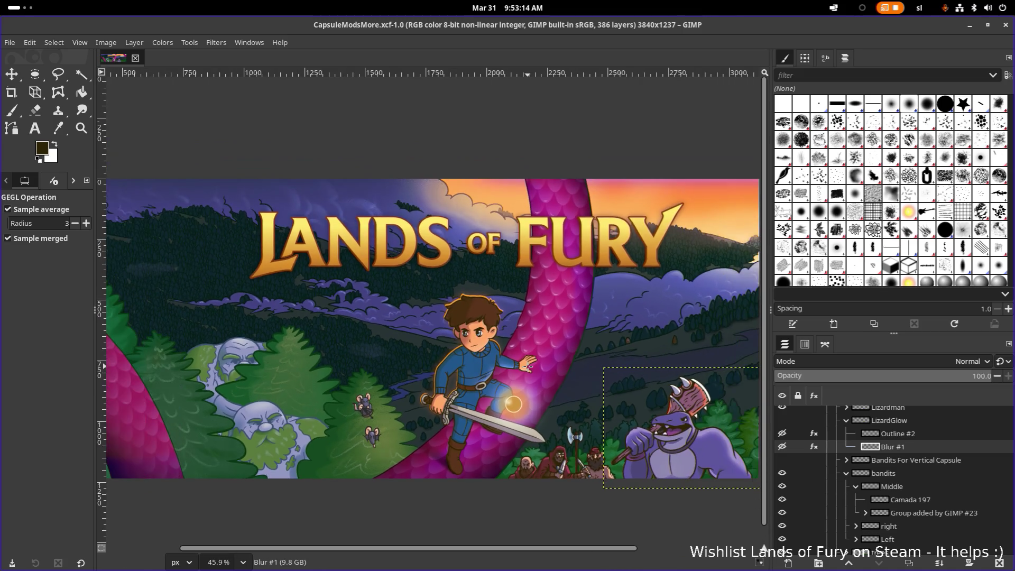
scroll(527, 366, "down", 2)
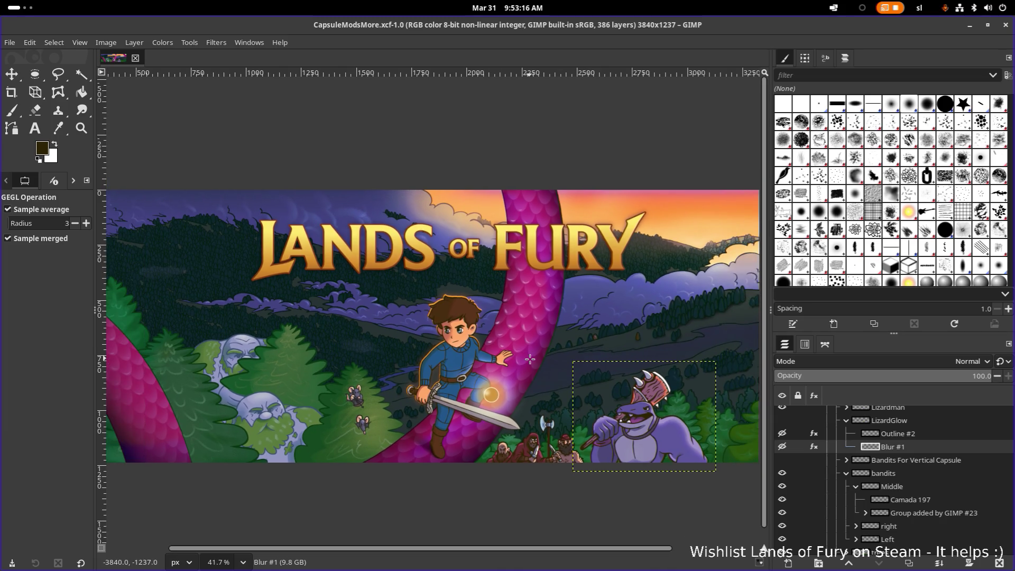
Save CapsuleModsMore.xcf again and recentre the view on the hero and ogre.
key("ctrl+s")
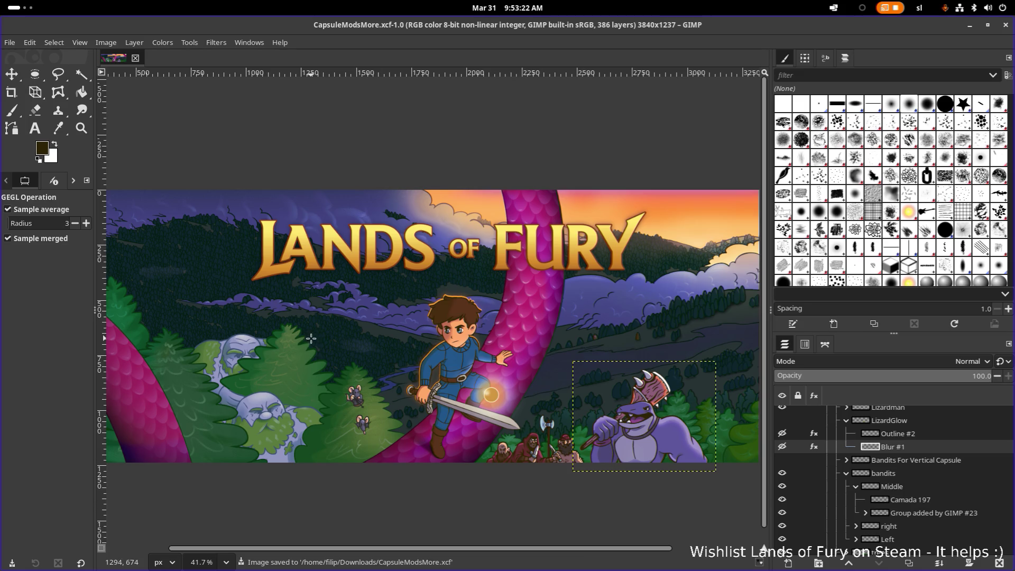
left_click_drag(473, 354, 429, 345)
scroll(429, 346, "right", 5)
scroll(436, 342, "left", 7)
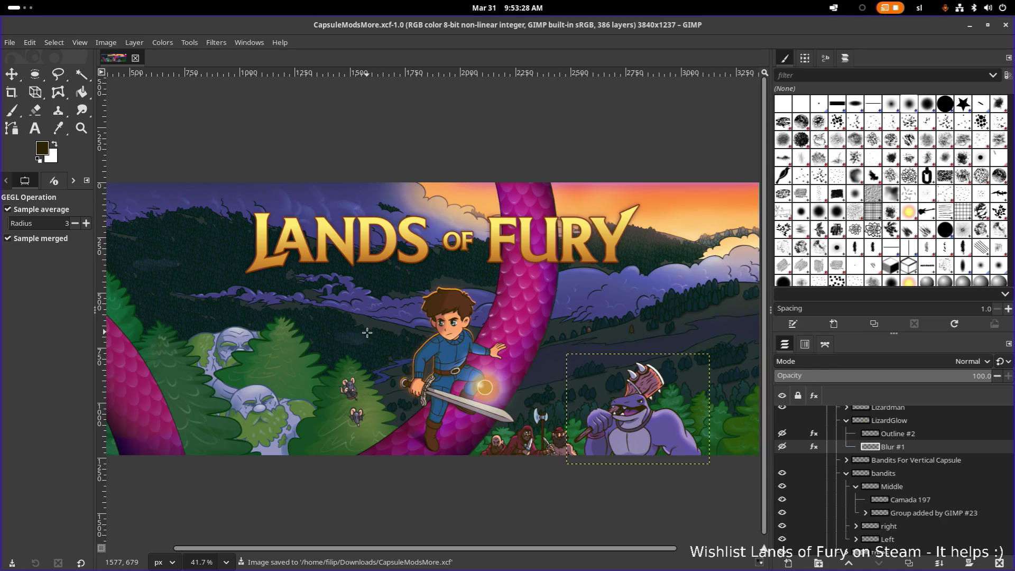
scroll(367, 332, "up", 2)
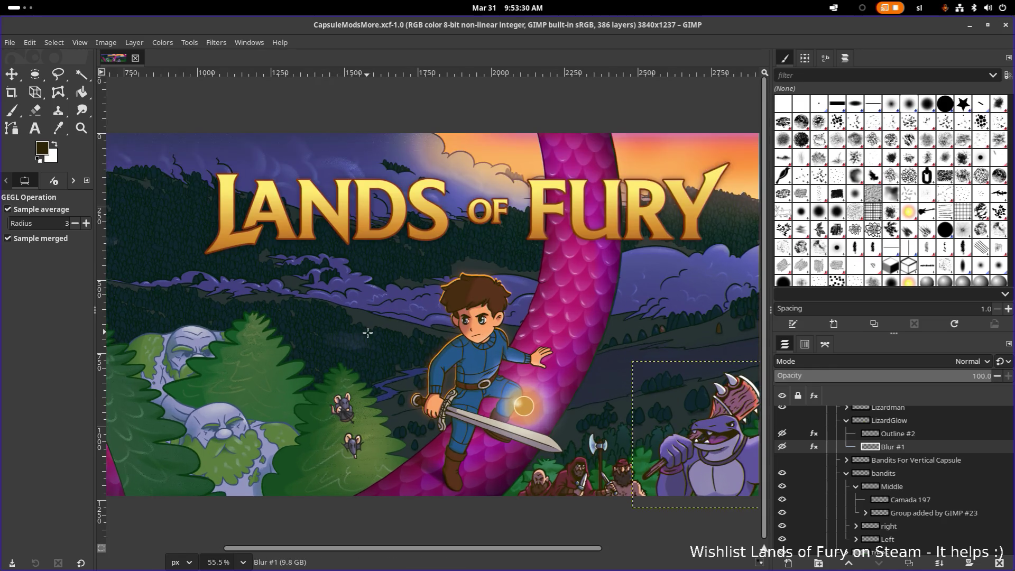
mouse_move(410, 332)
left_mouse_down()
mouse_move(360, 338)
mouse_move(379, 342)
left_mouse_up()
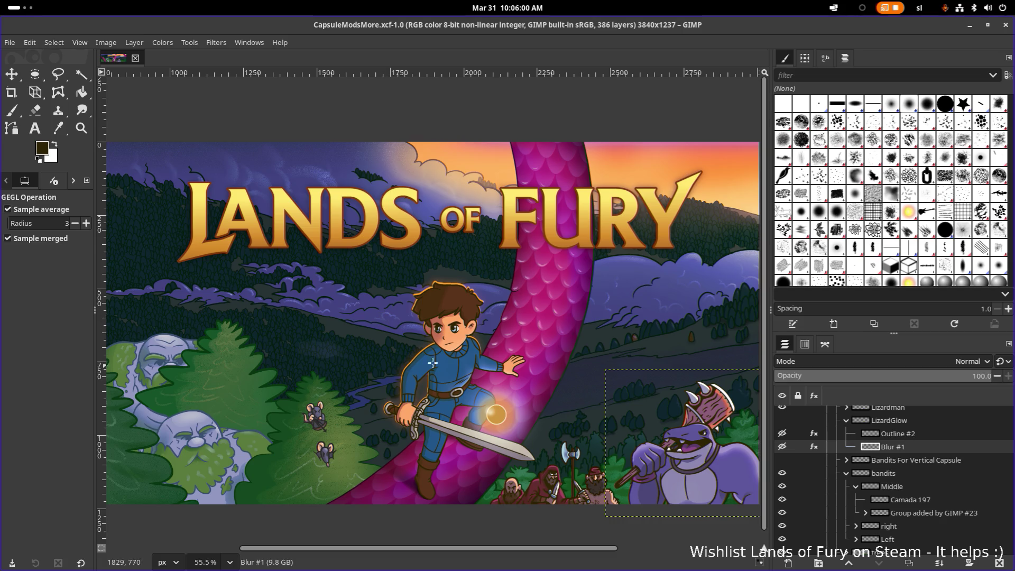
scroll(470, 354, "up", 3)
scroll(463, 358, "up", 3)
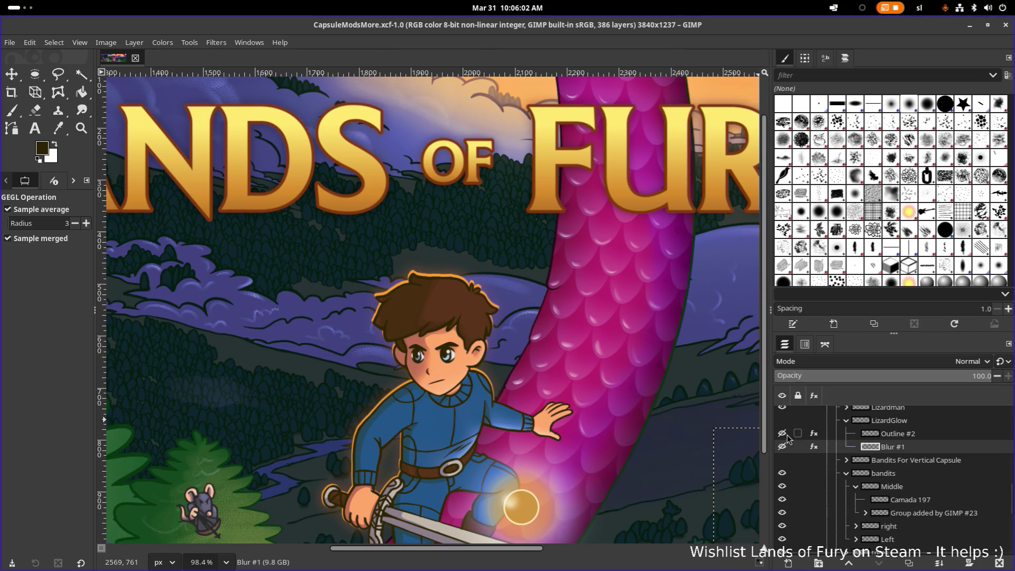
scroll(431, 363, "down", 3)
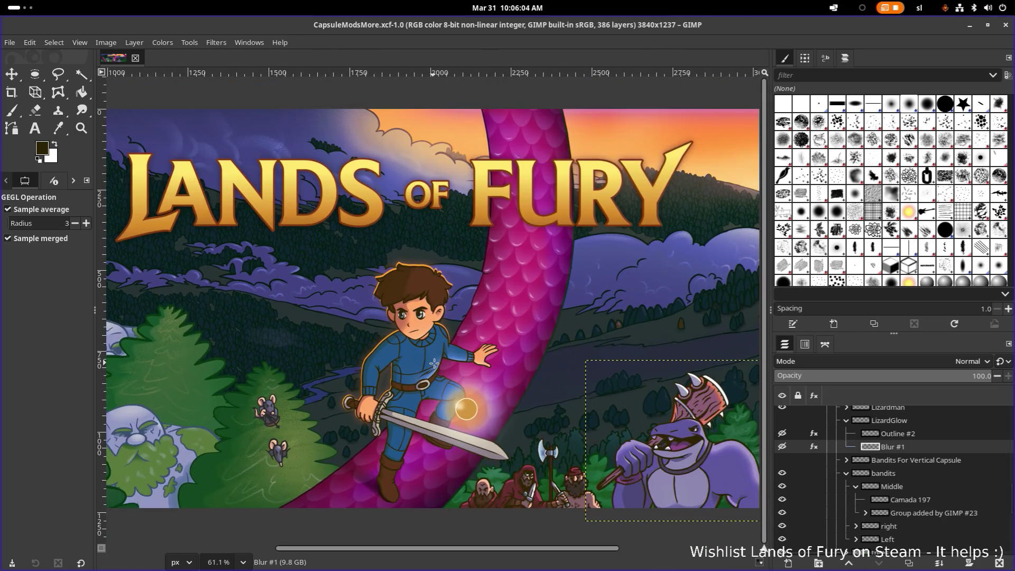
scroll(439, 376, "left", 2)
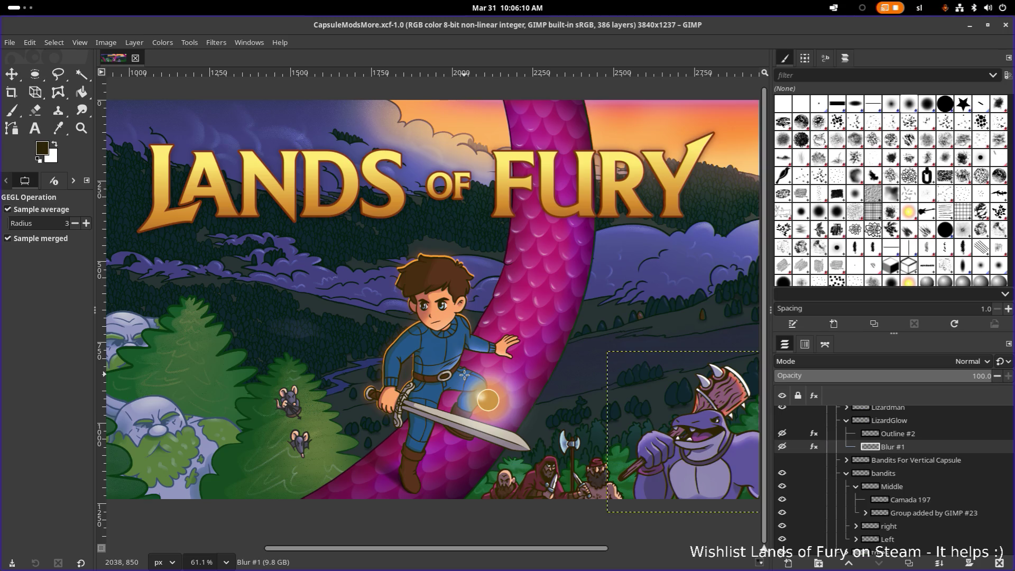
scroll(464, 375, "down", 4)
scroll(464, 374, "up", 2)
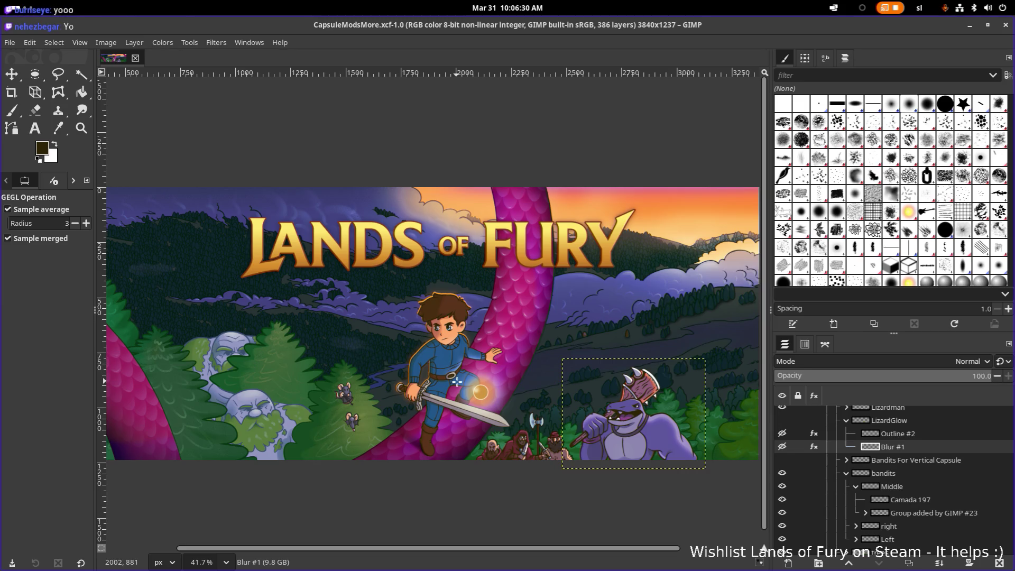
scroll(460, 382, "up", 3, "ctrl")
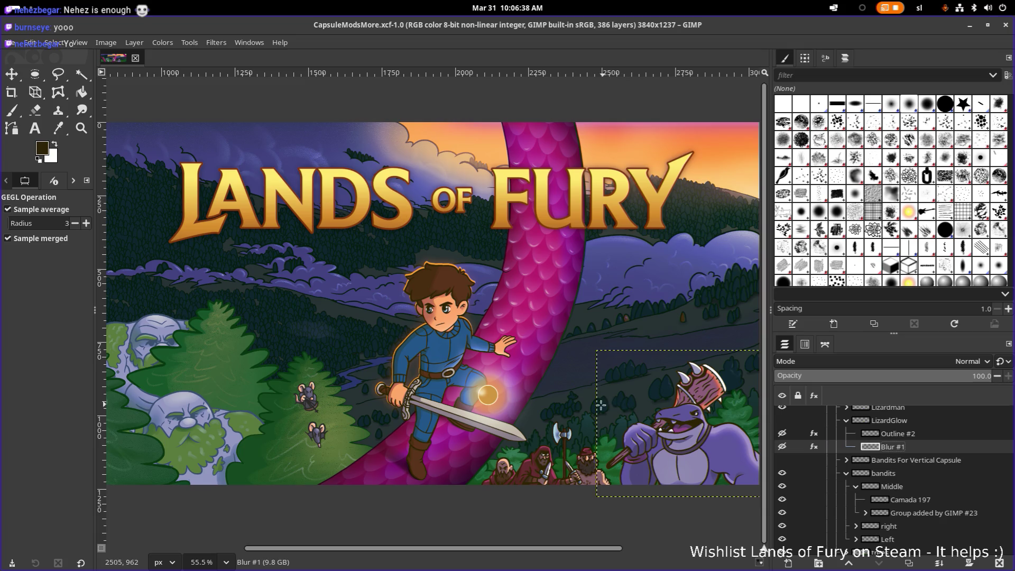
scroll(497, 381, "right", 2)
scroll(496, 381, "down", 1)
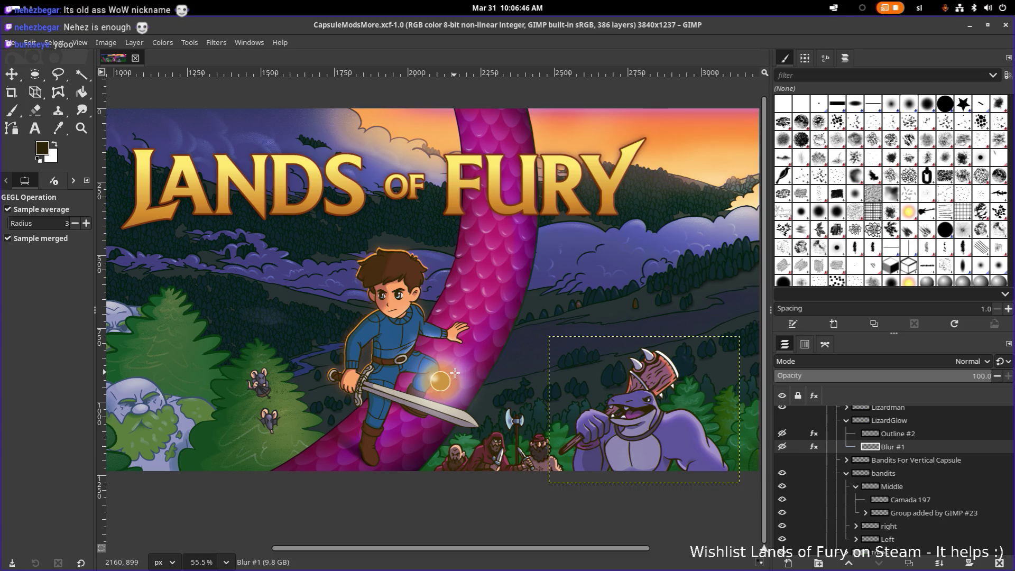
scroll(456, 372, "down", 2)
scroll(462, 325, "left", 1)
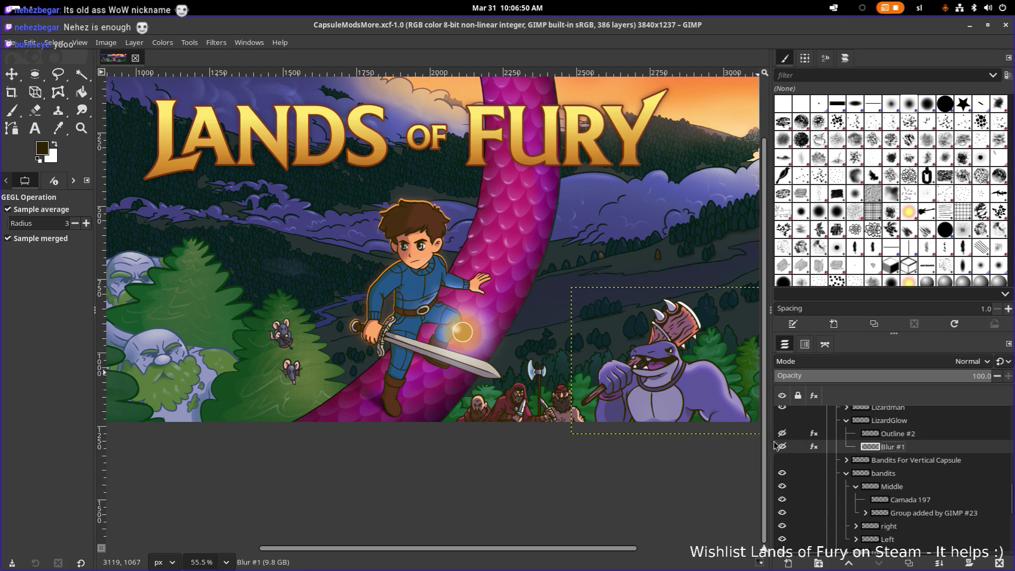
scroll(859, 447, "up", 1)
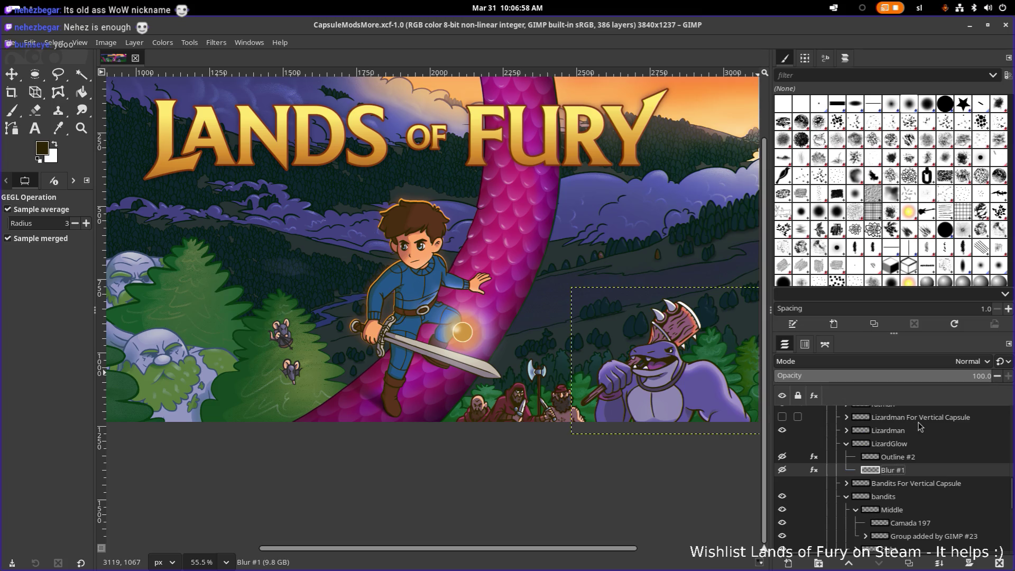
left_click(901, 457)
Toggle the Lizardman, middle bandits and Camada 197 layers off and on to identify them.
left_click(898, 444)
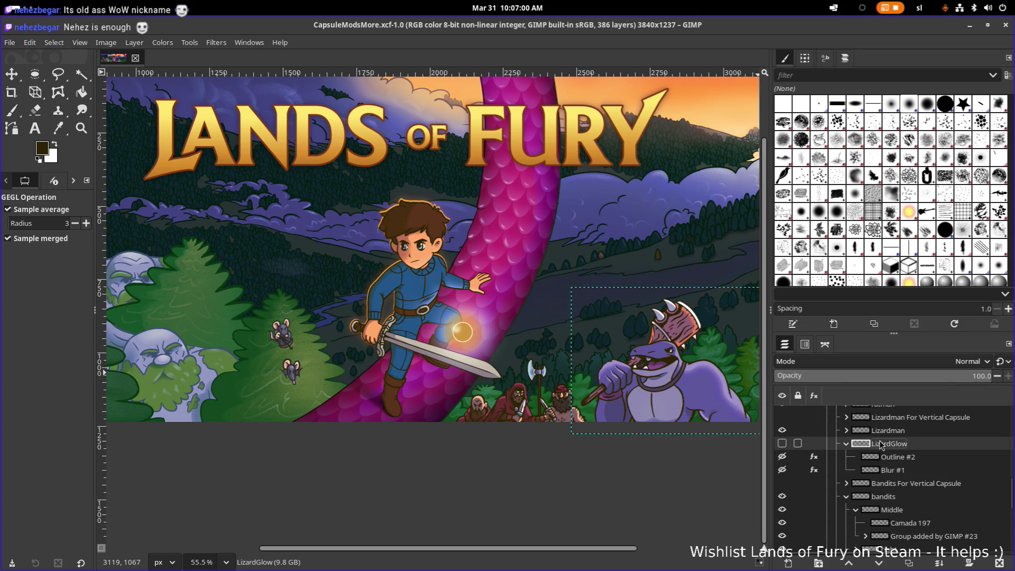
left_click(893, 430)
left_click(782, 430)
left_click(781, 429)
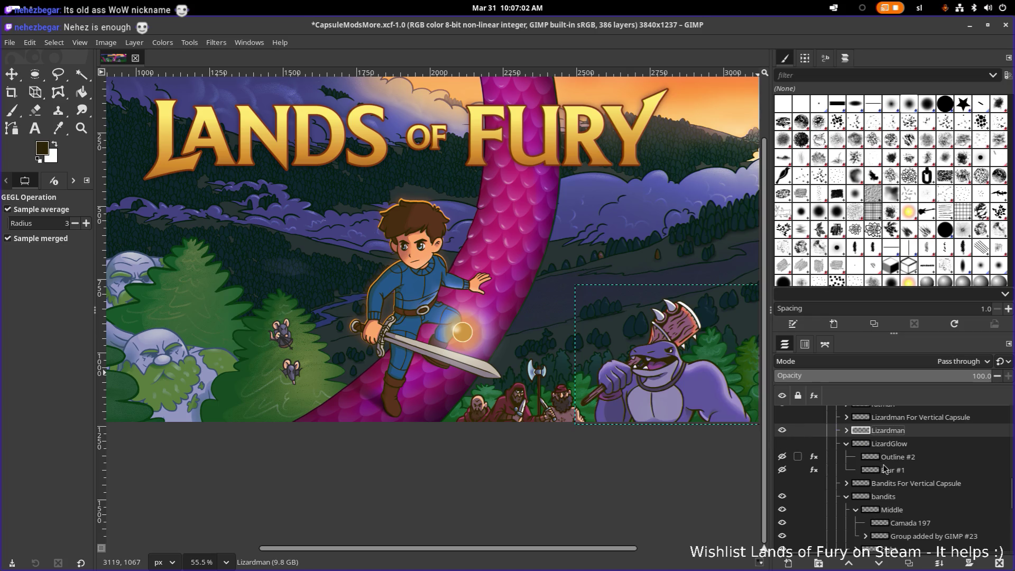
scroll(899, 478, "down", 2)
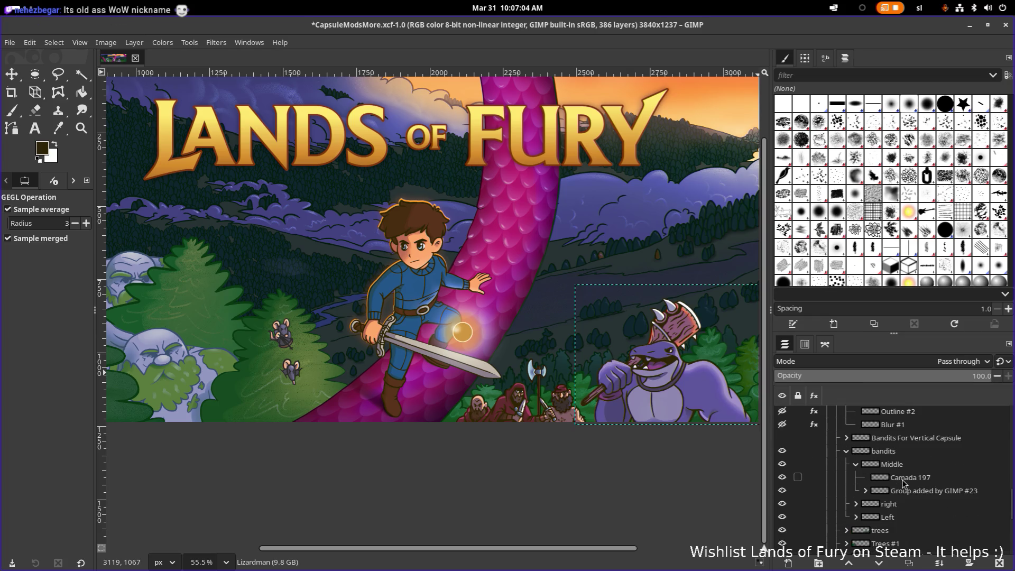
left_click(784, 477)
left_click(783, 478)
left_click(782, 478)
left_click(783, 477)
Toggle the two trees layers off and on to see what they draw.
scroll(818, 506, "down", 2)
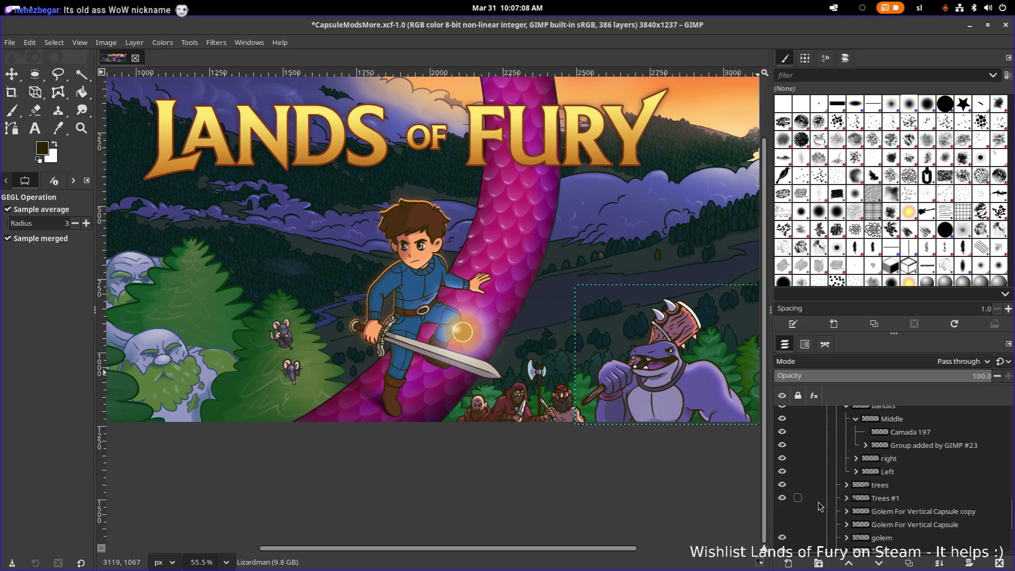
left_click(783, 491)
left_click(782, 492)
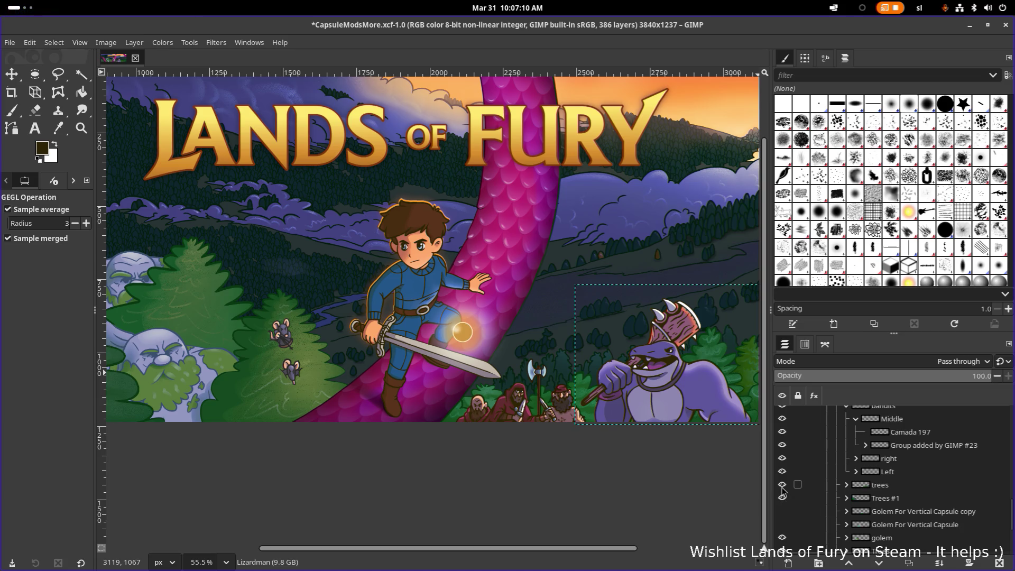
left_click(782, 486)
left_click(782, 486)
Toggle the ratman, ratman copy and trees-and-enemies group off and on to check them.
scroll(856, 468, "up", 2)
scroll(833, 460, "up", 2)
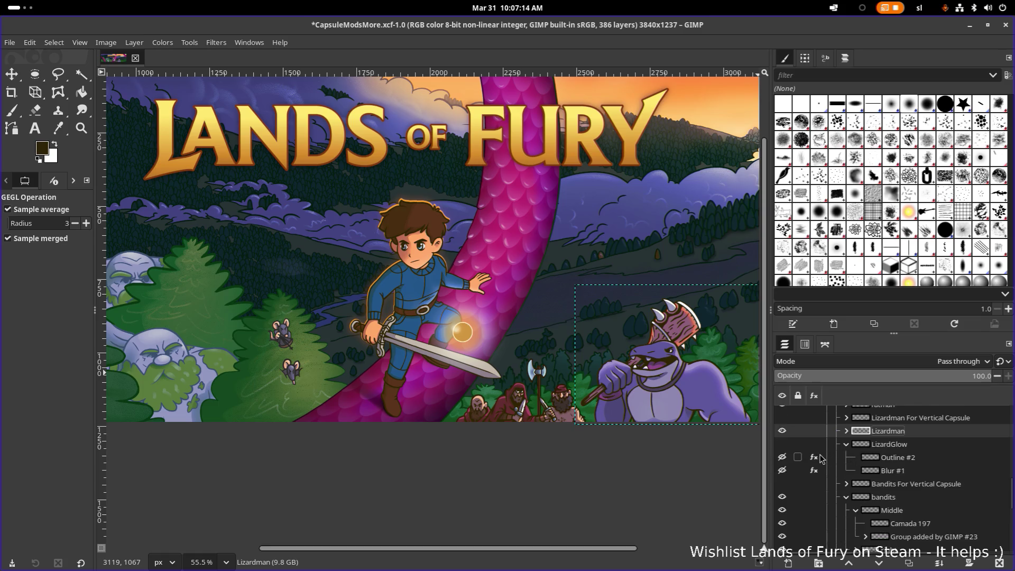
scroll(821, 458, "up", 1)
left_click(782, 427)
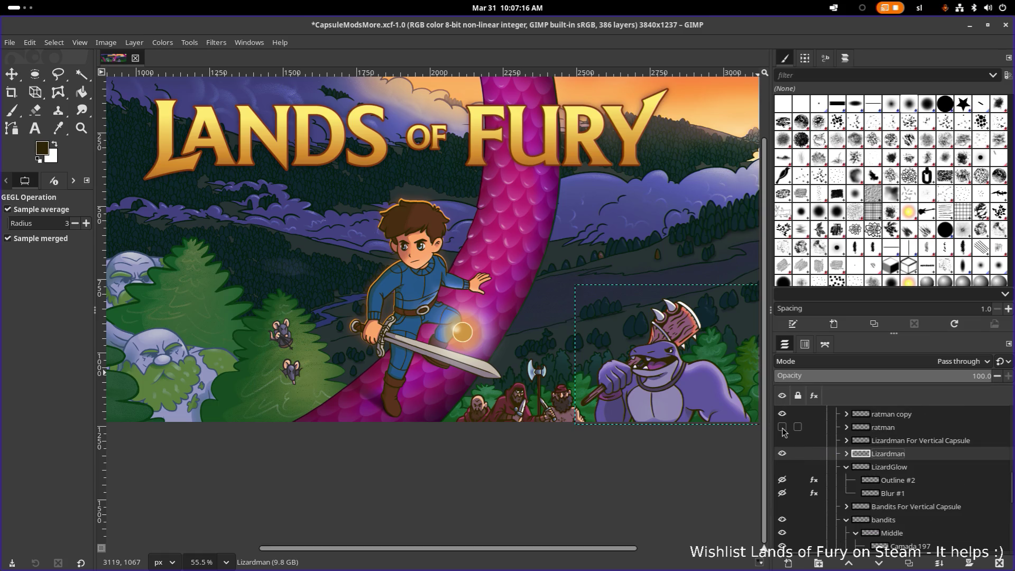
left_click(782, 427)
scroll(785, 433, "up", 1)
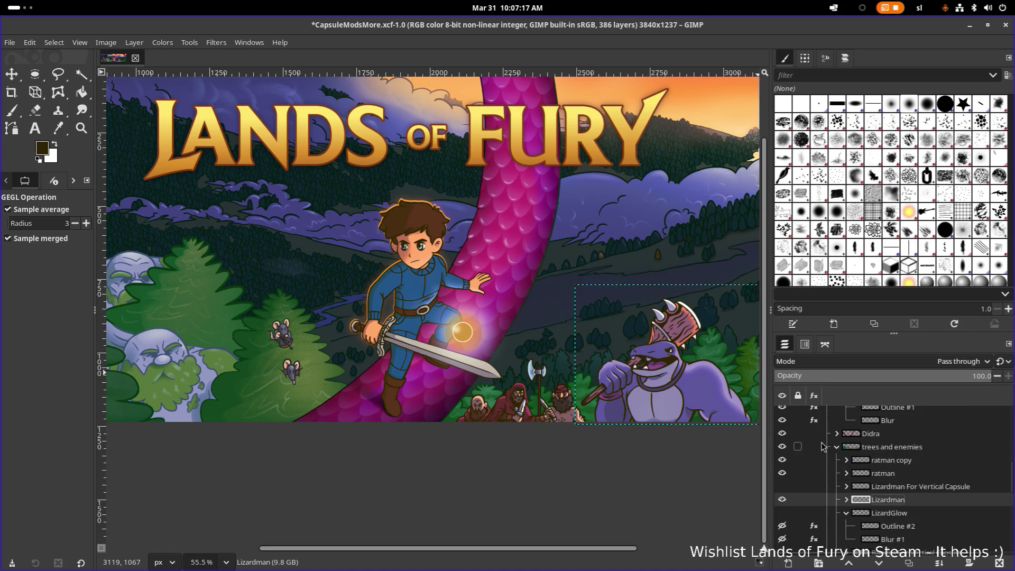
left_click(783, 460)
left_click(782, 460)
left_click(782, 446)
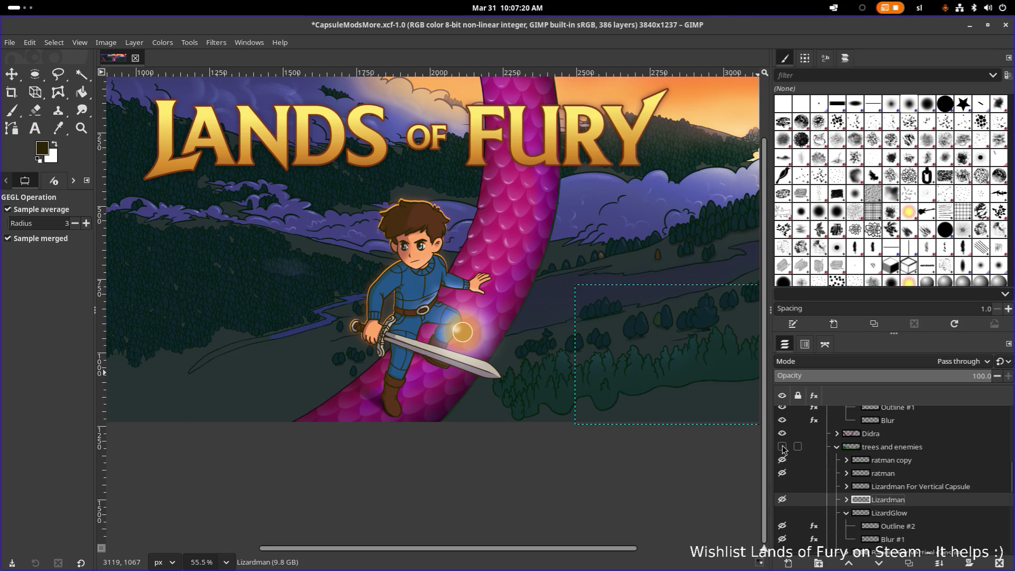
left_click(782, 446)
left_click(782, 446)
left_click(782, 447)
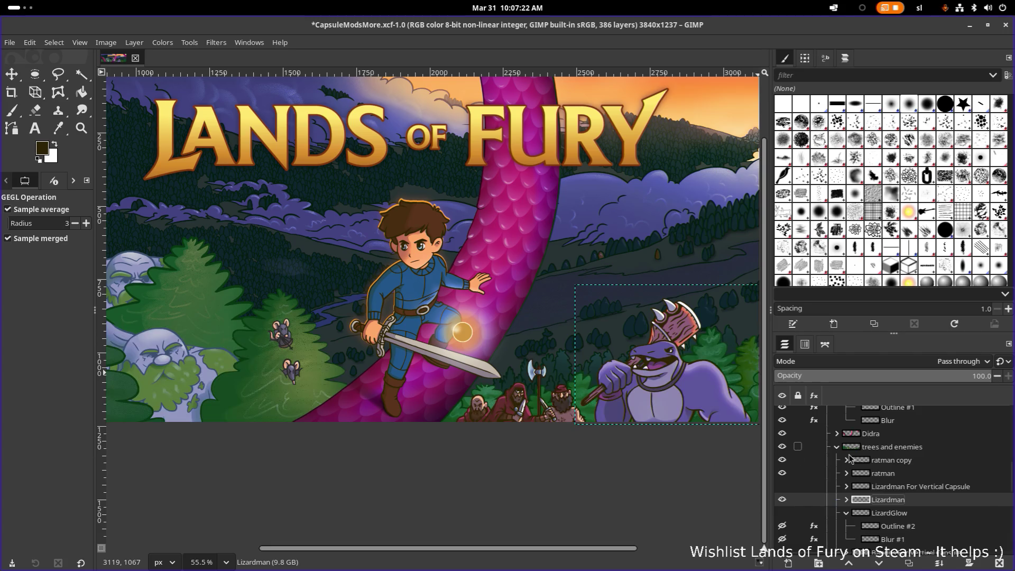
Check the Outline #1 glow and Character Glow group, then select the Character Glow group.
scroll(863, 462, "up", 2)
left_click(783, 476)
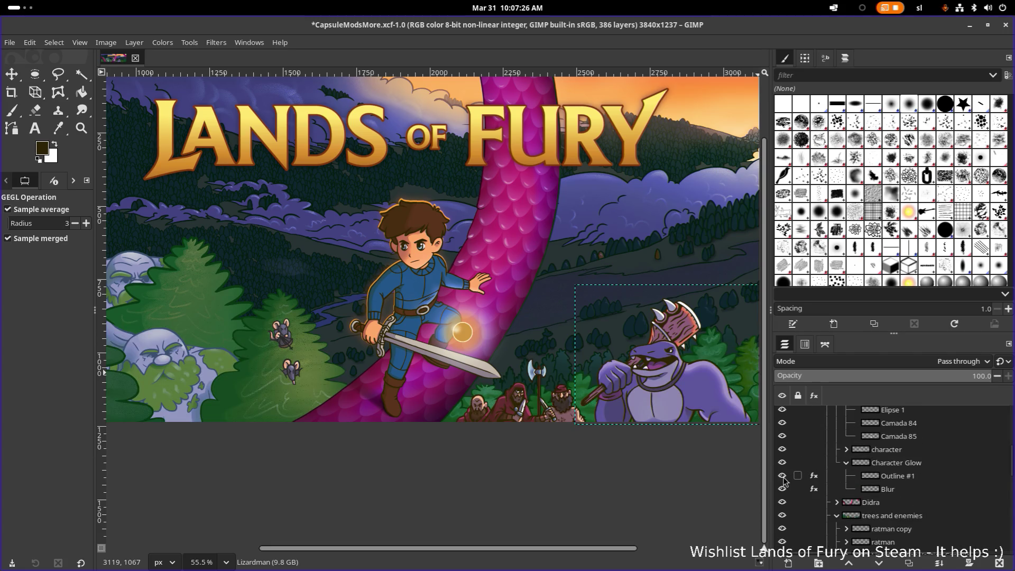
left_click(782, 476)
left_click(782, 463)
left_click(782, 463)
left_click(900, 470)
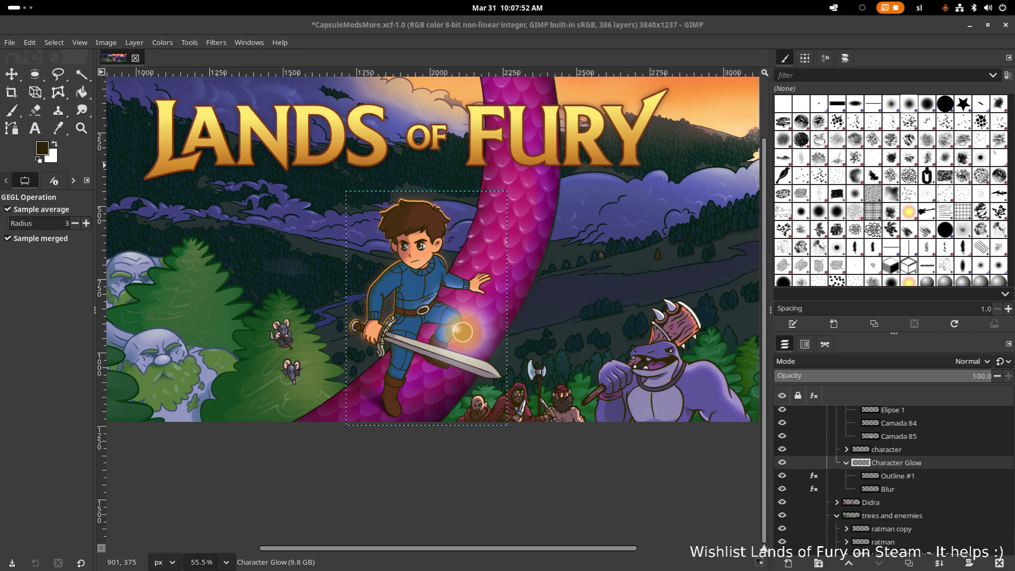
Bring the browser with the Hyper Fox Studios YouTube channel in front of GIMP.
key("alt+Tab")
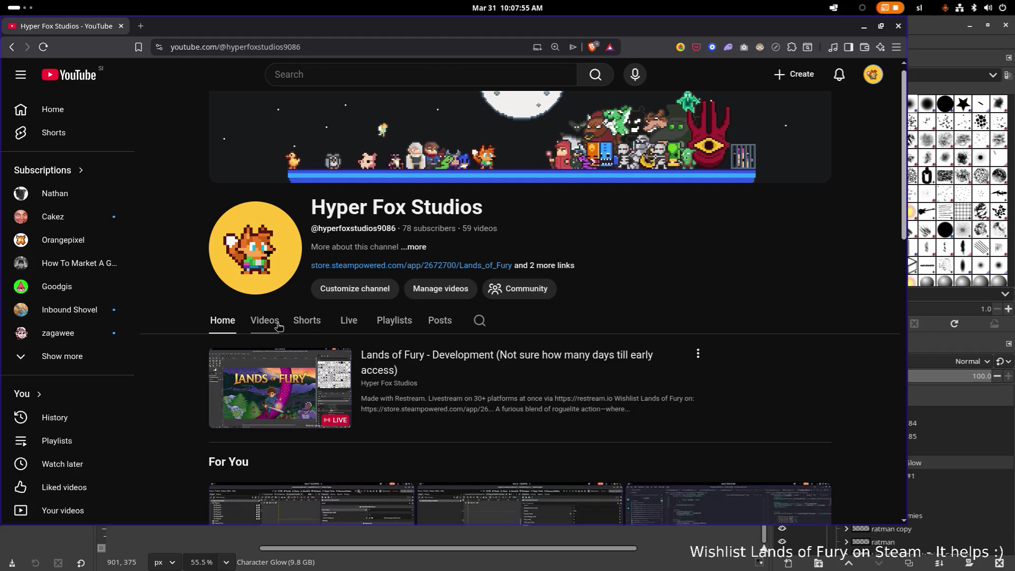
Open the channel's Videos list and play 'Brotherhood of the Fox - wip'.
left_click(264, 321)
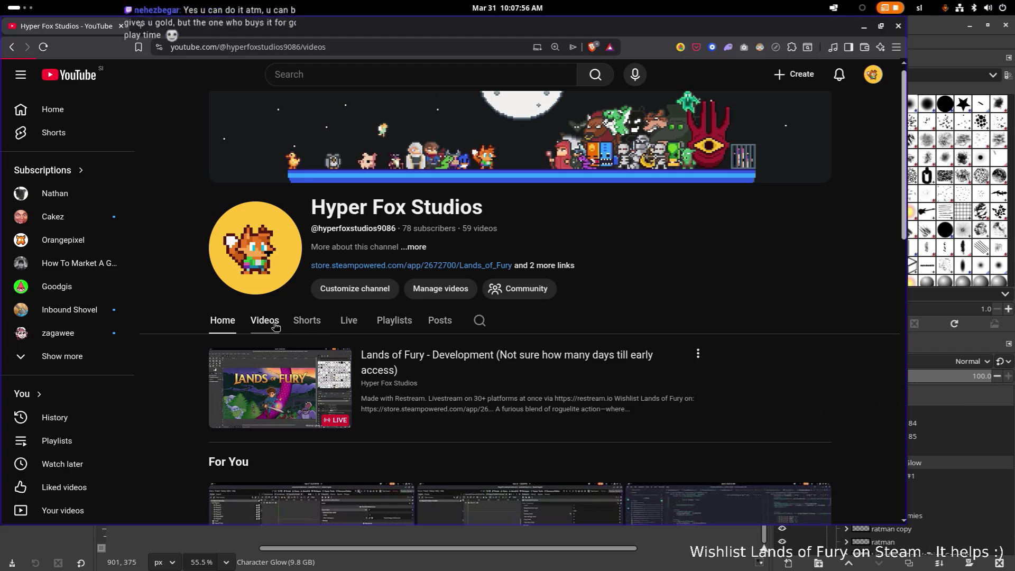
scroll(415, 257, "down", 3)
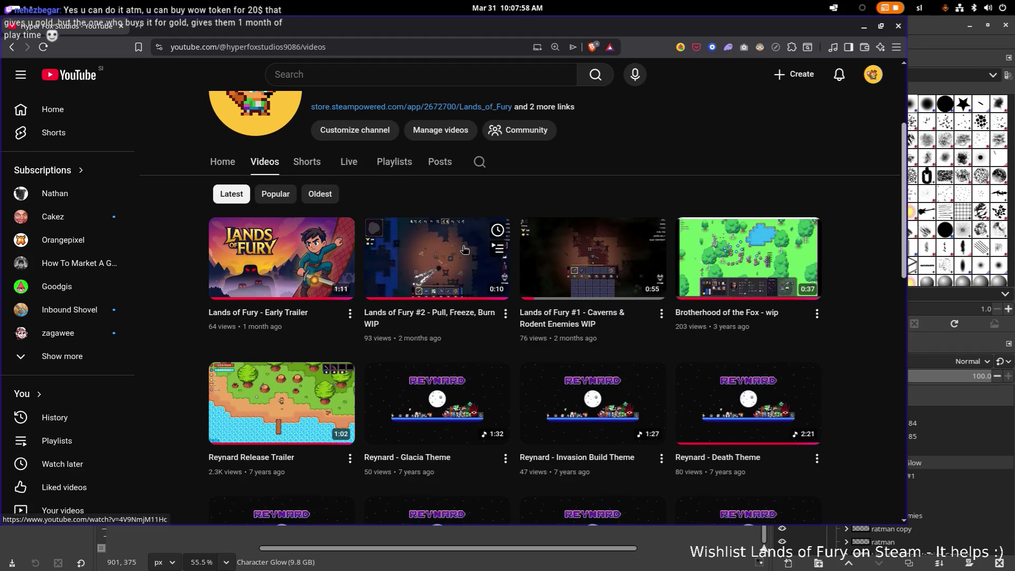
scroll(414, 258, "down", 2)
scroll(749, 278, "up", 3)
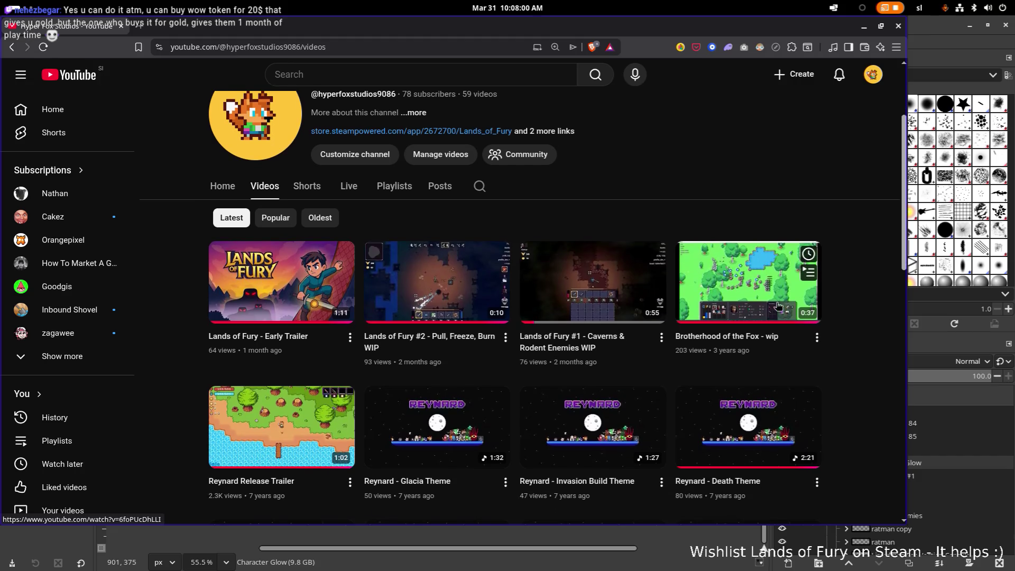
left_click(735, 288)
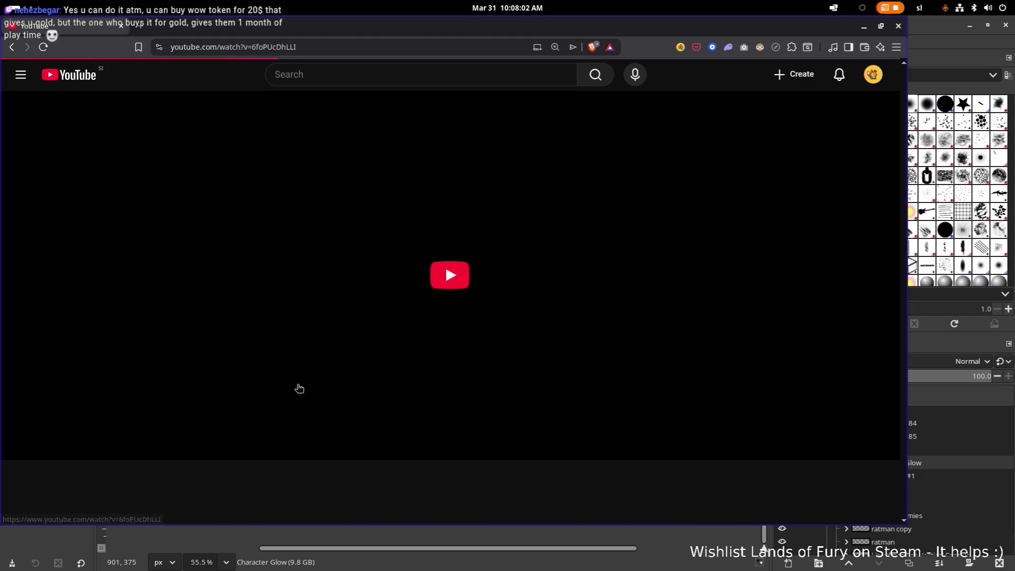
Mute the video, raise its volume slightly, then close the browser.
left_click(63, 445)
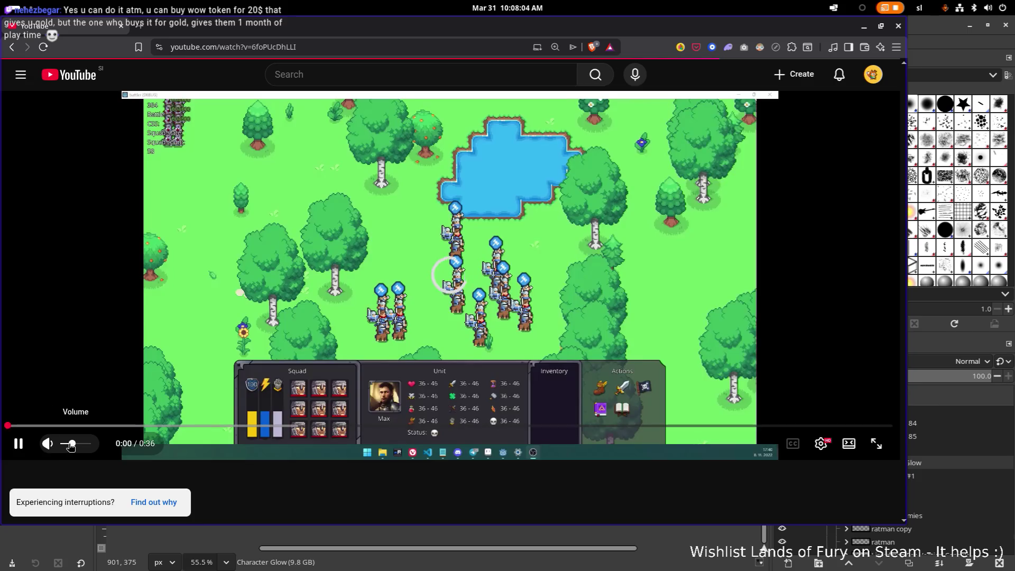
left_click(64, 444)
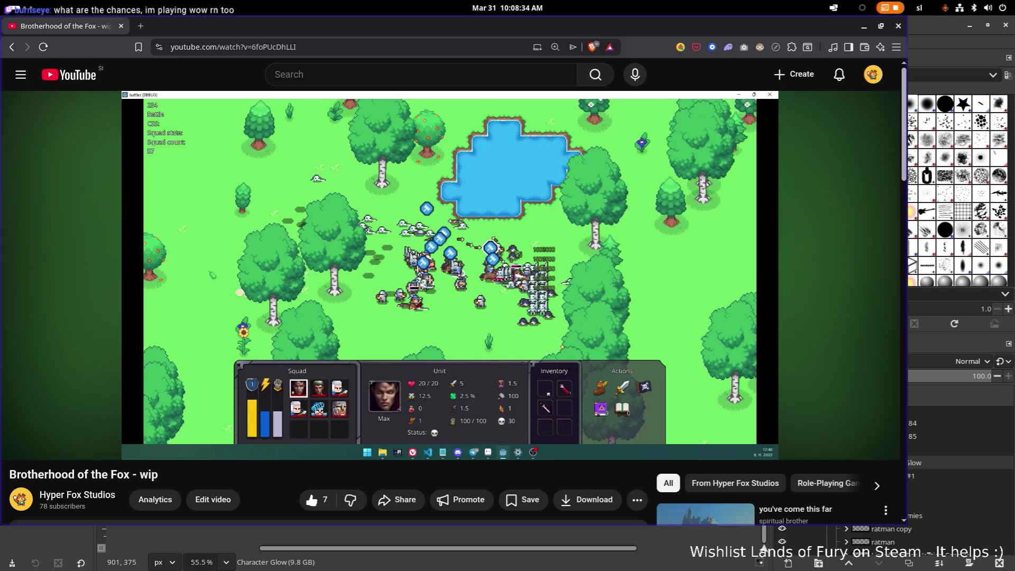
mouse_move(490, 201)
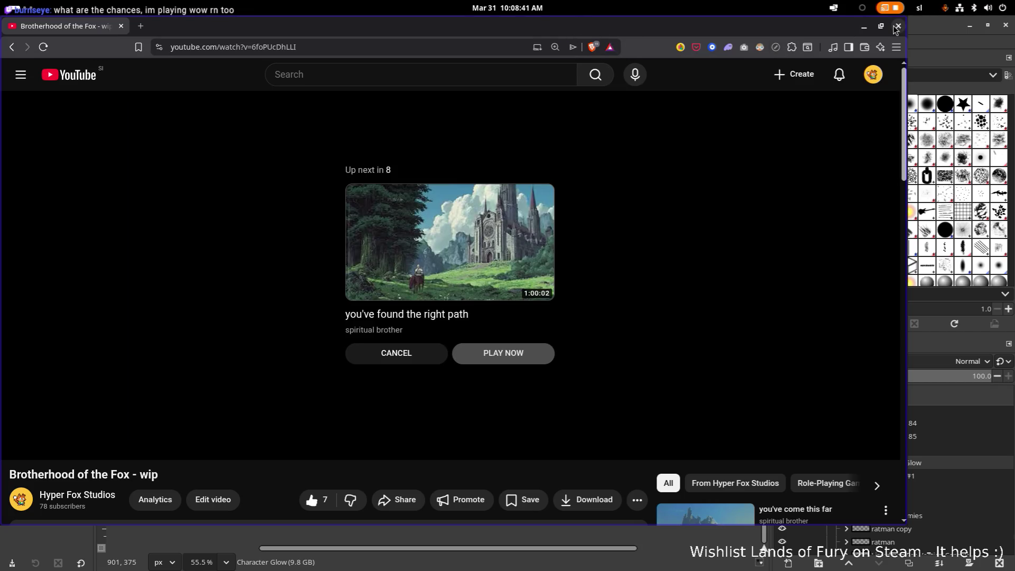
left_click(897, 25)
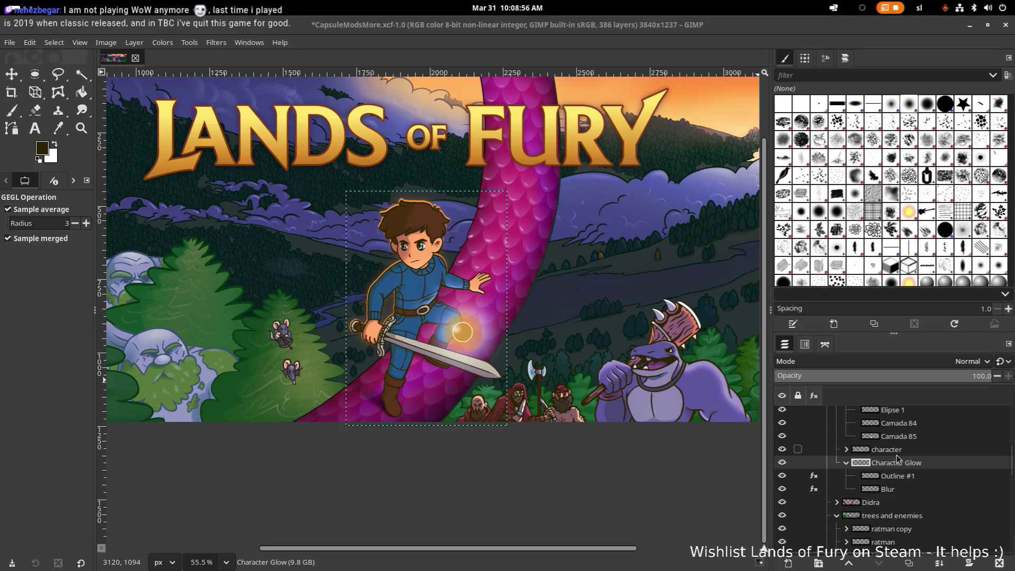
Select the Character Glow group and move it down a few pixels with the Move tool.
key("Down")
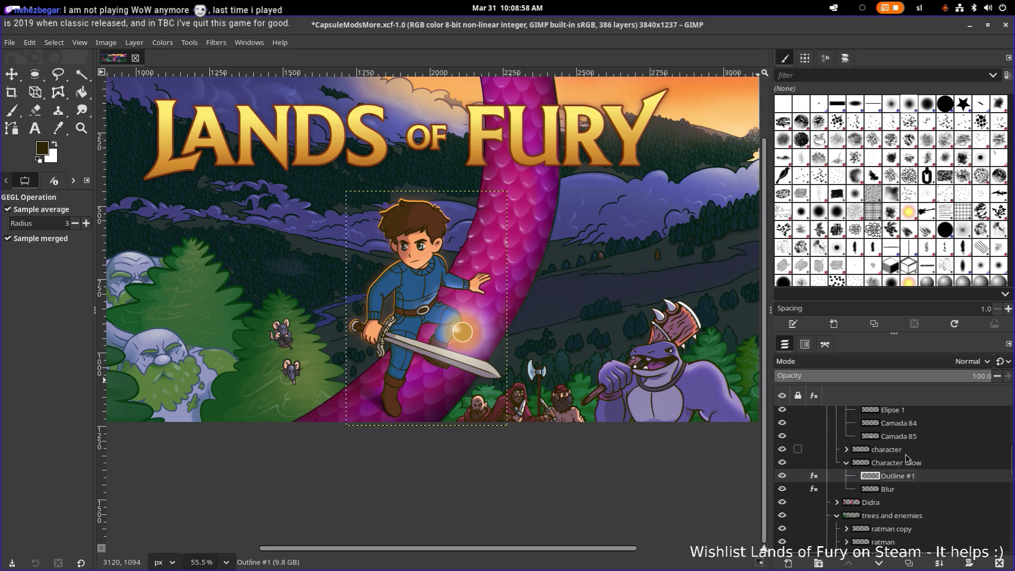
left_click(905, 462)
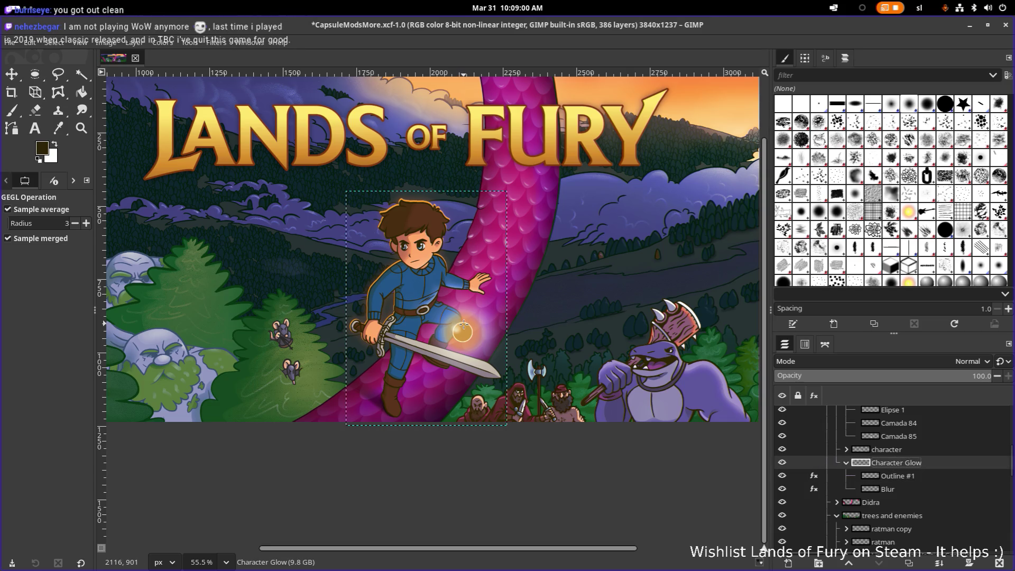
key("m")
scroll(432, 280, "up", 2)
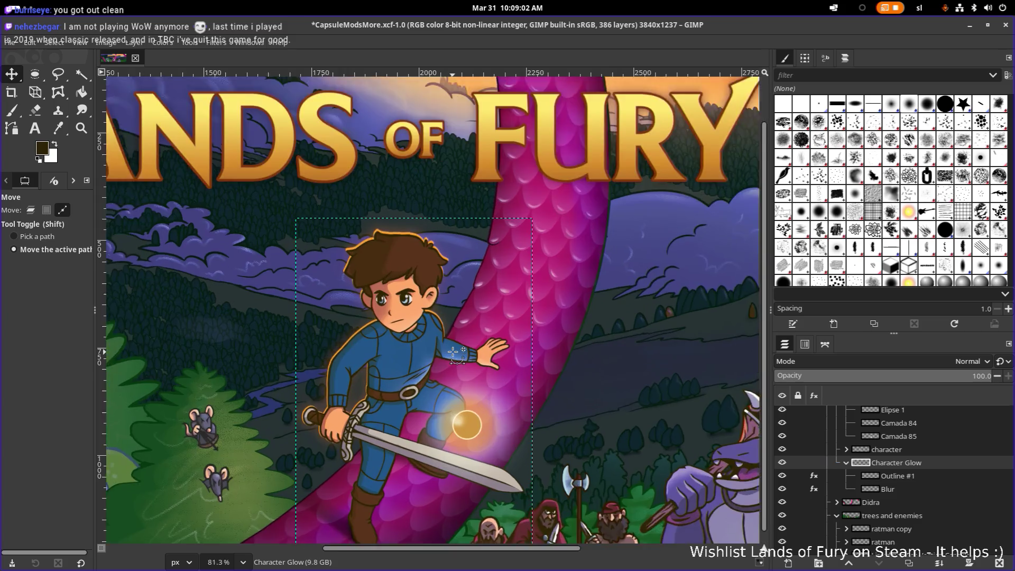
scroll(452, 352, "up", 3)
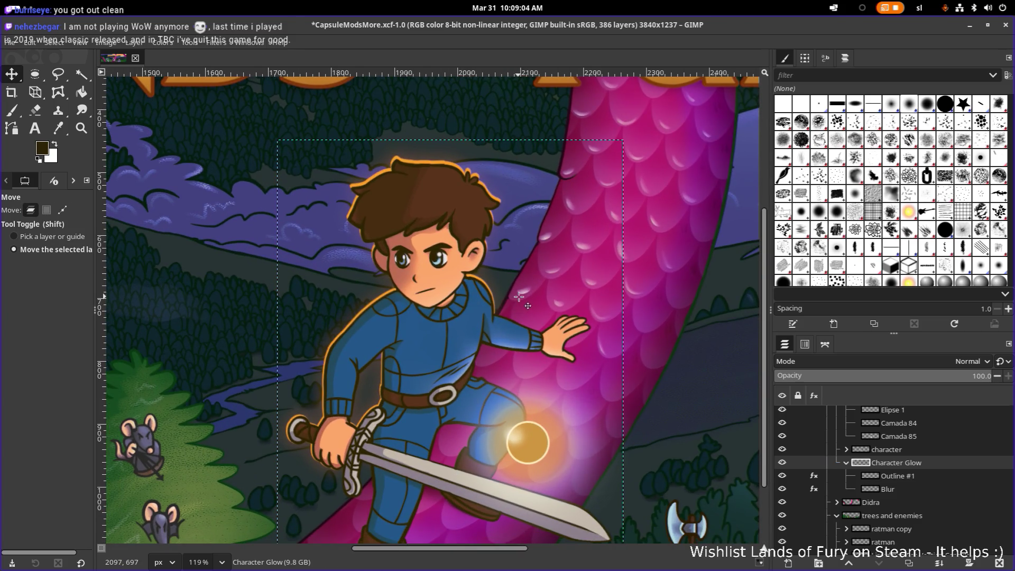
left_click_drag(518, 297, 518, 299)
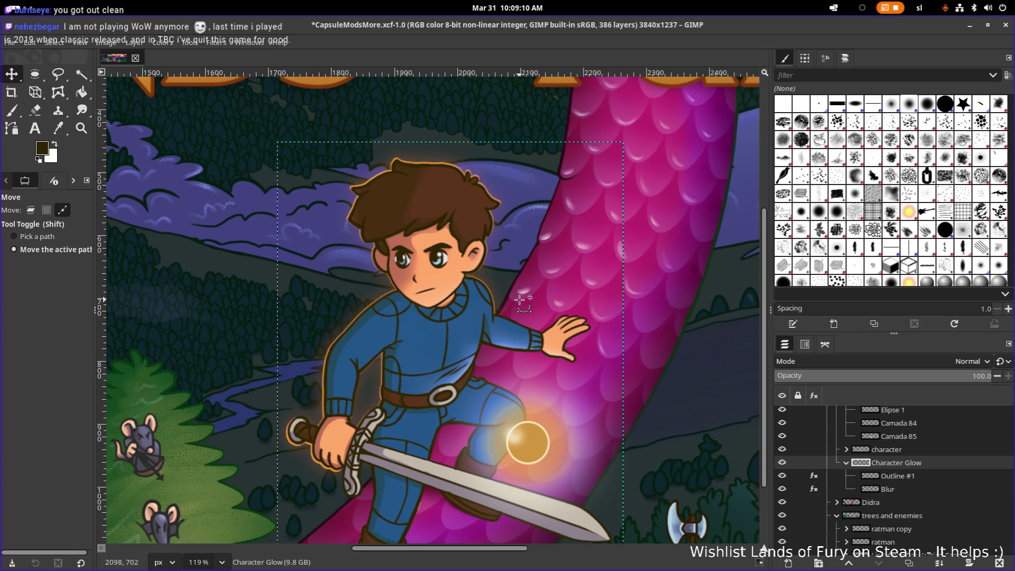
Fit the whole banner in view and adjust the zoom.
key("ctrl+shift+j")
scroll(535, 307, "down", 2)
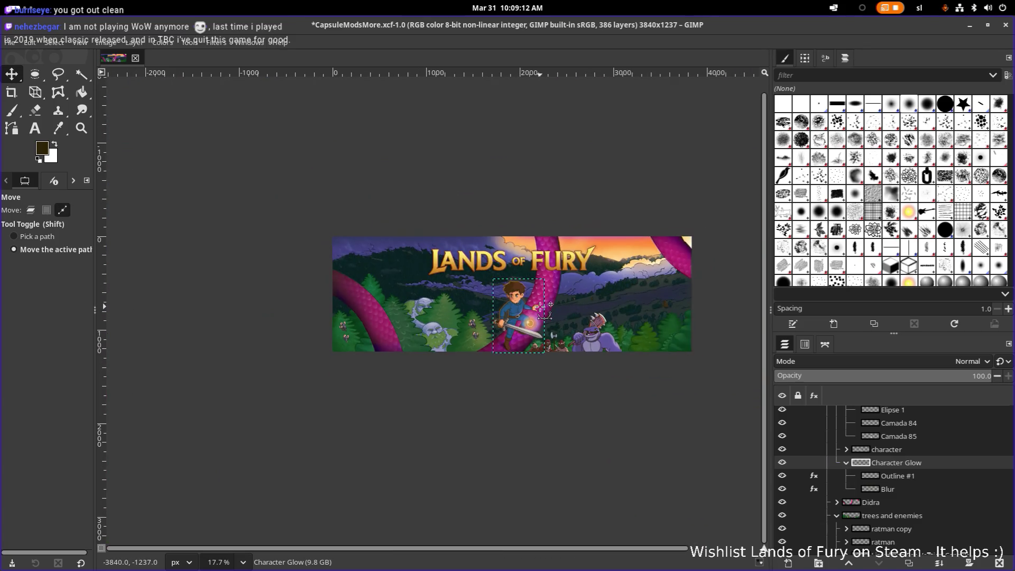
scroll(544, 310, "up", 2)
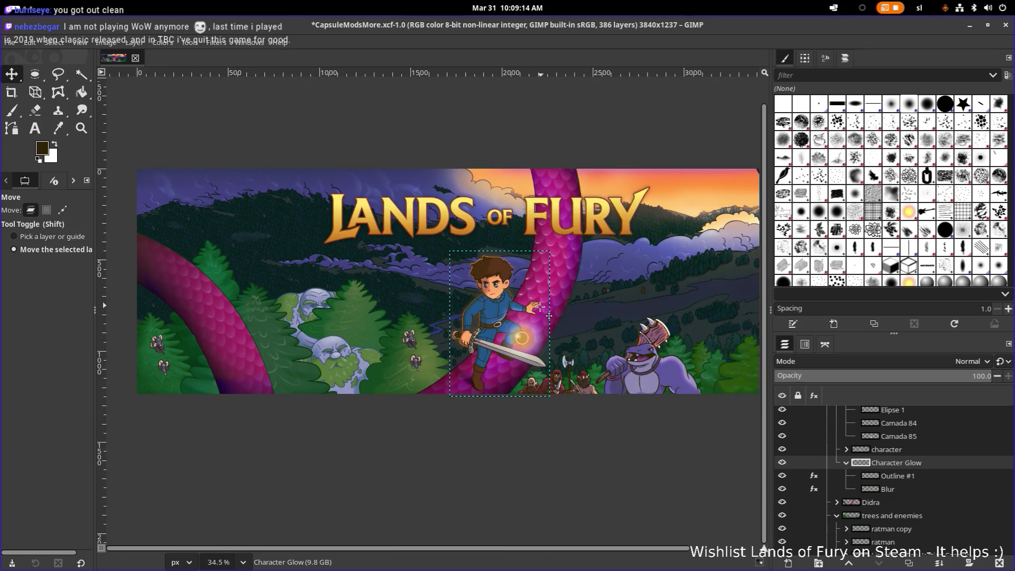
key("ctrl")
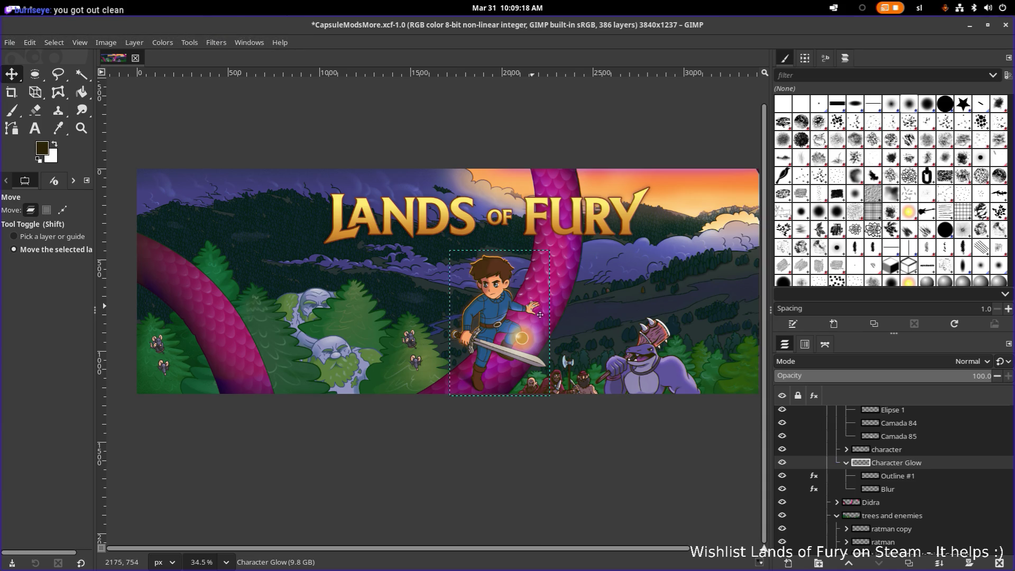
Zoom in on the hero and move the Character Glow layer 2 pixels down, then fit the banner.
scroll(500, 305, "up", 5)
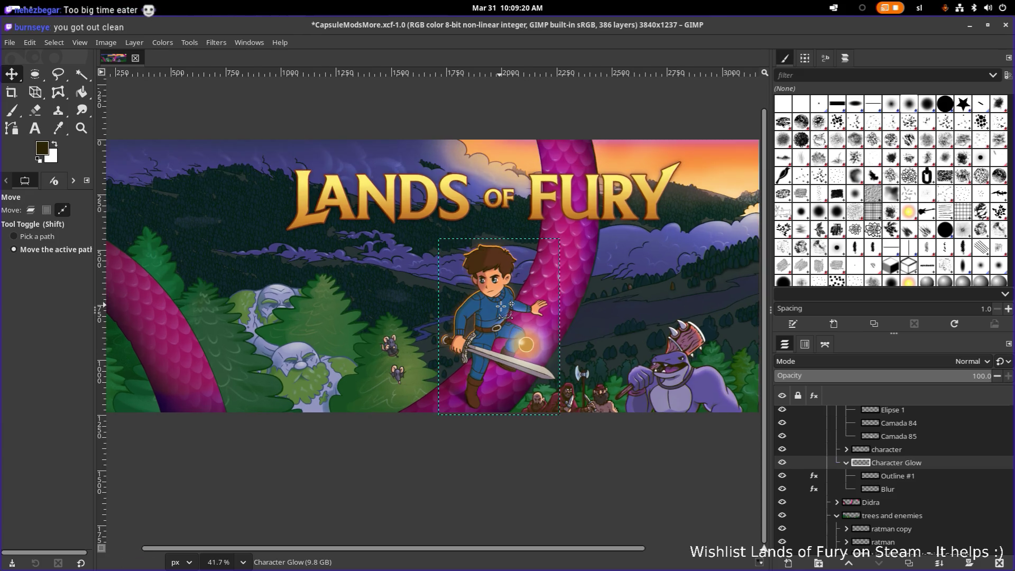
scroll(491, 305, "up", 1)
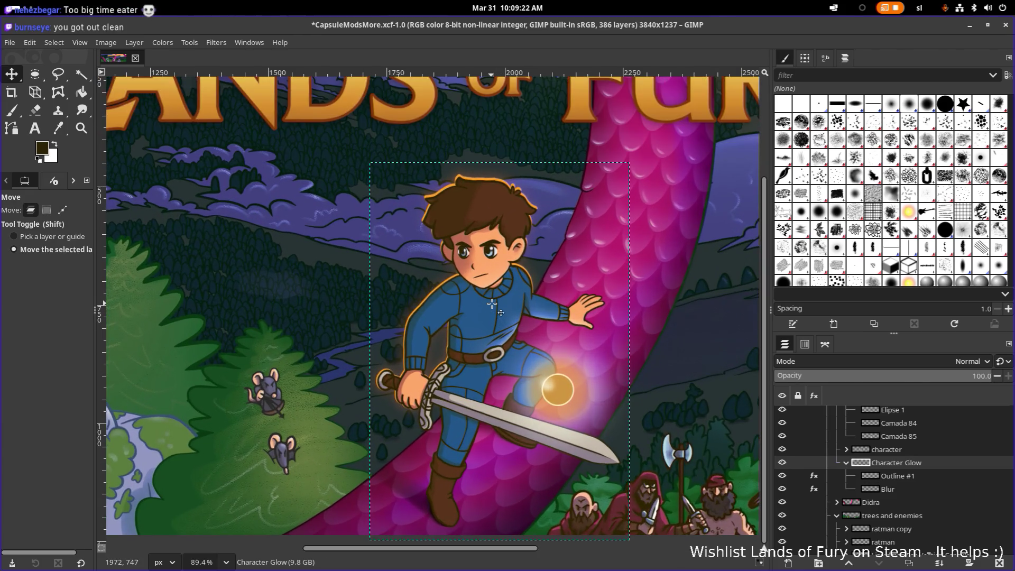
scroll(483, 304, "up", 3)
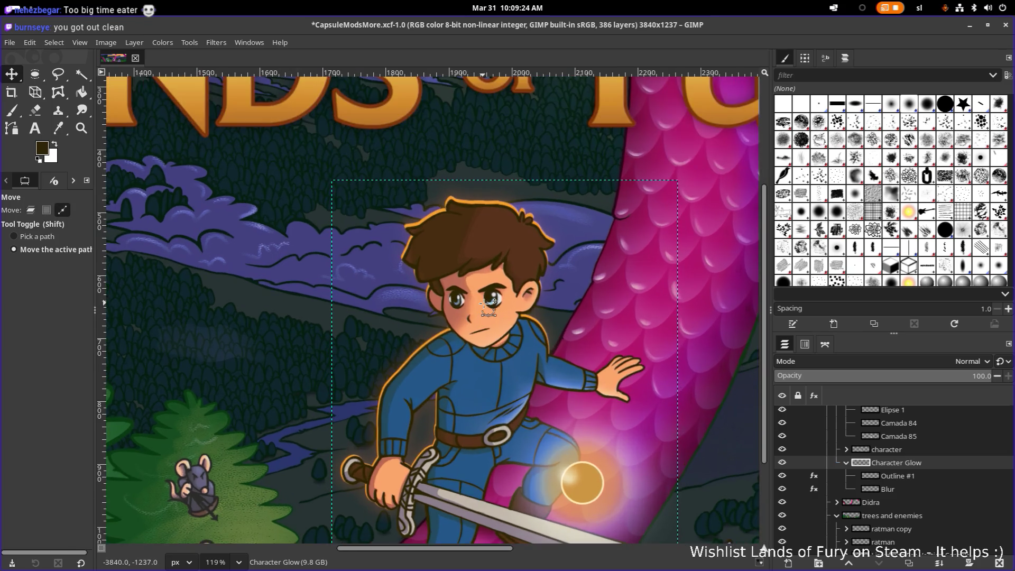
scroll(486, 305, "up", 1)
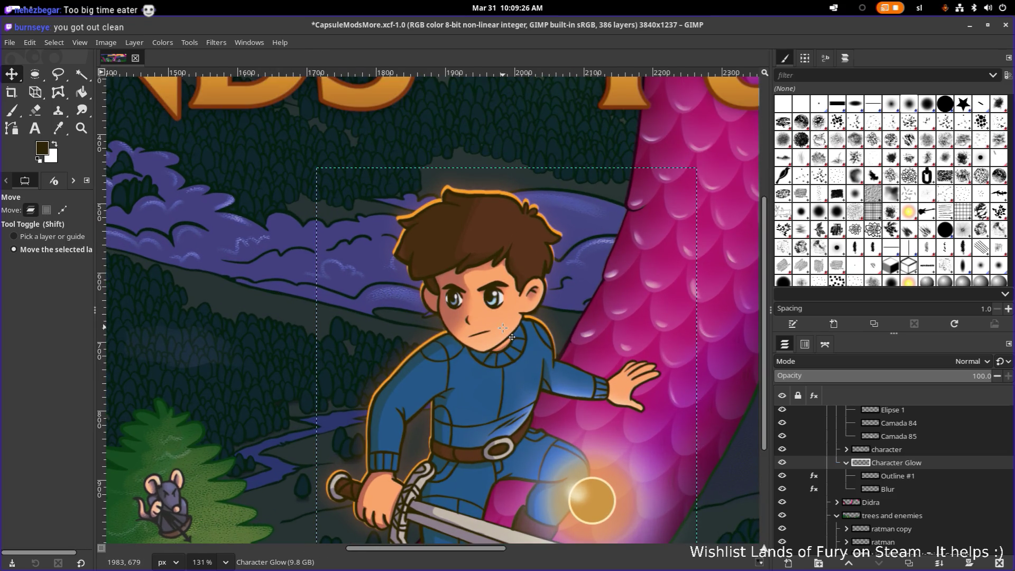
left_click(502, 328)
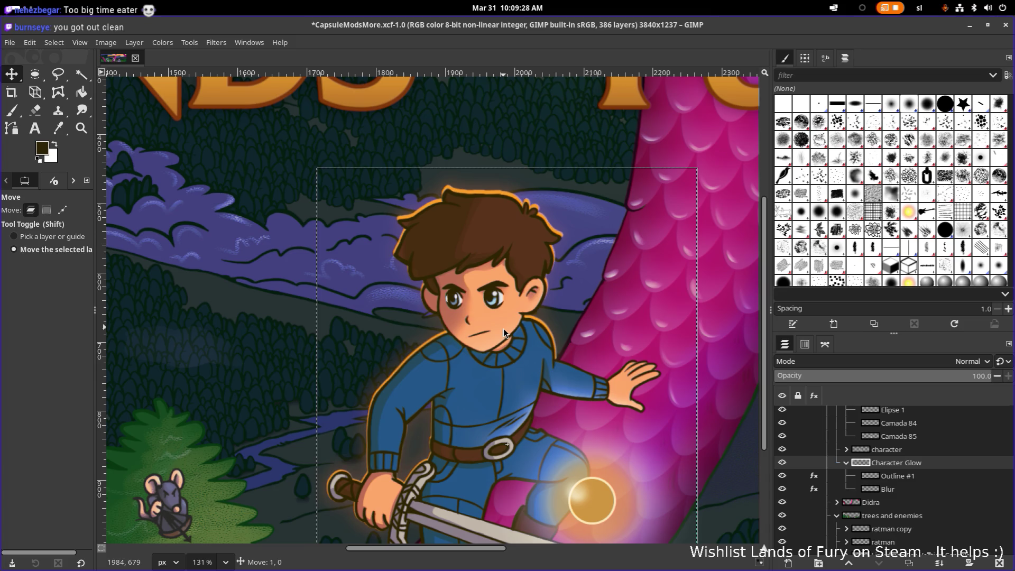
left_click_drag(503, 328, 503, 328)
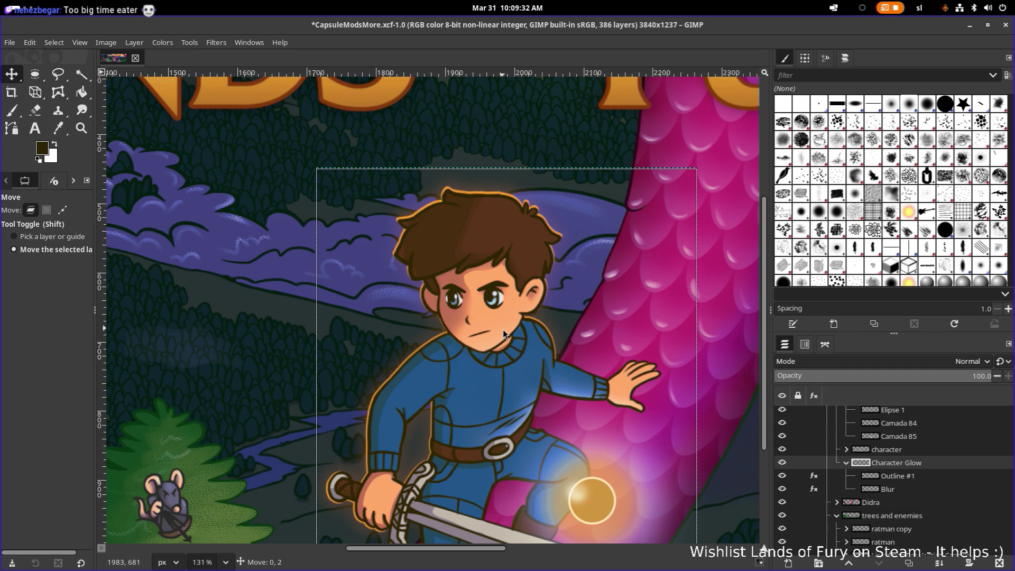
key("shift+ctrl+j")
scroll(504, 327, "up", 3)
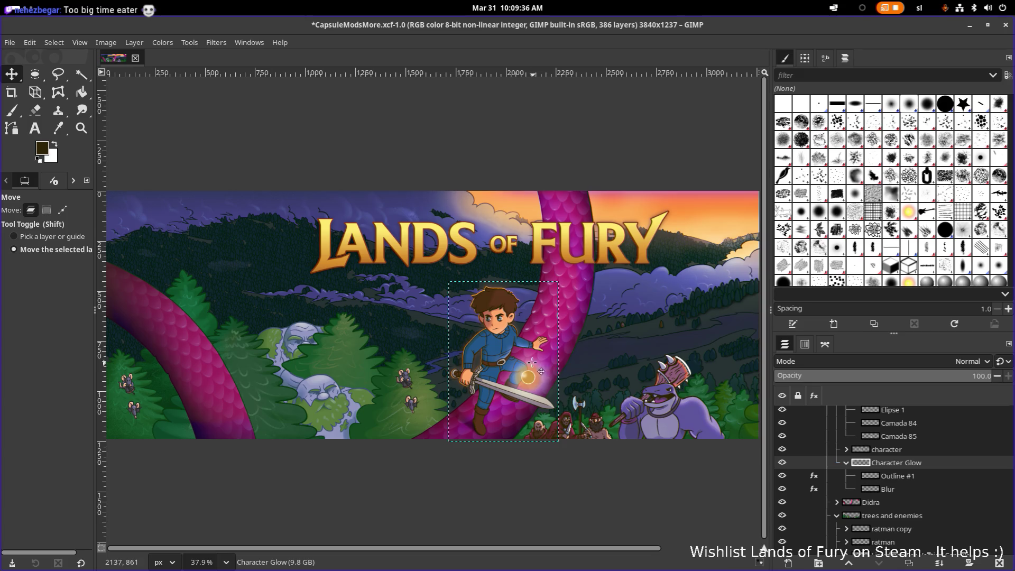
scroll(508, 341, "up", 3)
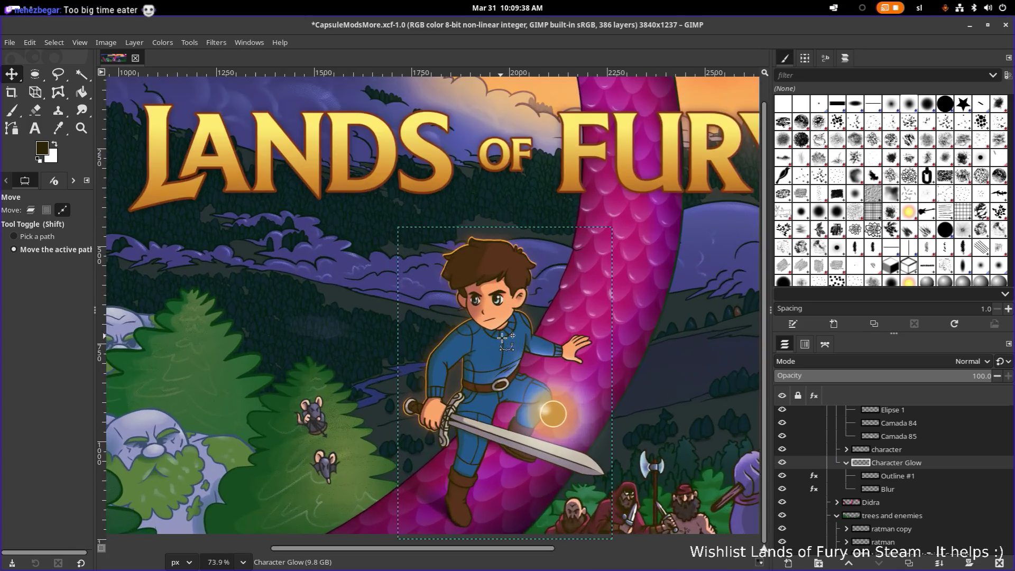
scroll(504, 339, "up", 1)
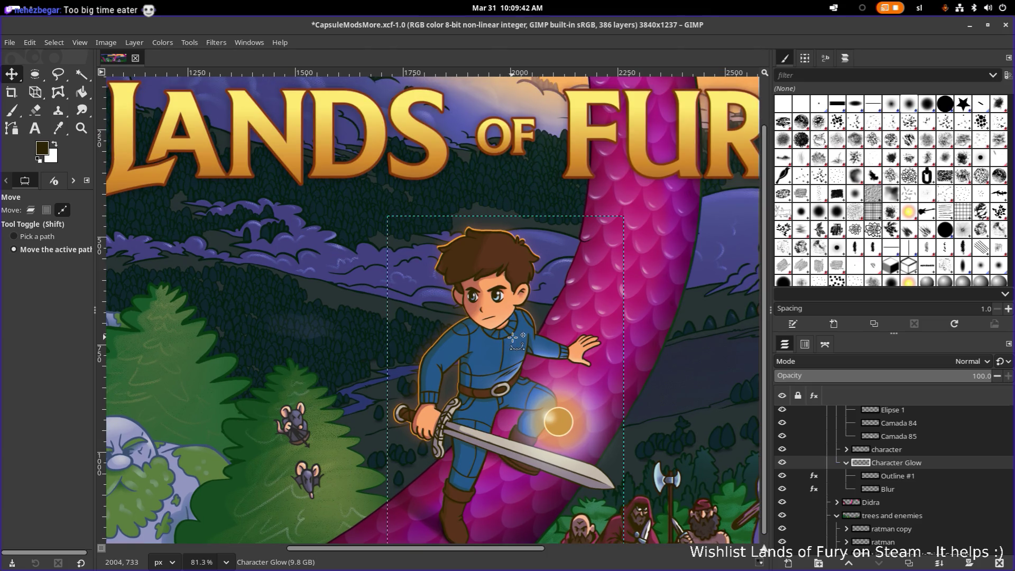
scroll(539, 331, "up", 15)
scroll(539, 330, "down", 10)
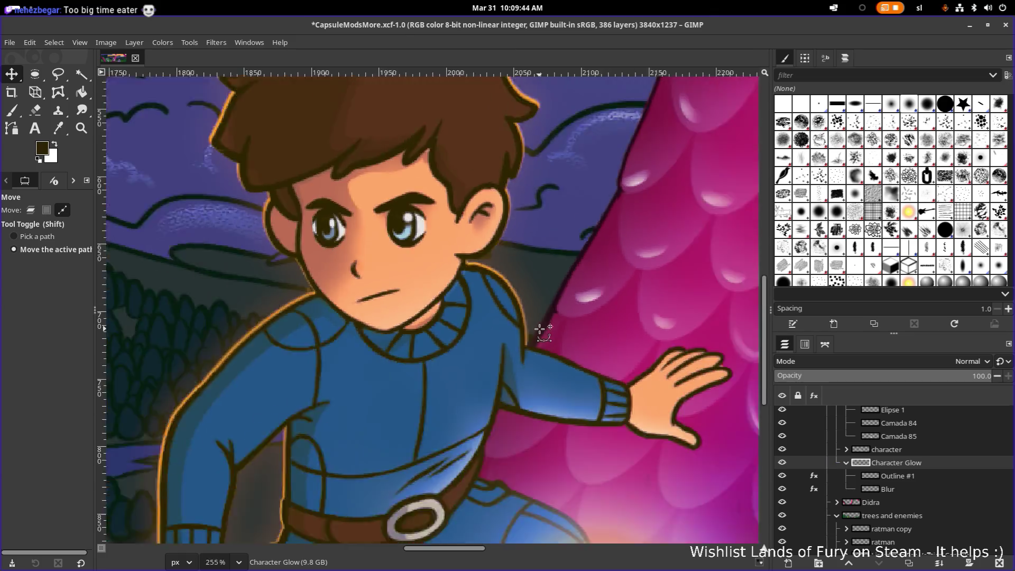
Save CapsuleModsMore.xcf, zoom in and out to inspect the hero's glow, and save again.
key("ctrl+s")
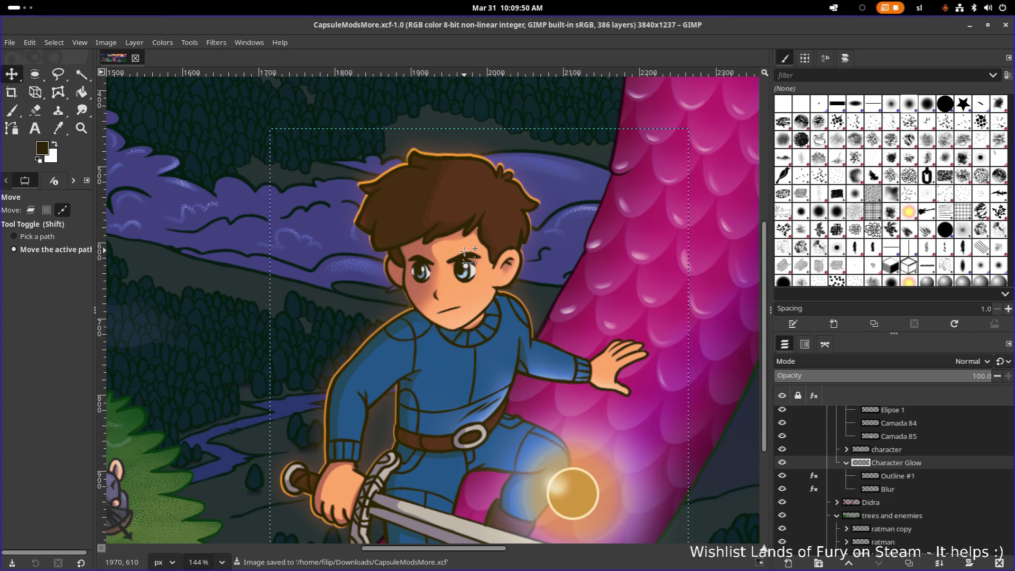
scroll(465, 254, "down", 4)
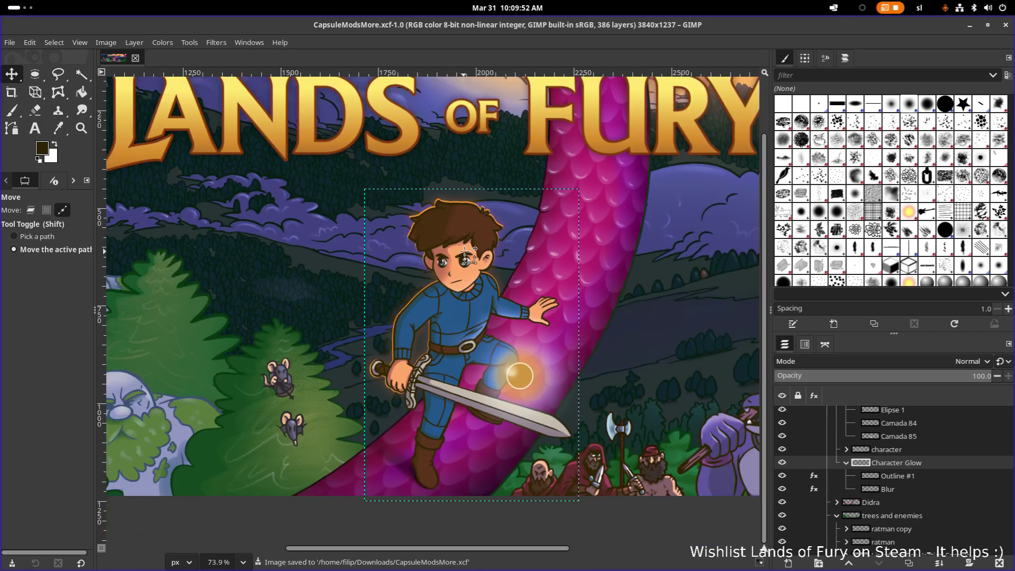
scroll(463, 212, "up", 3)
scroll(463, 212, "up", 3)
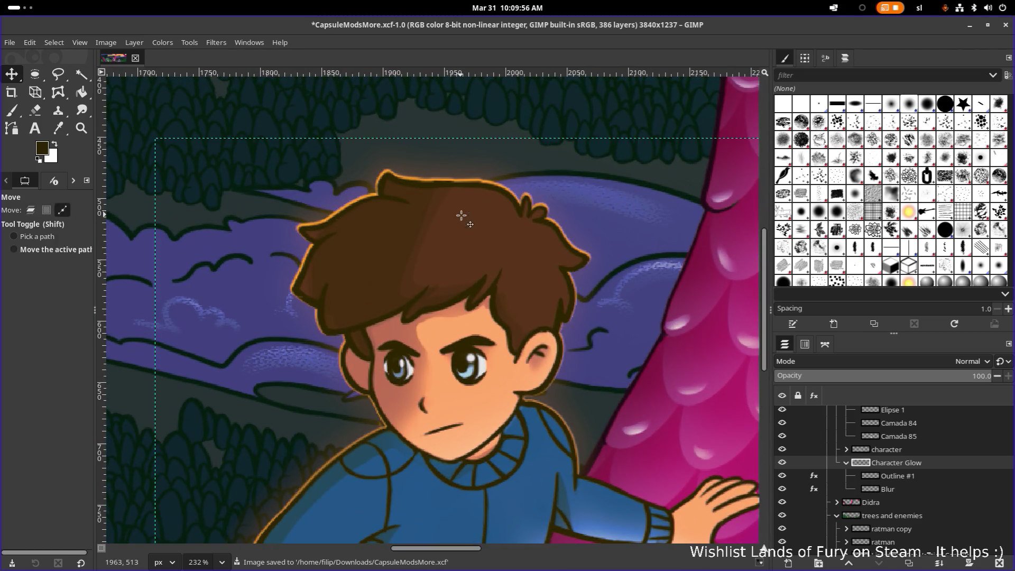
scroll(461, 216, "down", 6)
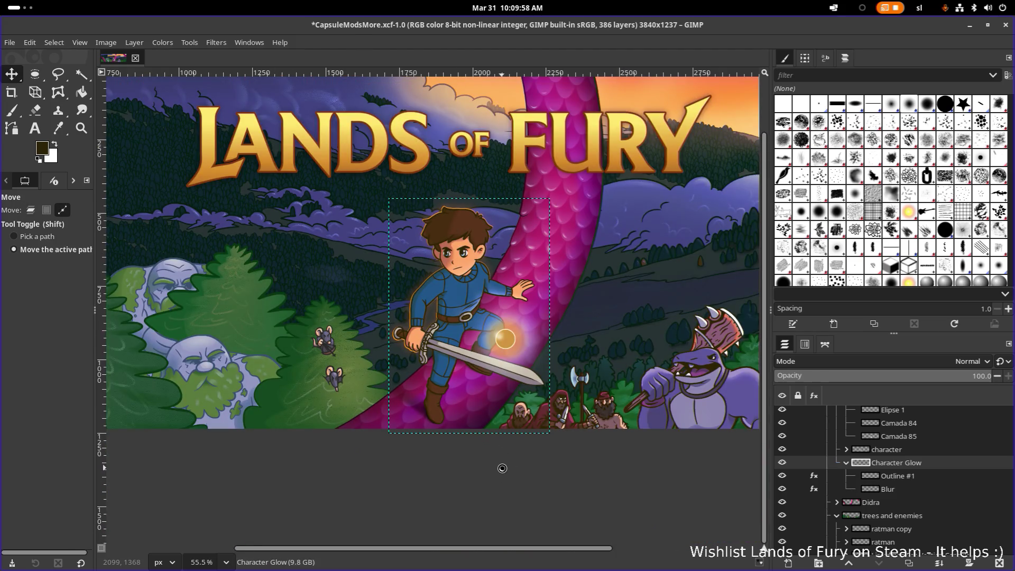
key("ctrl+s")
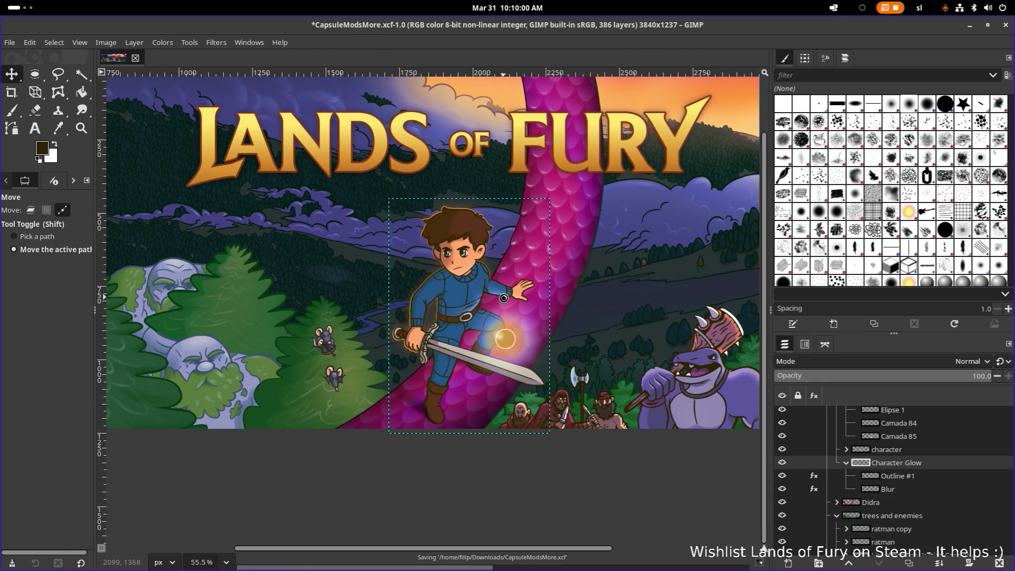
scroll(503, 299, "down", 2)
scroll(503, 298, "up", 1)
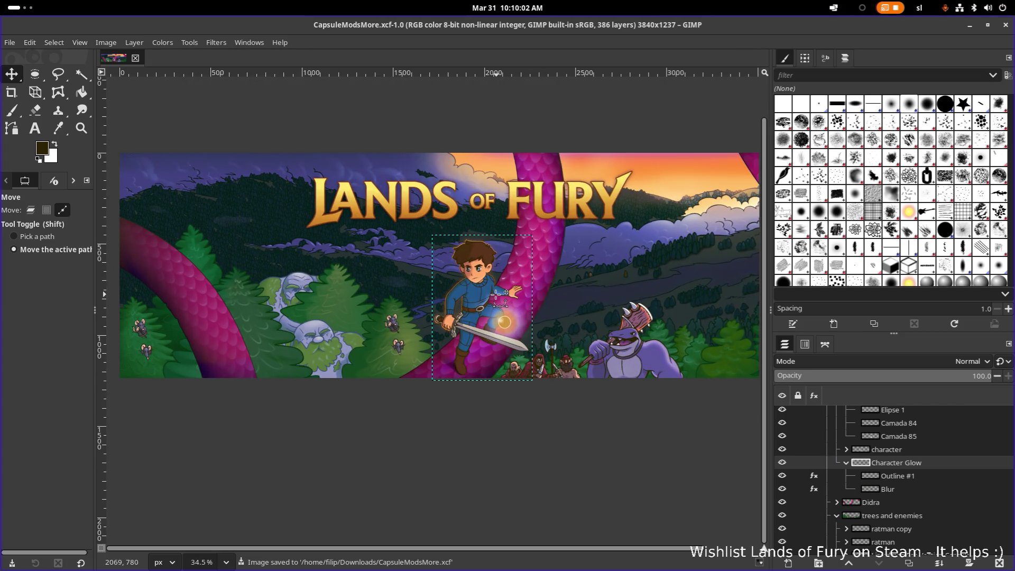
scroll(500, 297, "up", 8)
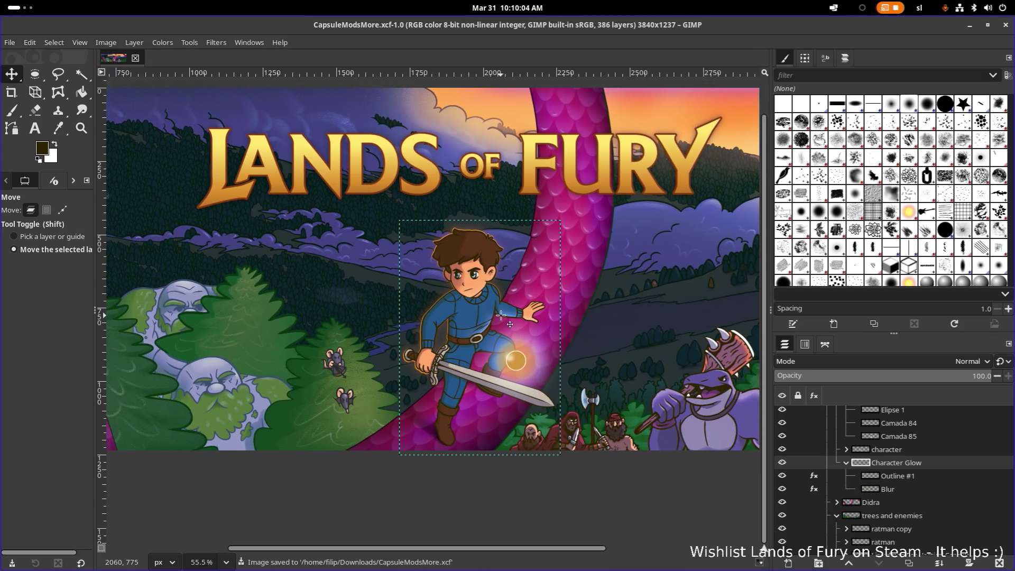
scroll(474, 283, "up", 1)
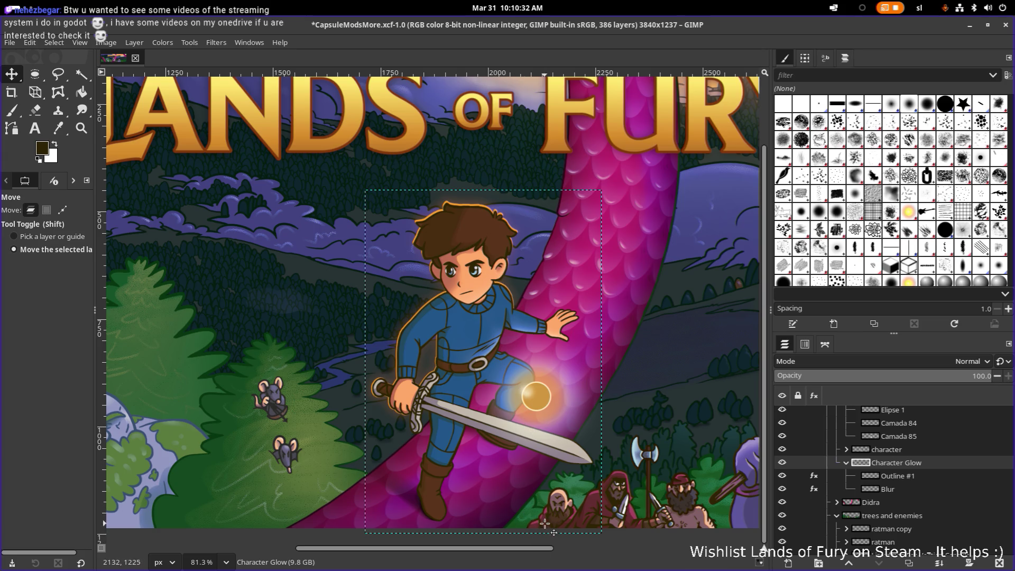
key("shift+m")
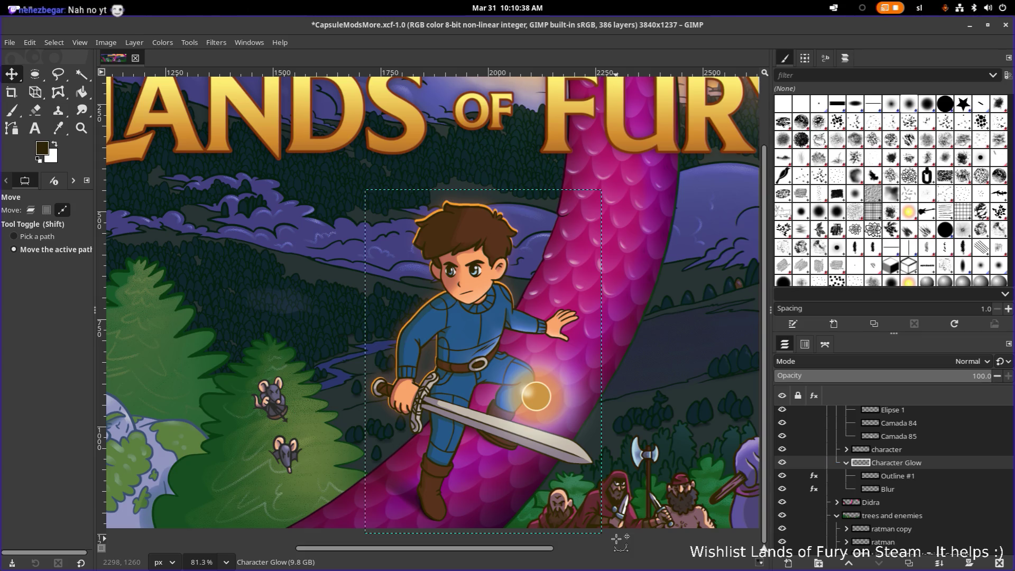
scroll(620, 540, "down", 5)
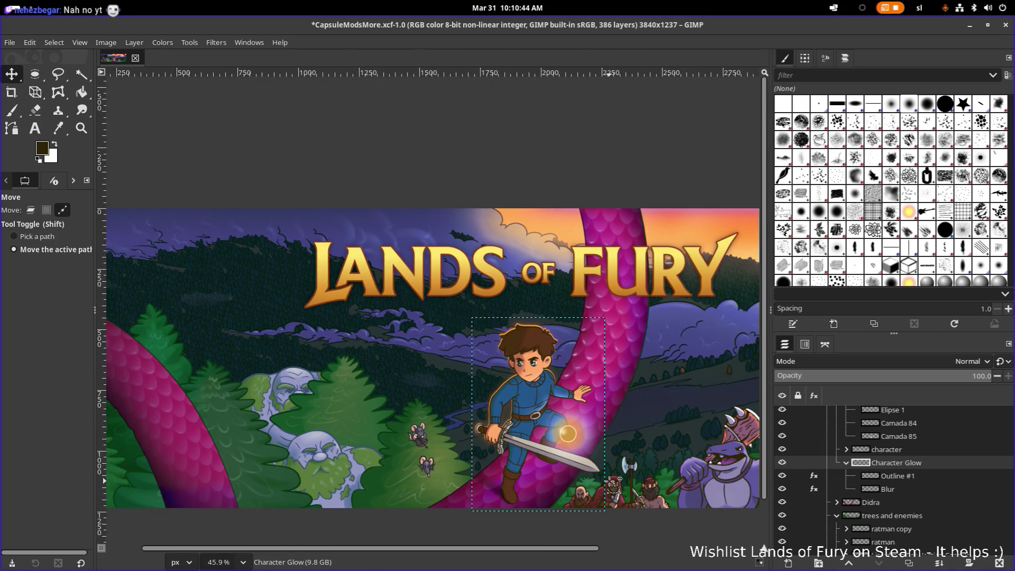
Pan and zoom around the hero's glow up close, then save CapsuleModsMore.xcf.
key("ctrl")
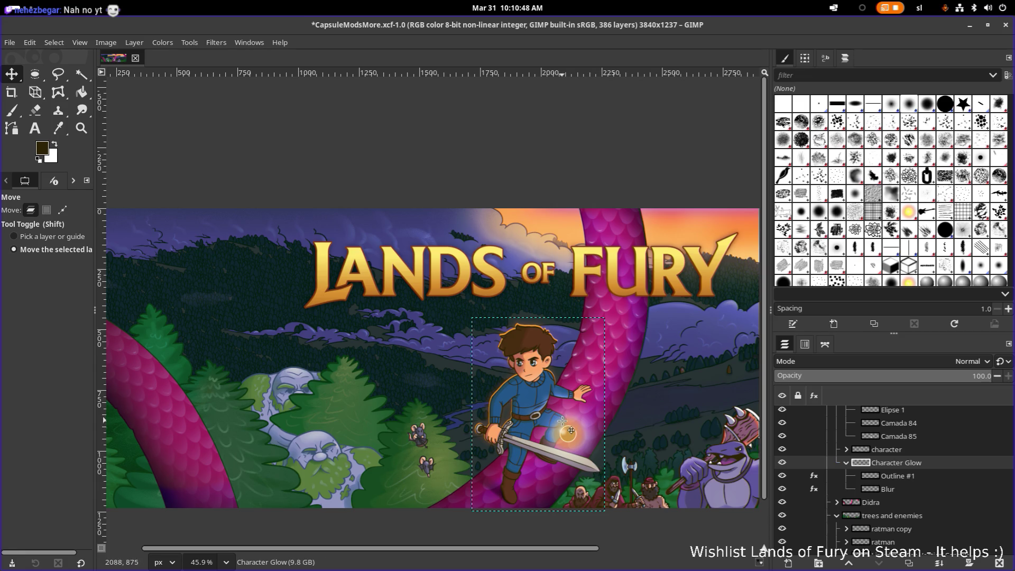
left_click_drag(571, 429, 552, 426)
scroll(553, 426, "up", 5, "ctrl")
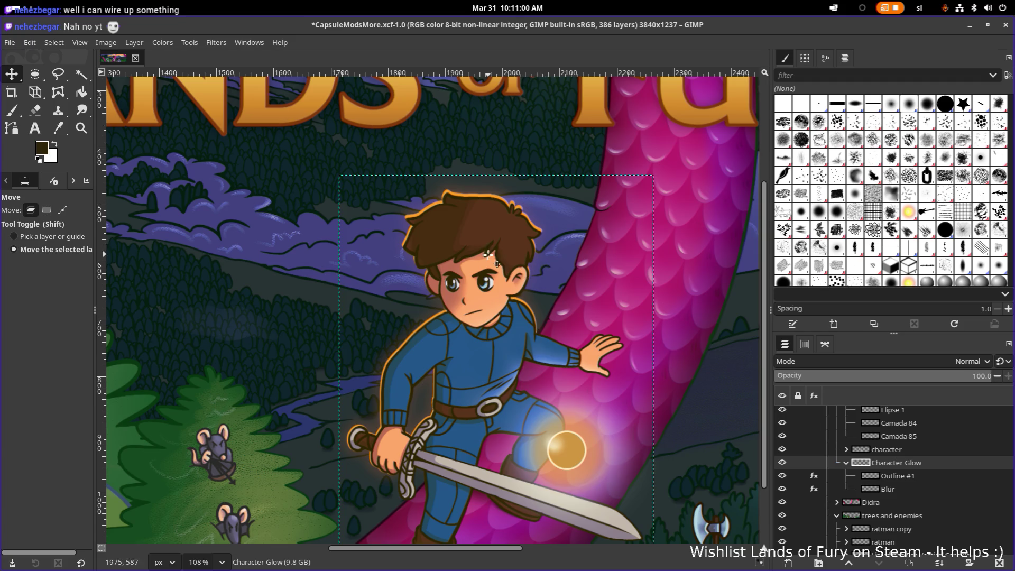
scroll(486, 252, "up", 5)
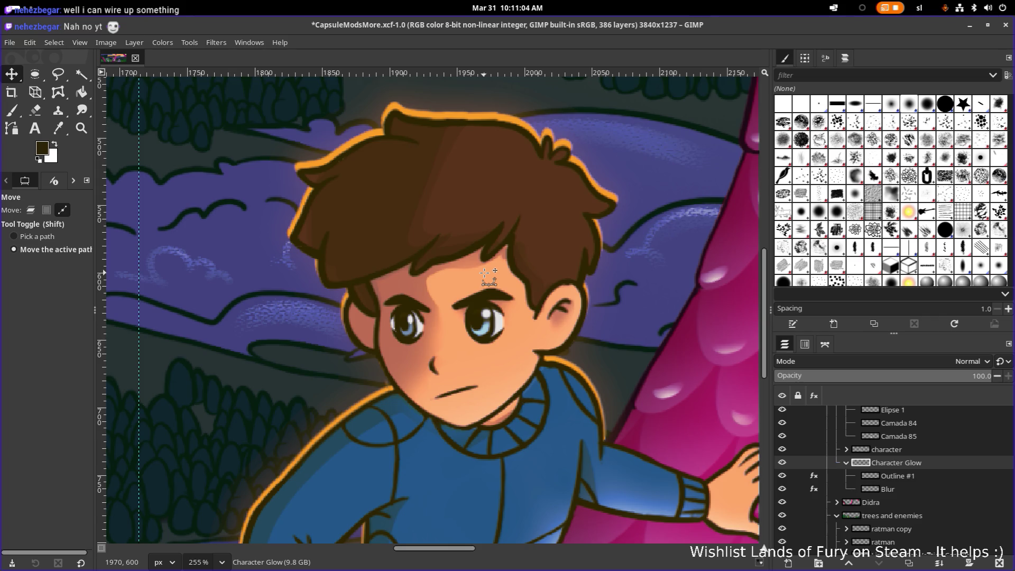
scroll(485, 273, "down", 2)
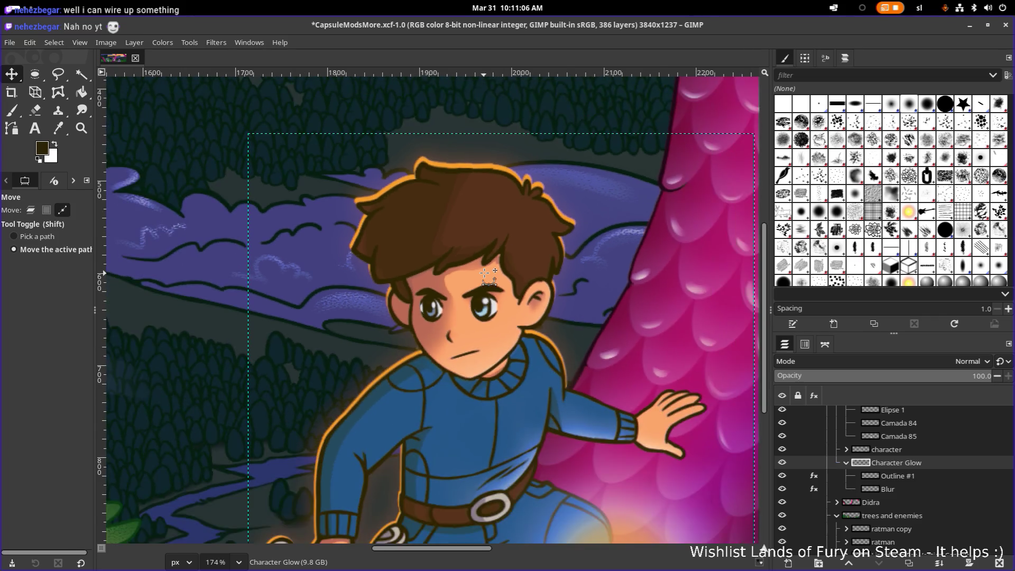
scroll(485, 272, "down", 8)
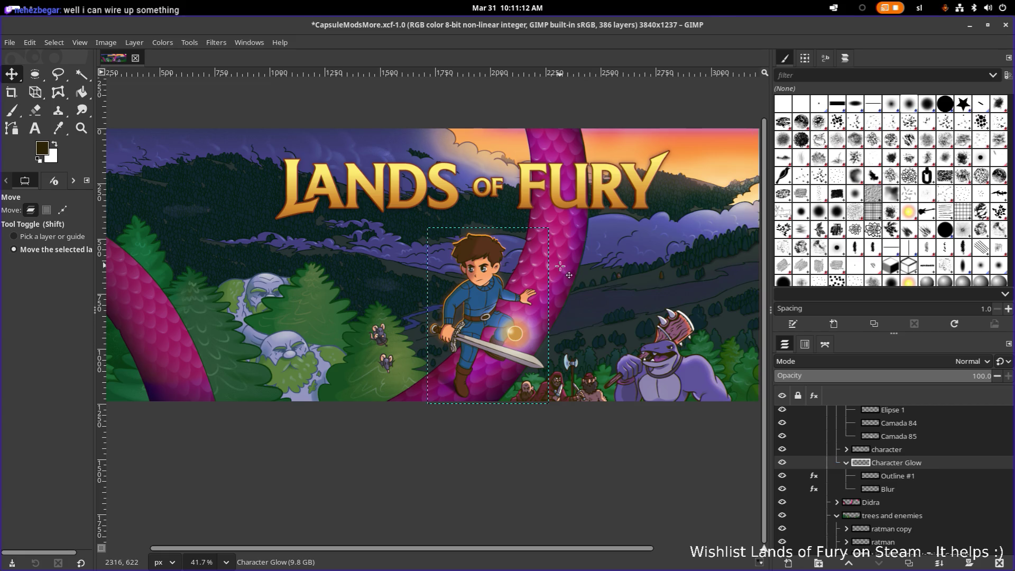
key("ctrl+s")
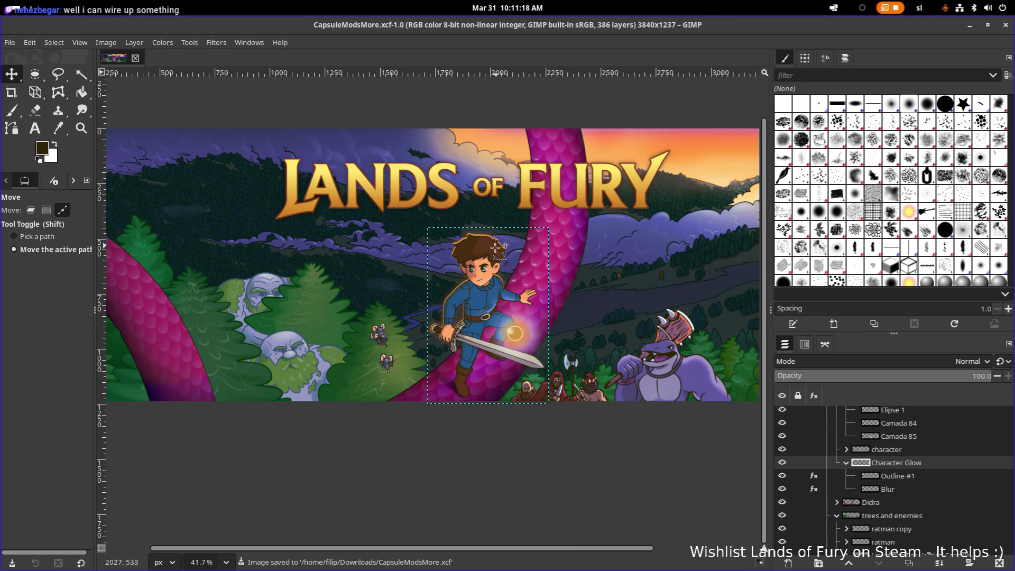
scroll(486, 259, "up", 2, "ctrl")
scroll(486, 259, "up", 1, "ctrl")
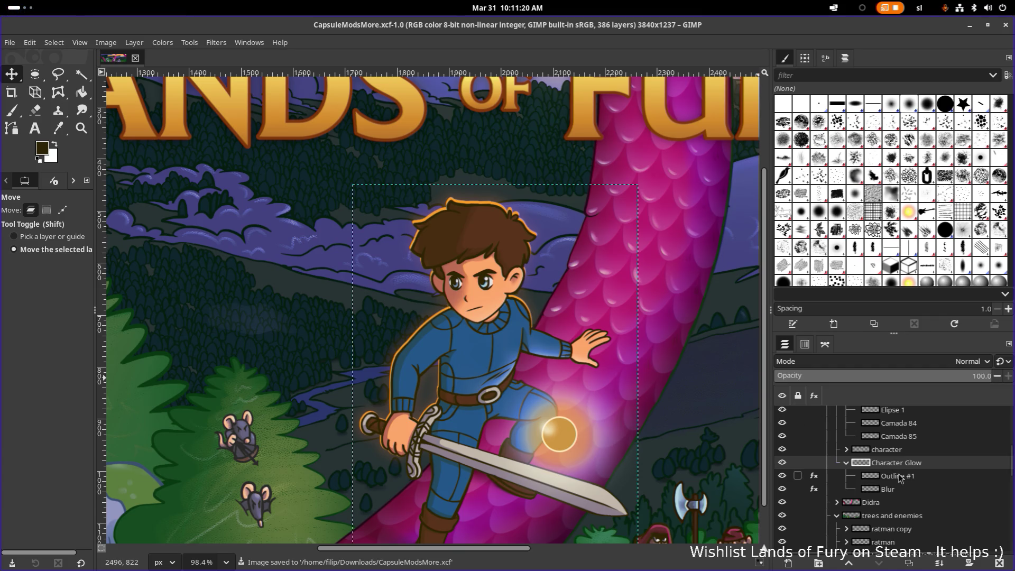
Lower the orange Colorize effect on Outline #1 to about 45% opacity and apply it.
left_click(862, 480)
left_click(861, 487)
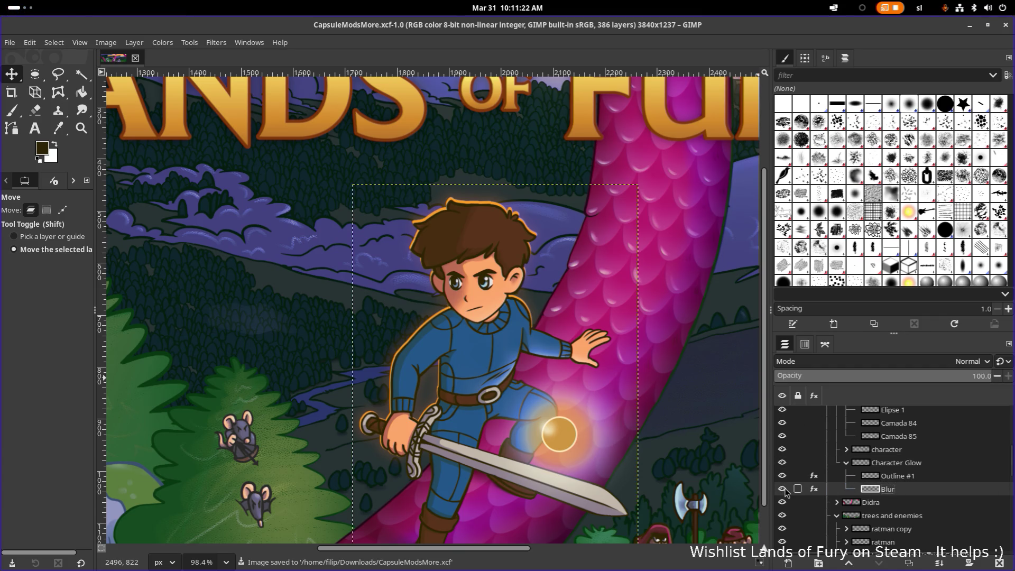
left_click(894, 477)
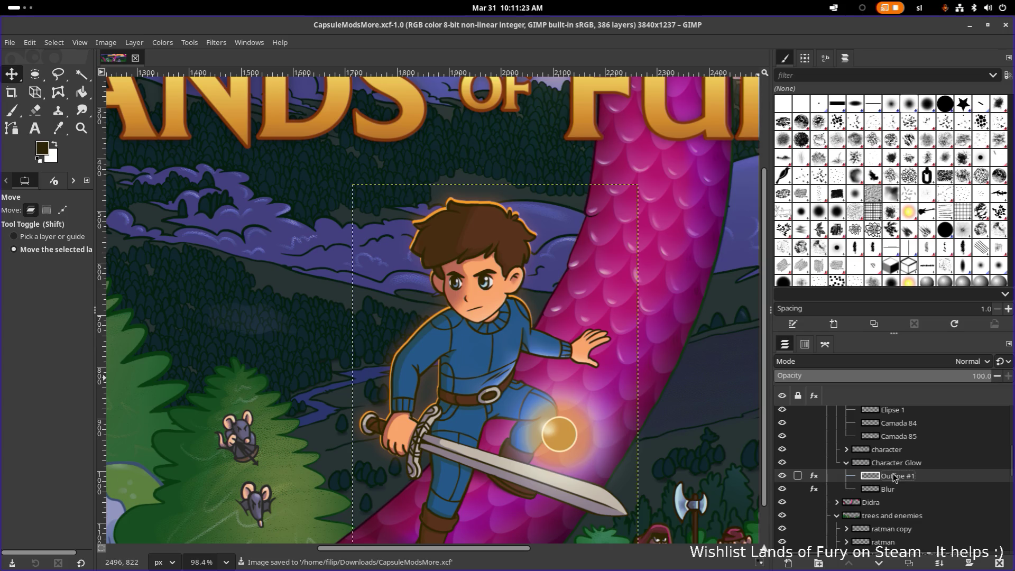
key("ctrl+shift+f")
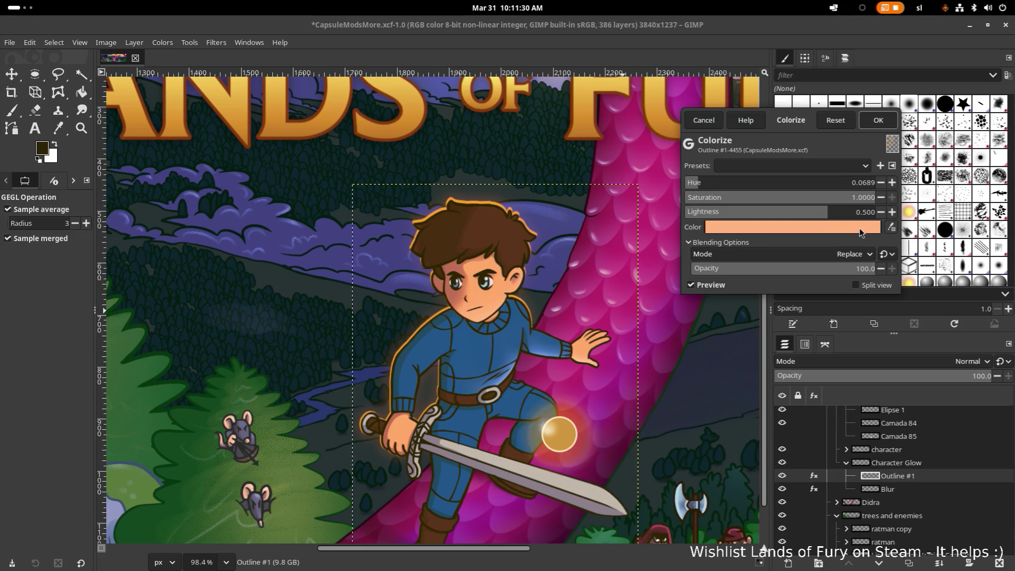
mouse_move(869, 268)
left_mouse_down()
mouse_move(732, 269)
mouse_move(743, 270)
left_mouse_up()
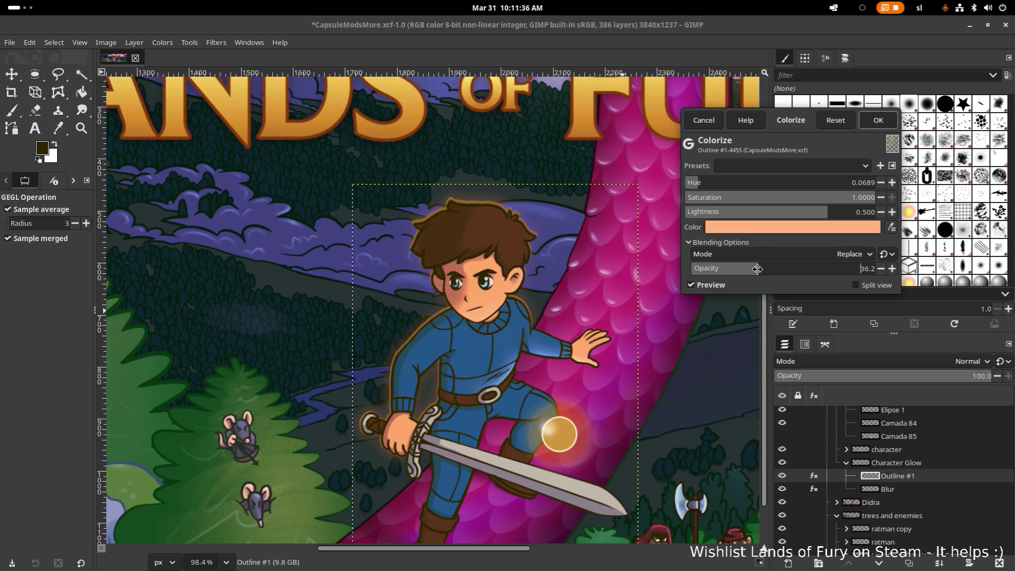
mouse_move(756, 269)
left_mouse_down()
mouse_move(922, 270)
mouse_move(738, 269)
mouse_move(908, 274)
left_mouse_up()
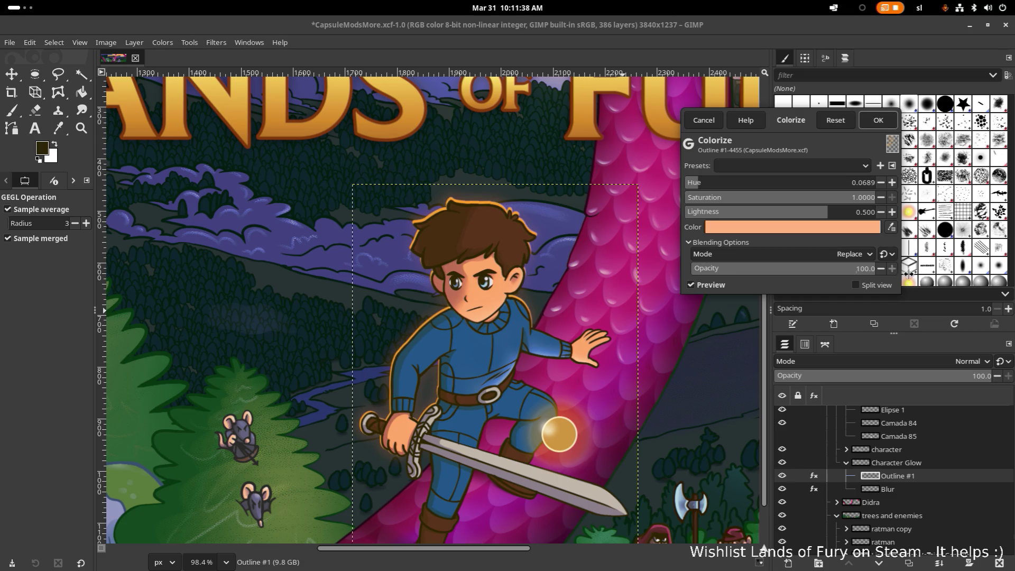
mouse_move(818, 274)
left_mouse_down()
mouse_move(748, 273)
mouse_move(769, 273)
left_mouse_up()
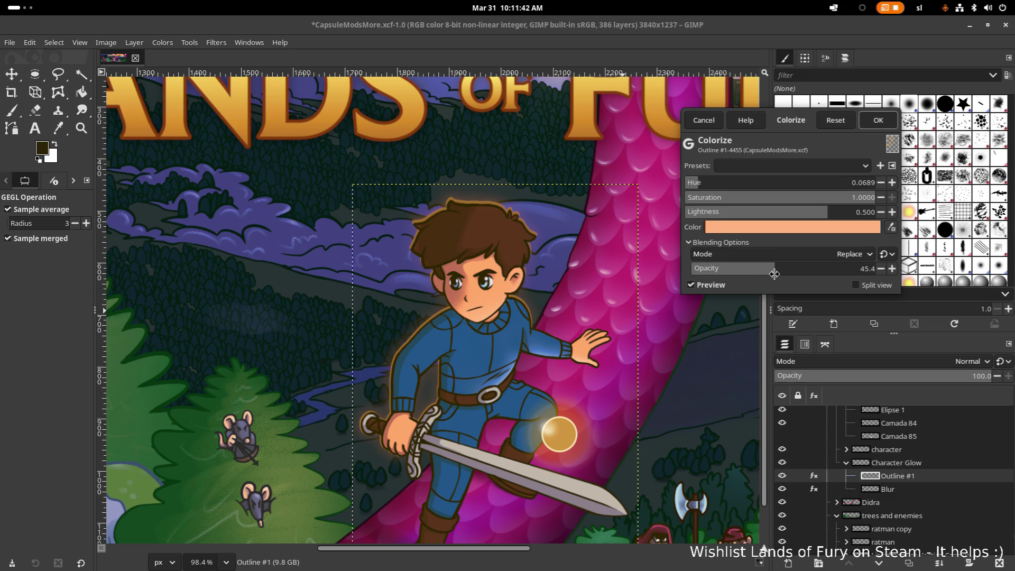
left_click(877, 120)
scroll(666, 235, "down", 5, "ctrl")
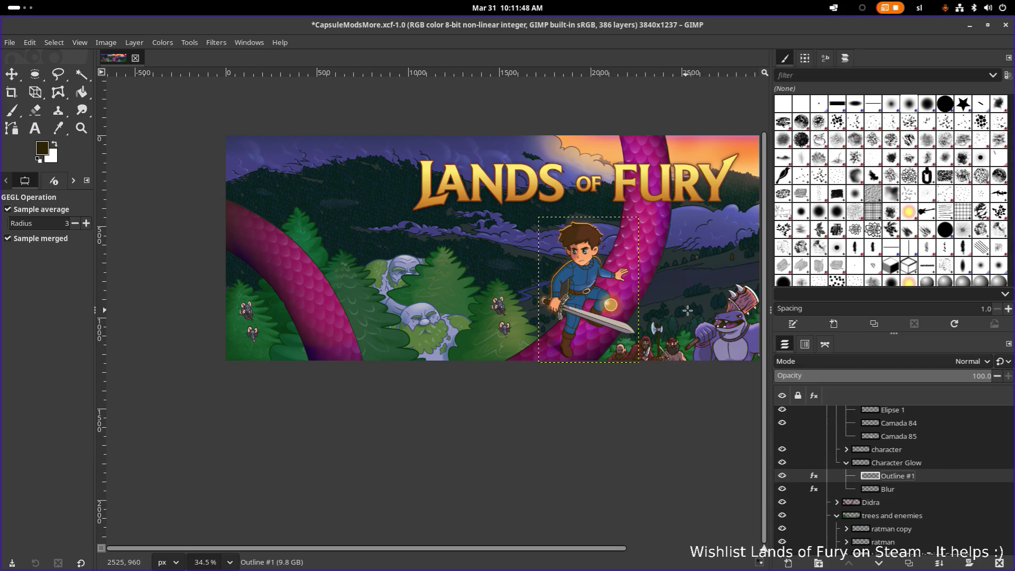
Select the Blur layer and preview its Gaussian Blur at higher opacity without applying.
left_click(897, 491)
left_click(814, 489)
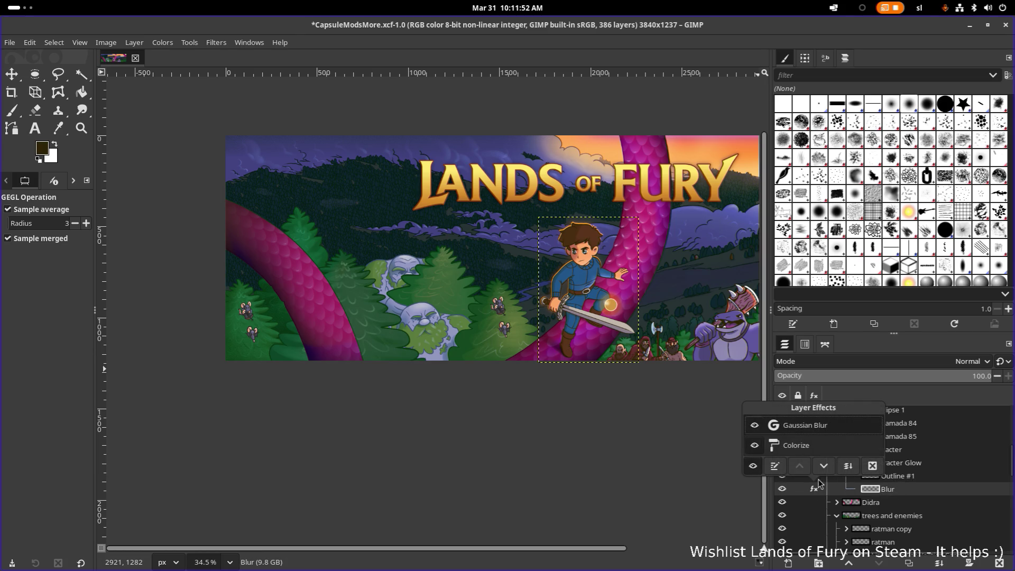
double_click(822, 428)
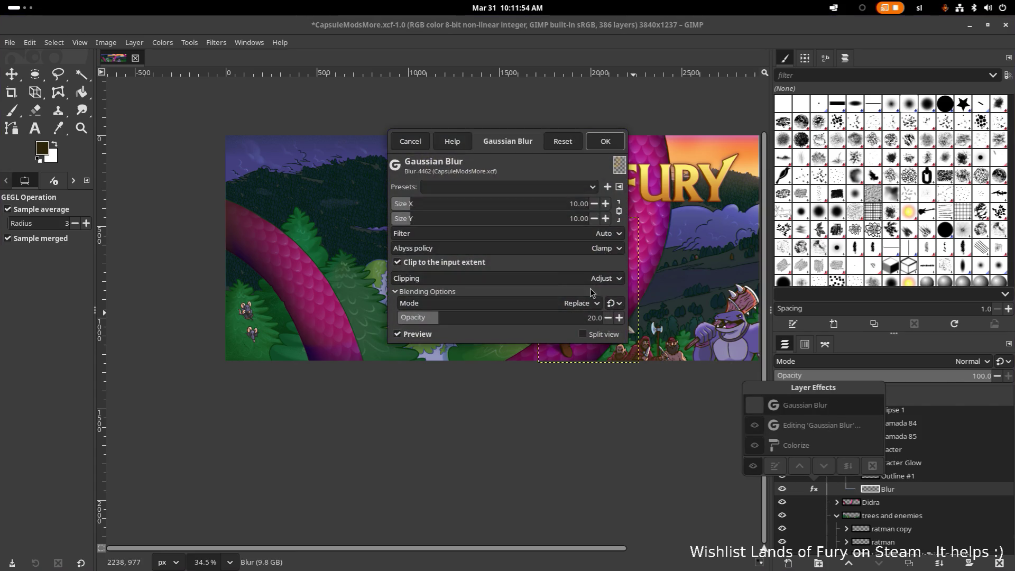
left_click_drag(522, 151, 792, 171)
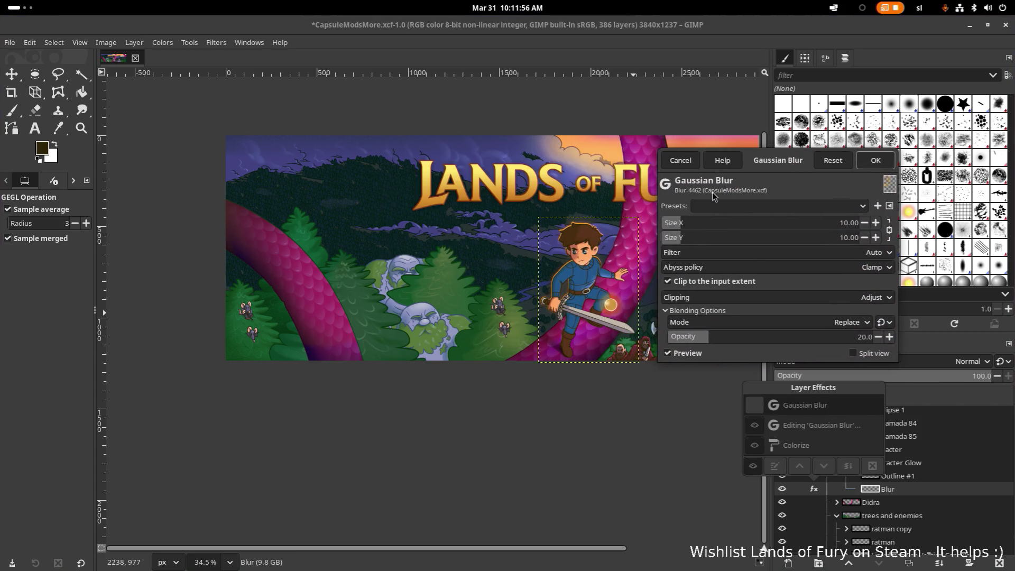
left_click_drag(721, 338, 901, 332)
mouse_move(780, 162)
left_mouse_down()
mouse_move(831, 205)
mouse_move(903, 237)
mouse_move(866, 234)
left_mouse_up()
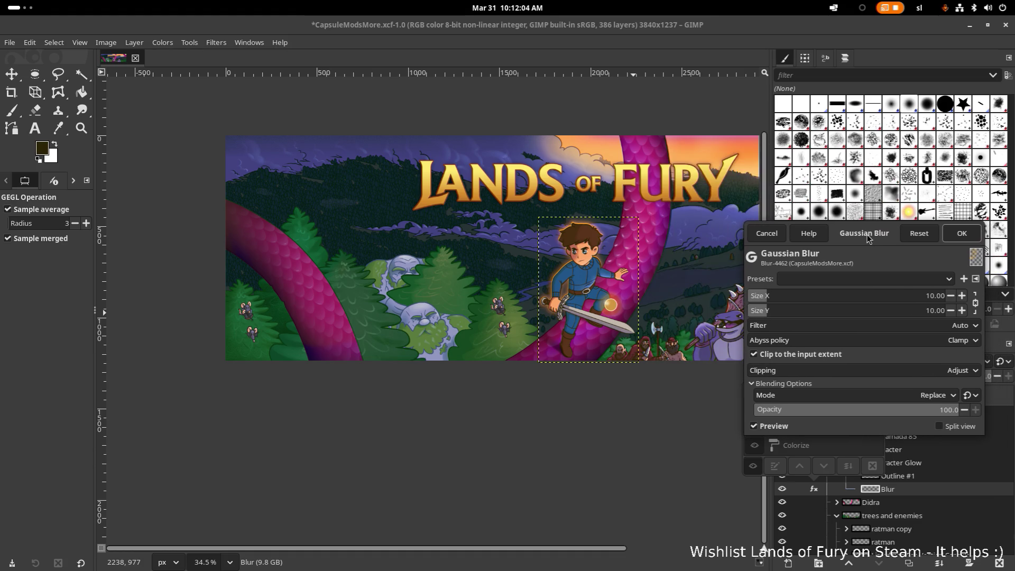
left_click(765, 233)
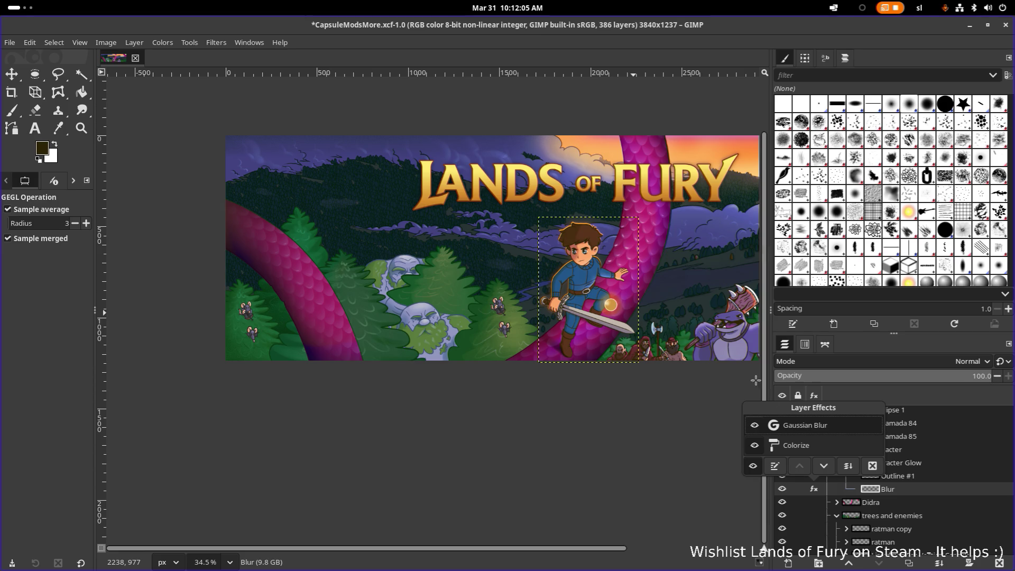
Set the Blur layer's Colorize to about 44% and its Gaussian Blur to 100% opacity.
double_click(795, 446)
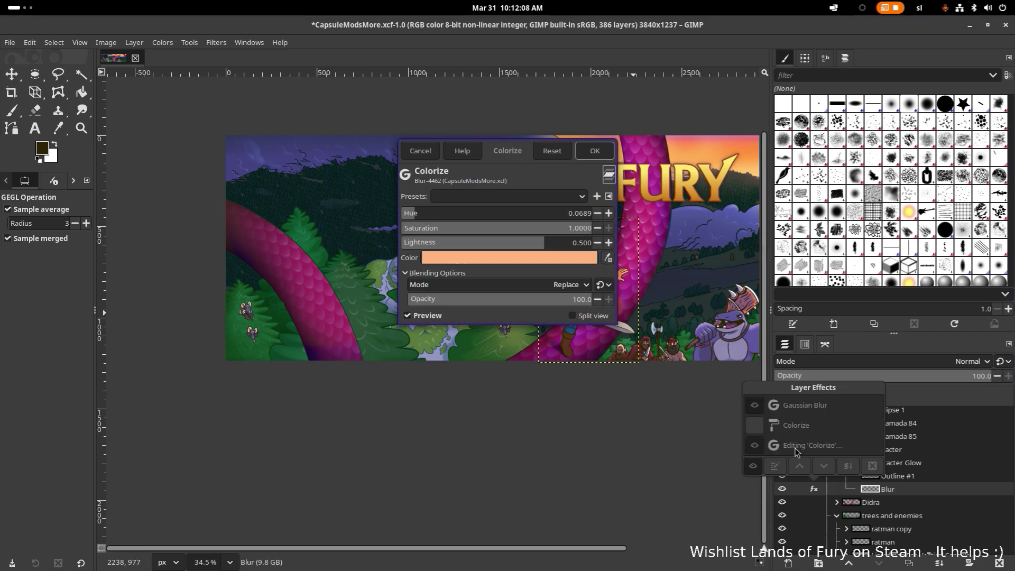
left_click_drag(535, 298, 466, 299)
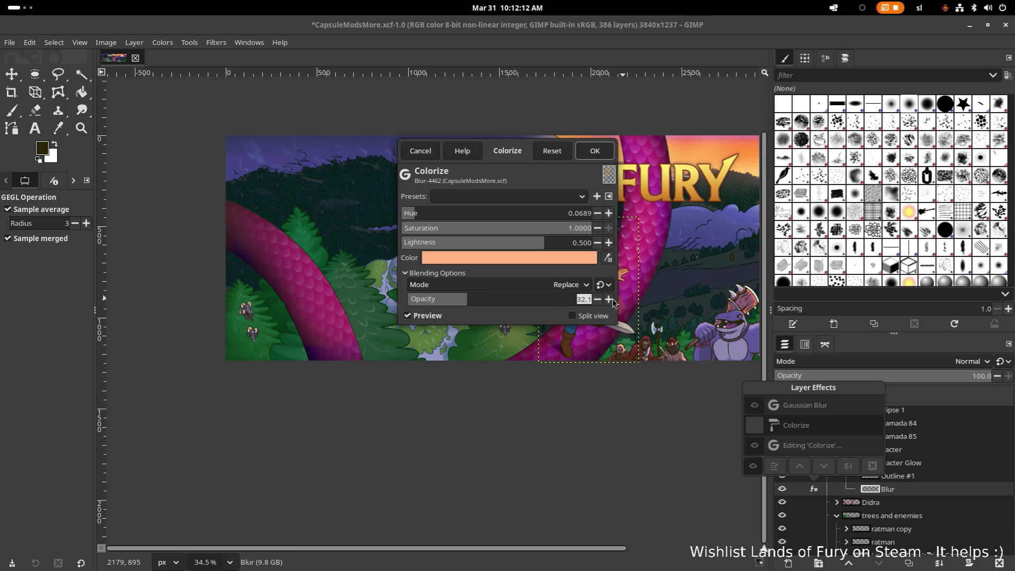
left_click(596, 151)
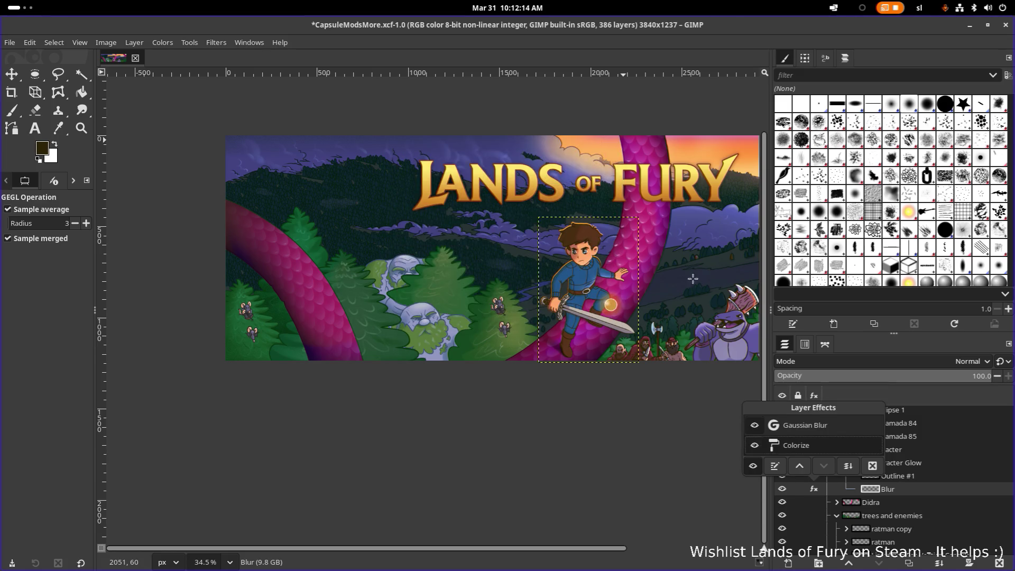
double_click(804, 425)
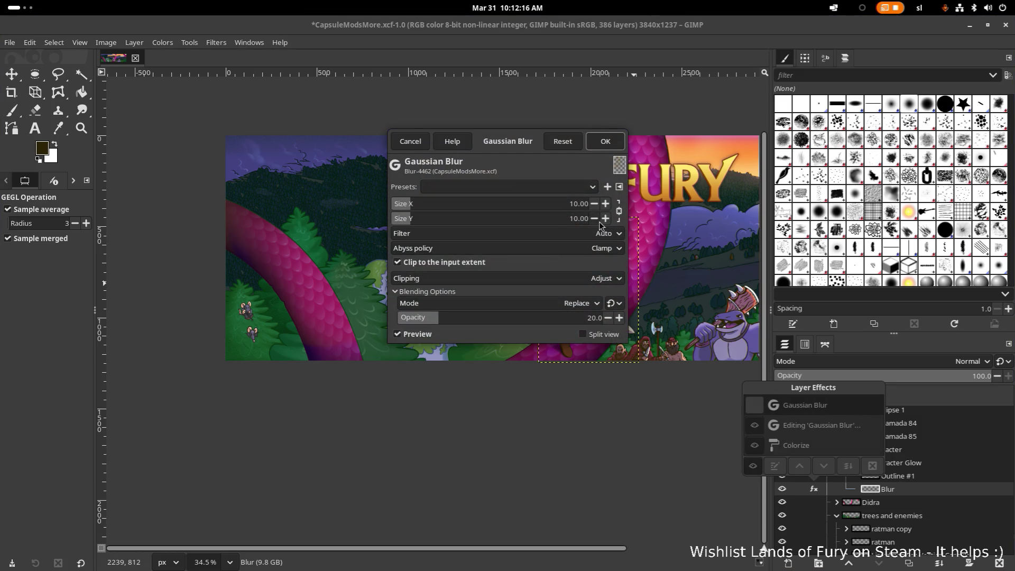
left_click_drag(538, 151, 804, 140)
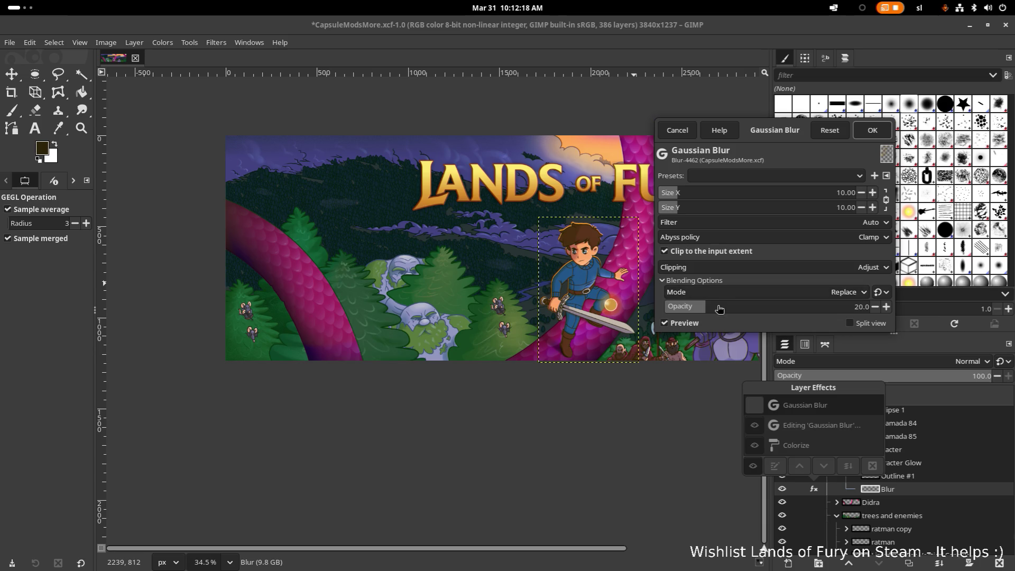
left_click_drag(718, 309, 877, 306)
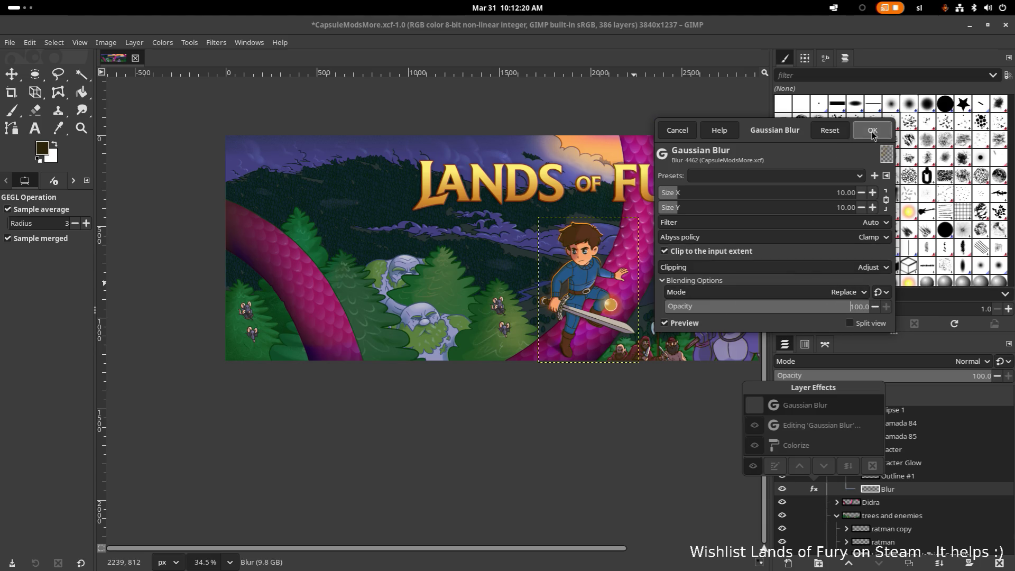
left_click(872, 130)
left_click(663, 465)
Save the banner, then undo and redo to compare the orb with and without glow.
scroll(581, 255, "up", 8)
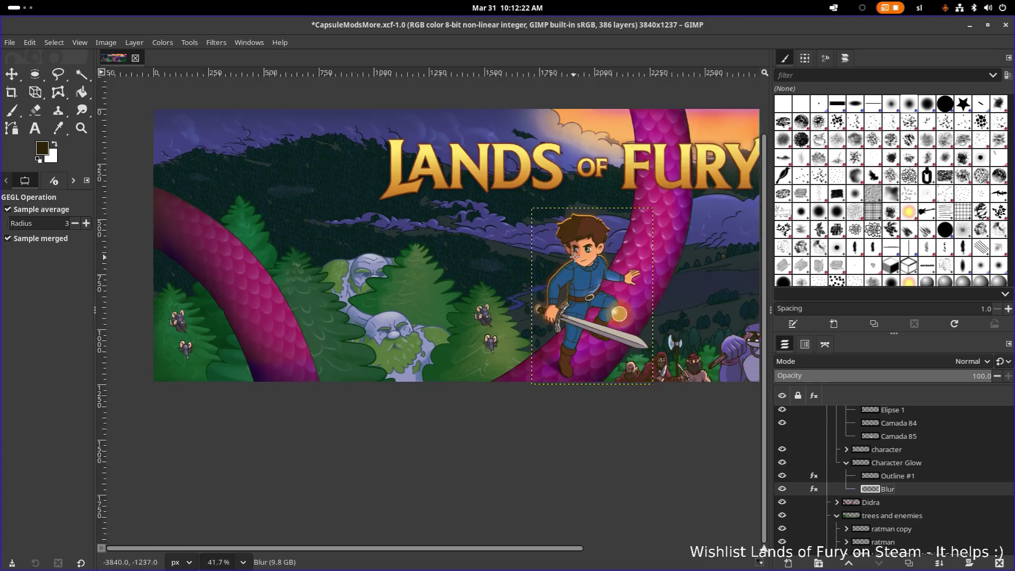
scroll(582, 255, "down", 6)
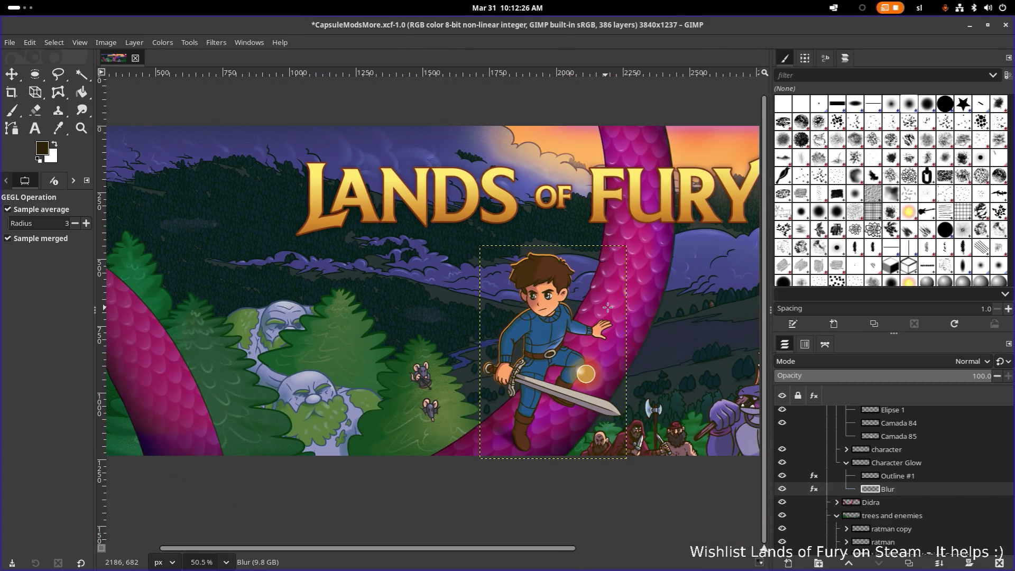
key("ctrl+s")
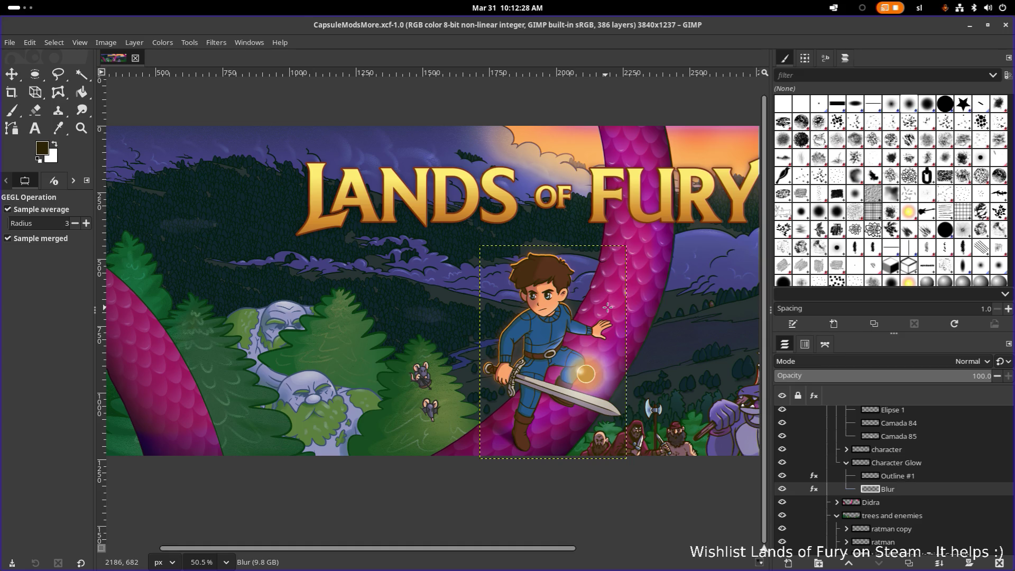
key("ctrl+z")
key("ctrl+y")
key("ctrl+z")
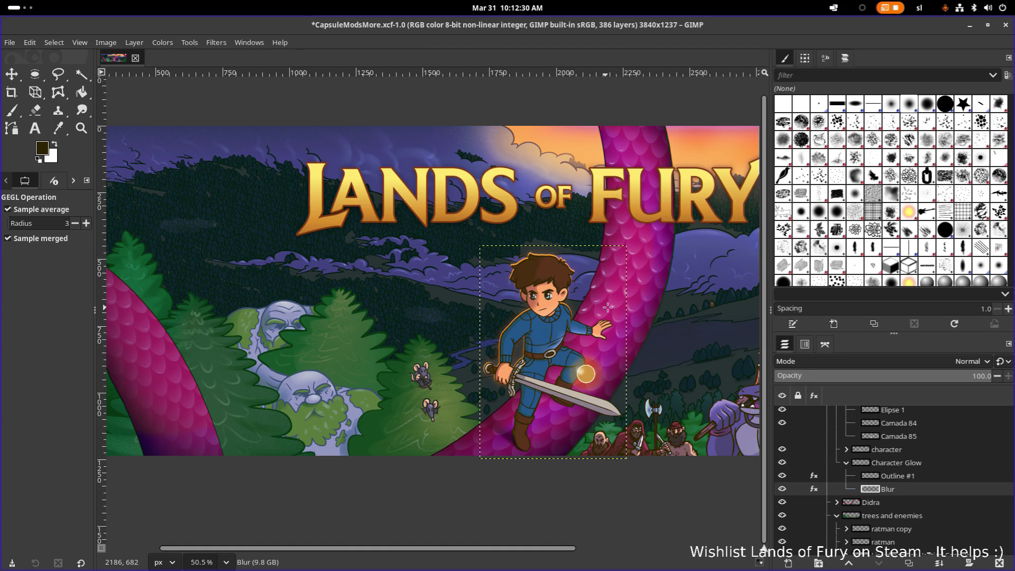
Finish comparing, restore the orb glow, and save CapsuleModsMore.xcf.
key("ctrl+y")
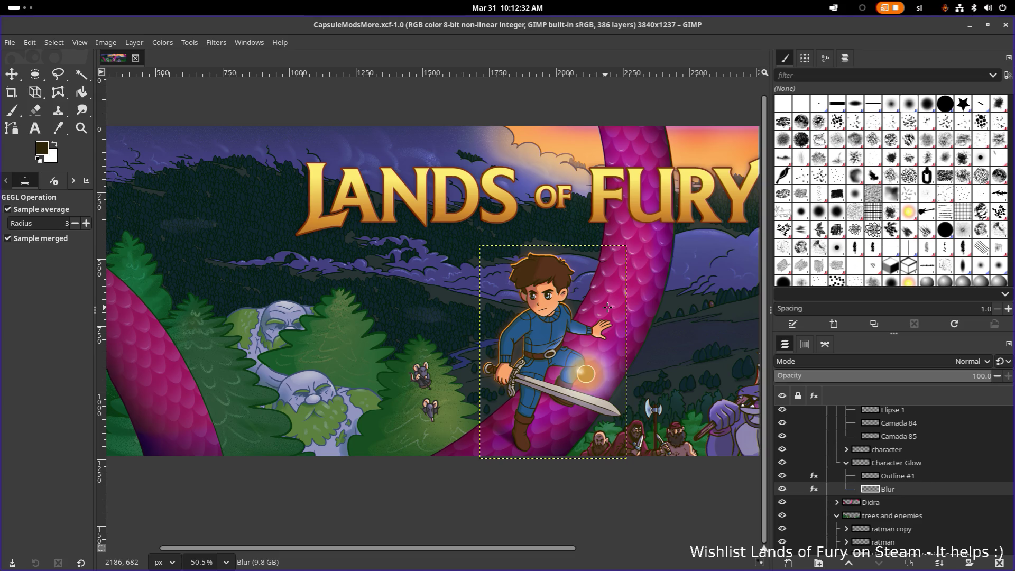
key("ctrl+z")
key("ctrl+y")
scroll(608, 307, "down", 3)
scroll(607, 307, "up", 4)
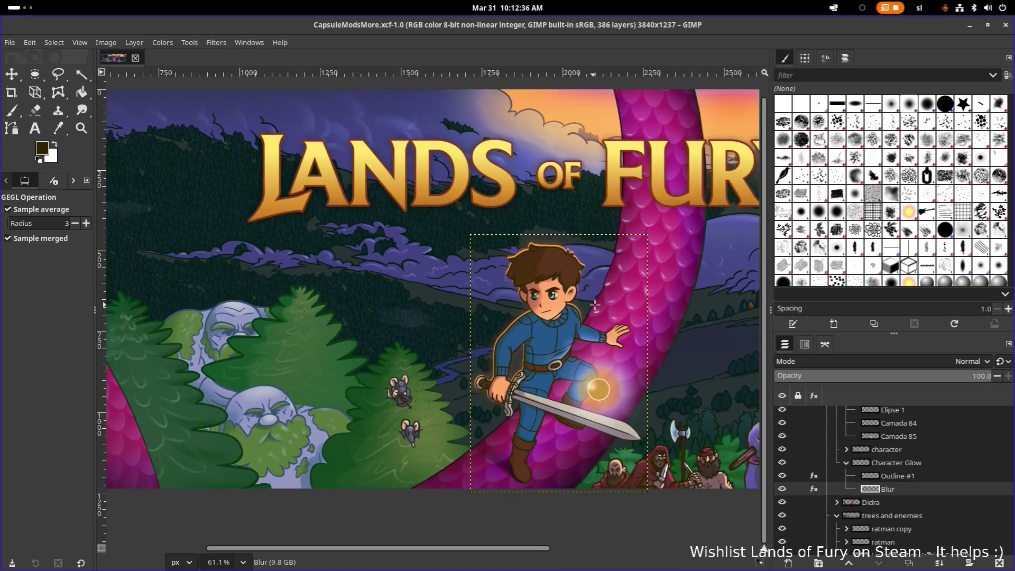
scroll(594, 305, "up", 4)
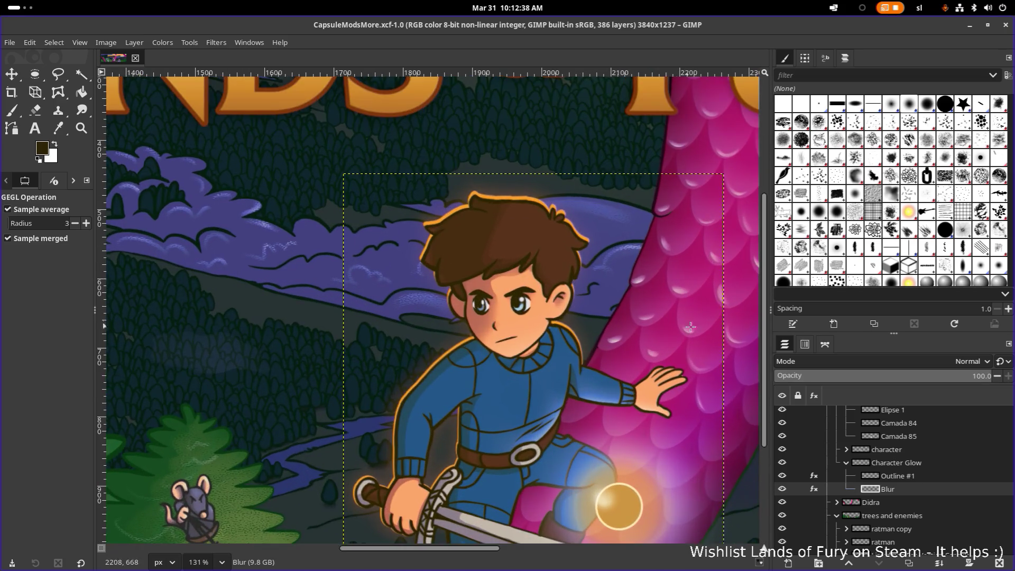
key("ctrl+s")
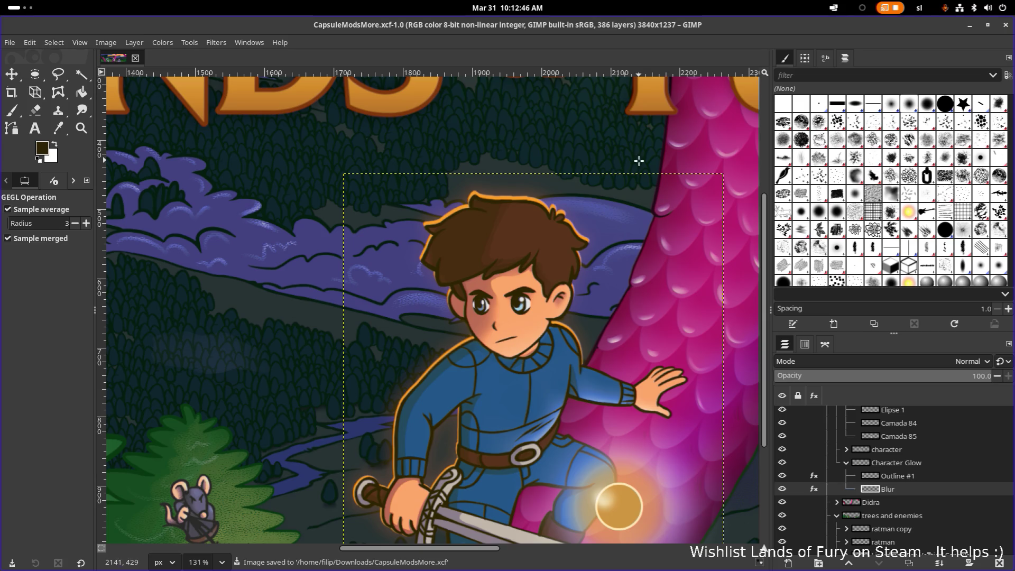
Zoom and pan across the whole capsule to check the hero's blurred glow, saving again.
scroll(513, 206, "up", 1)
scroll(514, 207, "up", 10)
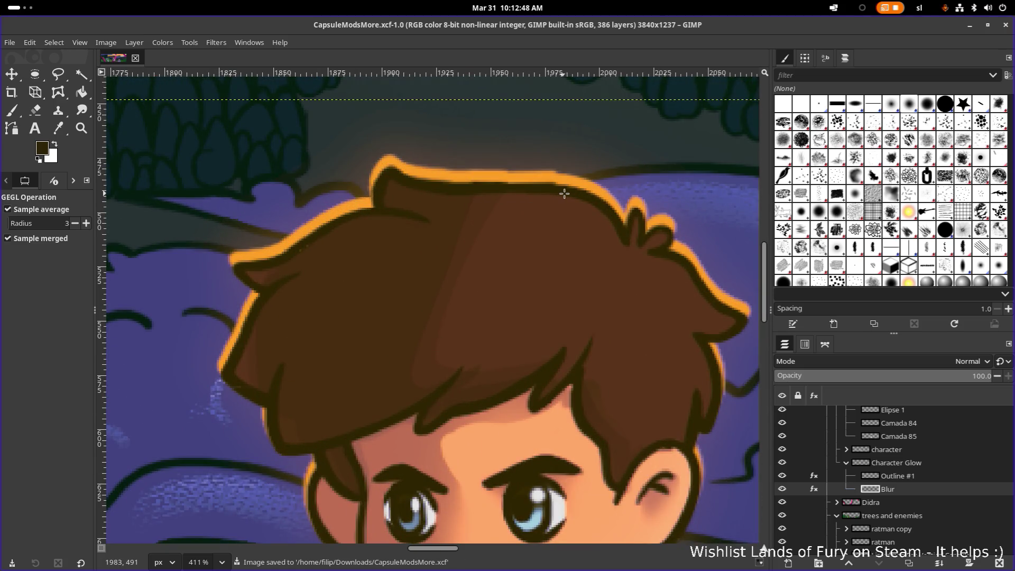
scroll(564, 192, "down", 20)
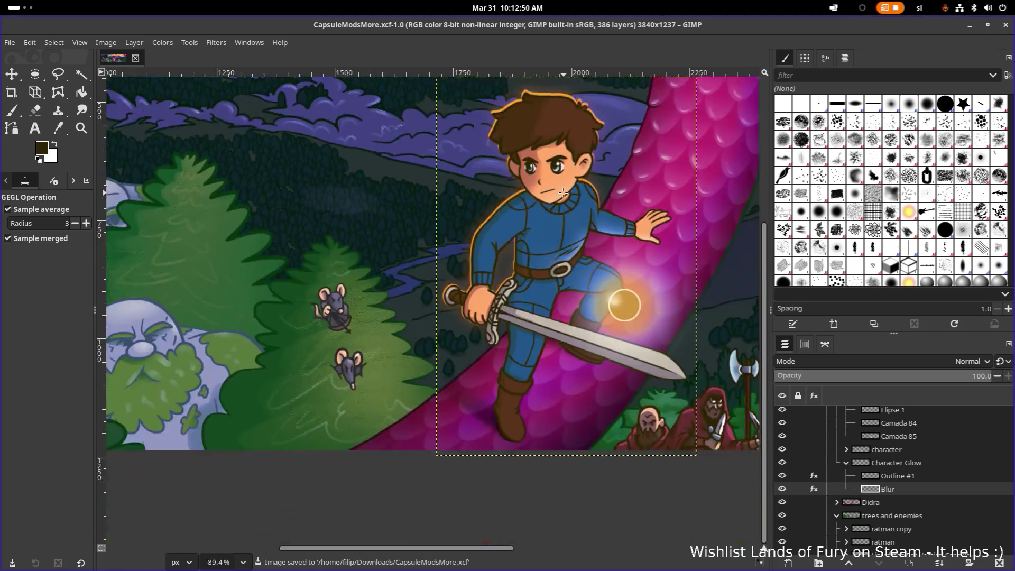
scroll(568, 191, "down", 2)
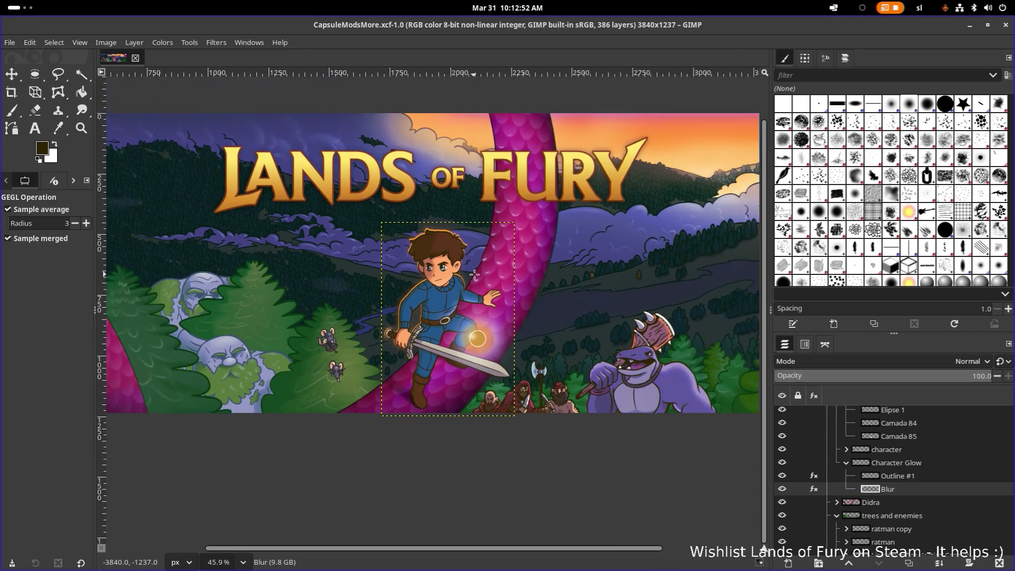
key("ctrl+s")
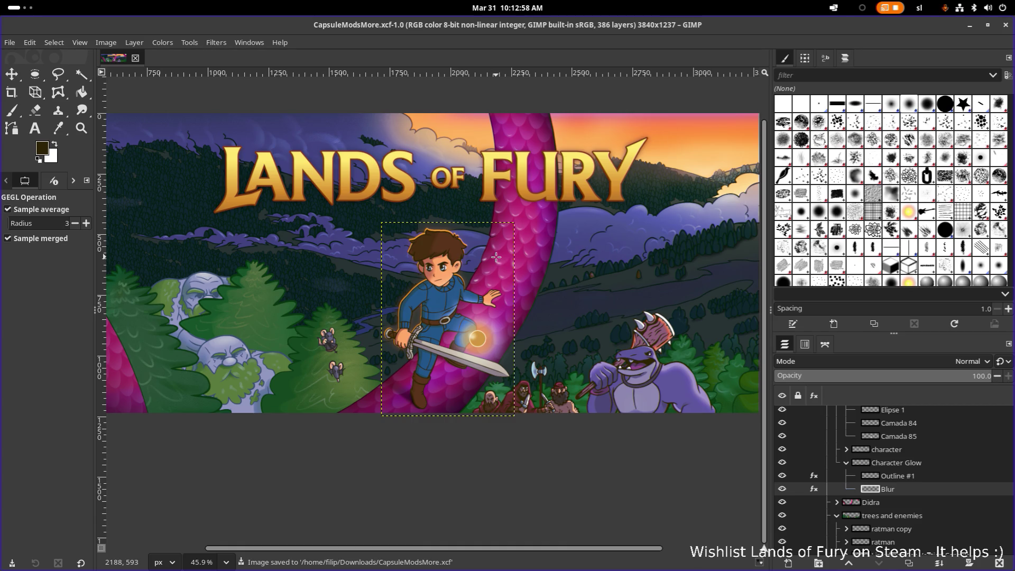
scroll(495, 257, "right", 5)
scroll(508, 264, "left", 5)
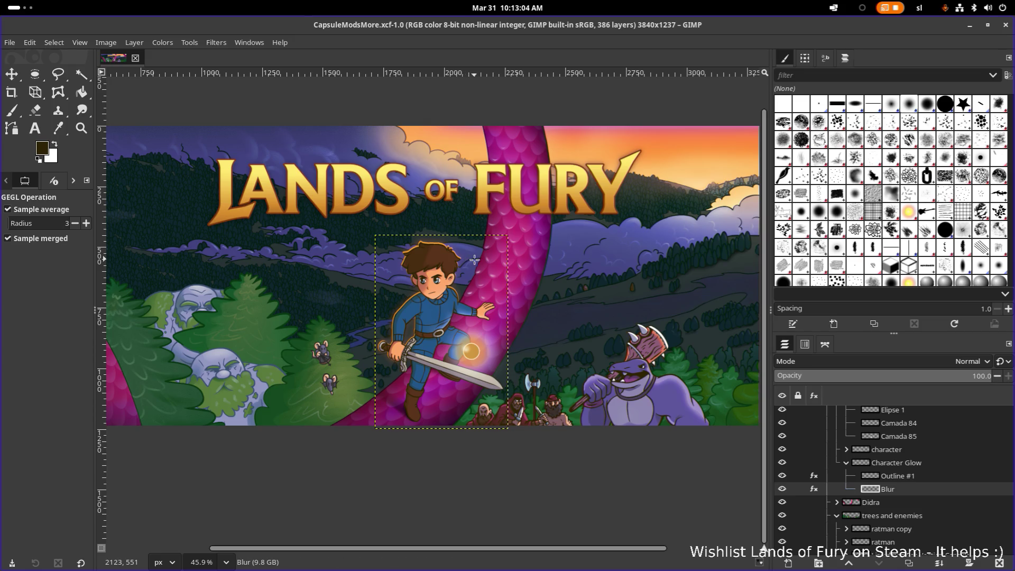
scroll(444, 238, "up", 3)
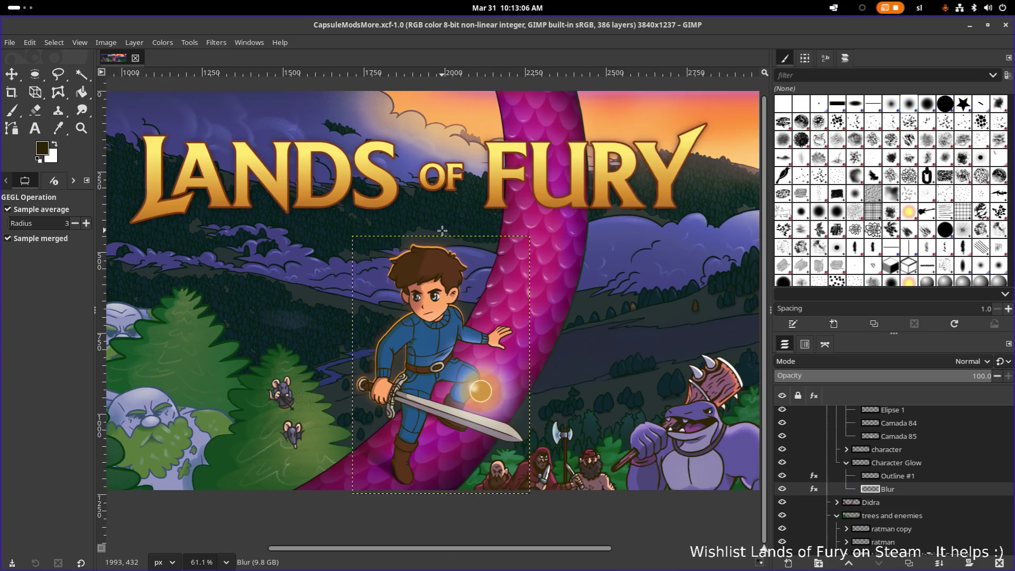
left_click_drag(458, 233, 449, 232)
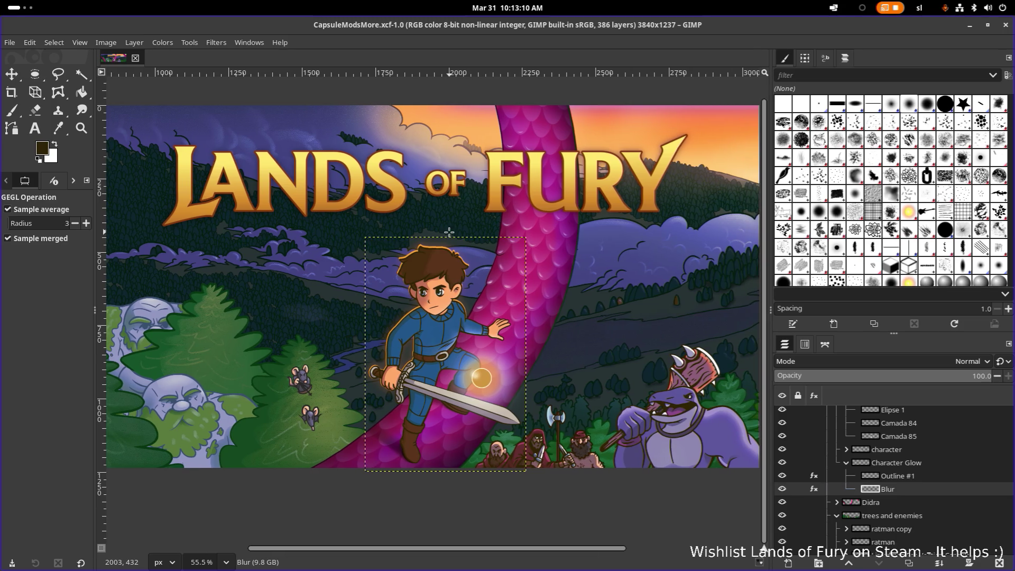
scroll(448, 232, "down", 3)
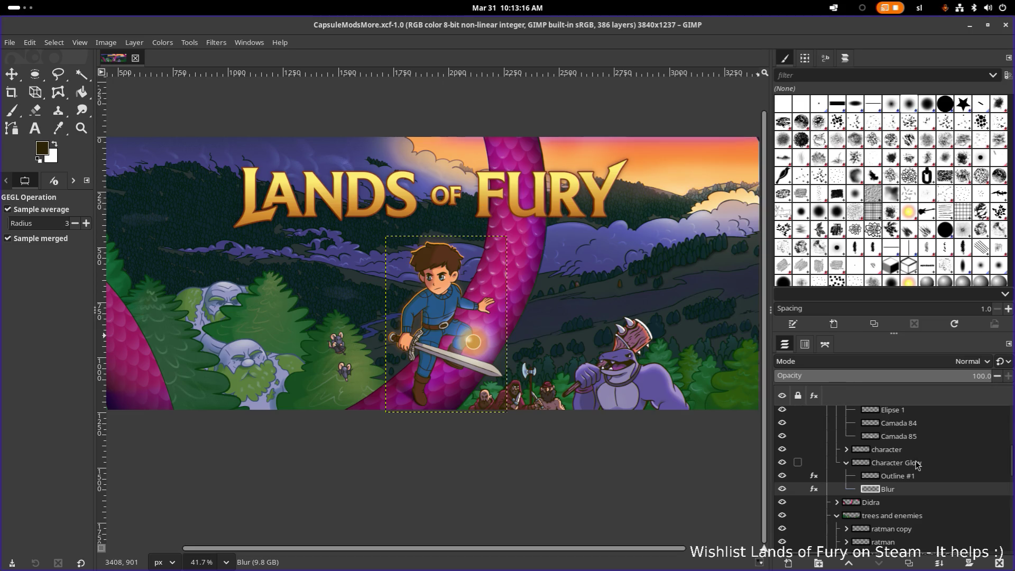
Select the LandOfFuryHorizontalLogo.svg layer, toggle its visibility, and review its single Drop Shadow effect.
scroll(917, 464, "up", 5)
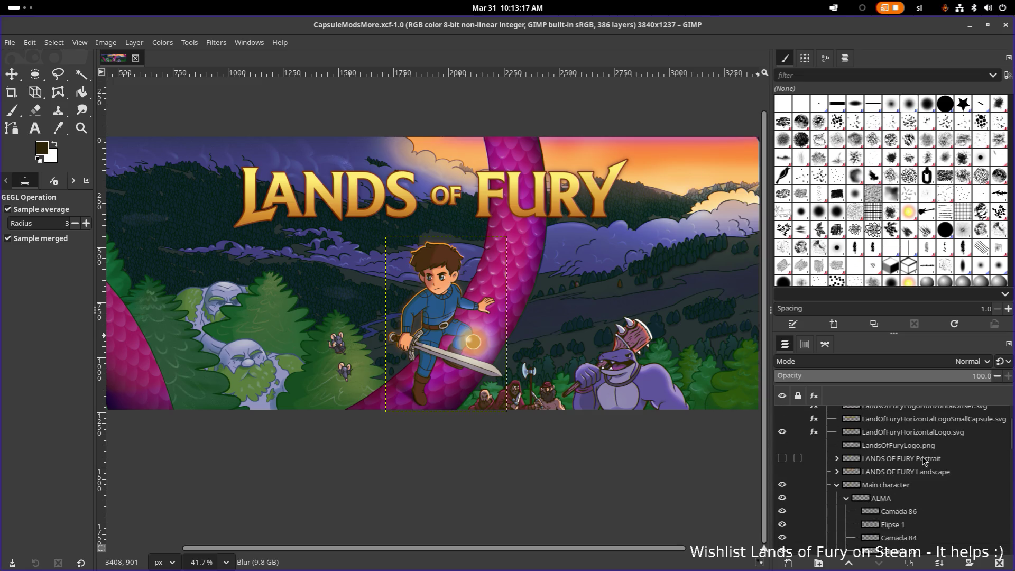
left_click(914, 435)
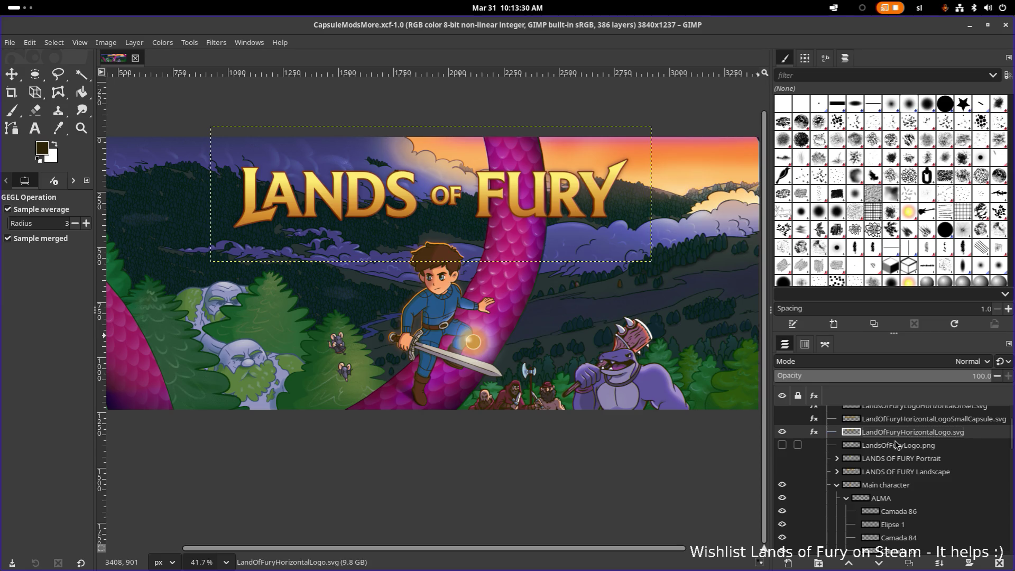
left_click(783, 433)
left_click(783, 432)
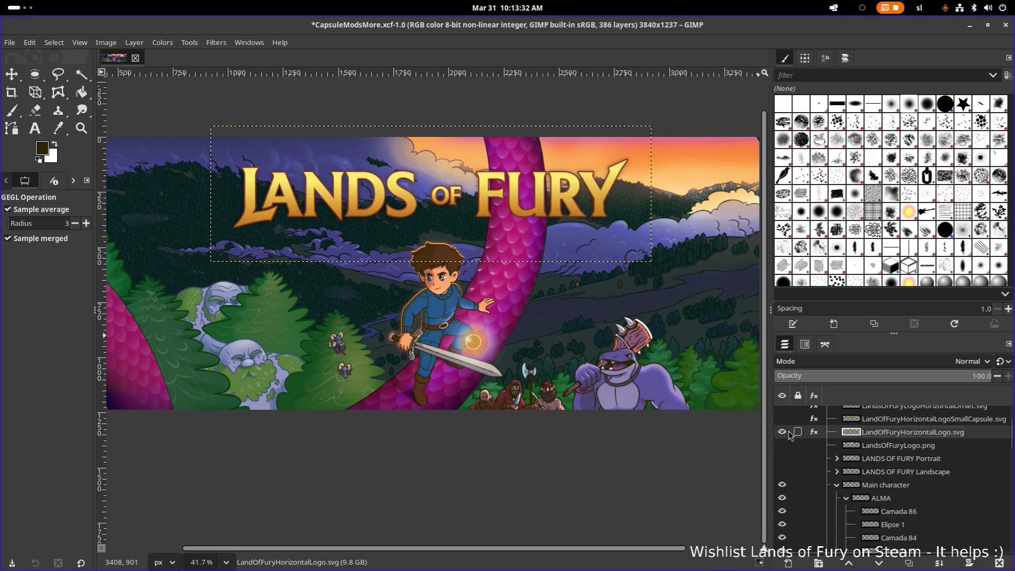
left_click(815, 432)
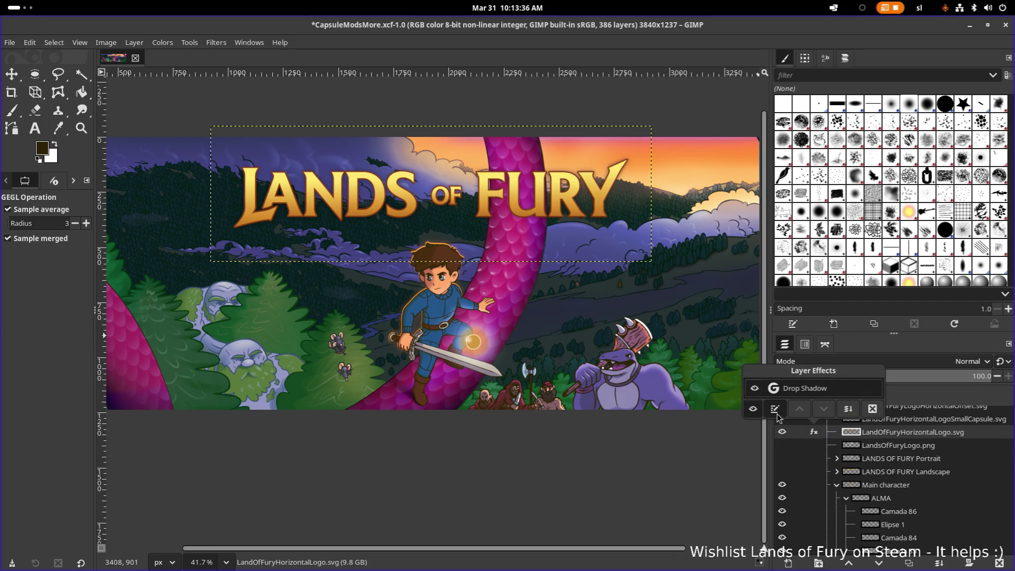
left_click(878, 436)
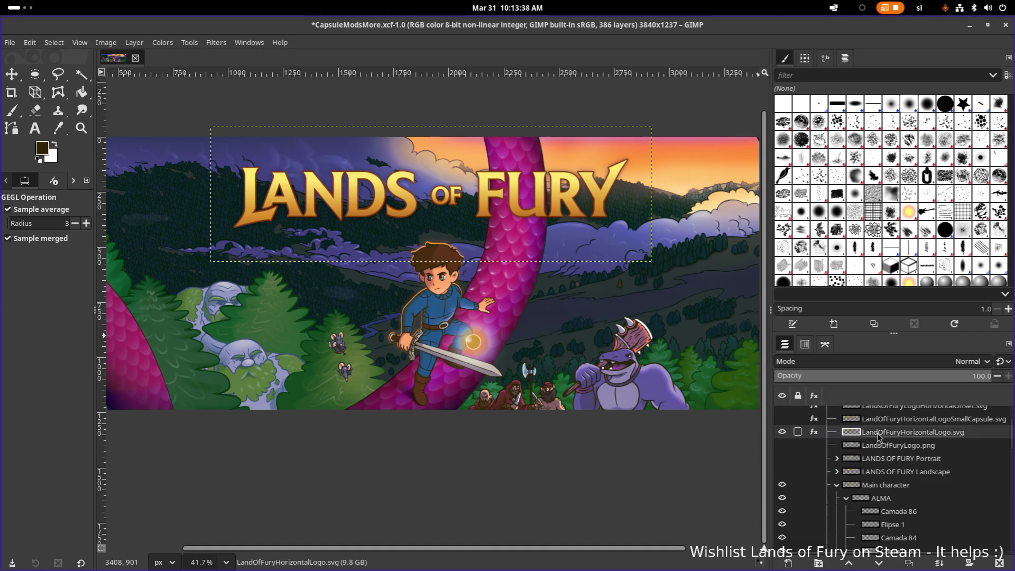
left_click(169, 45)
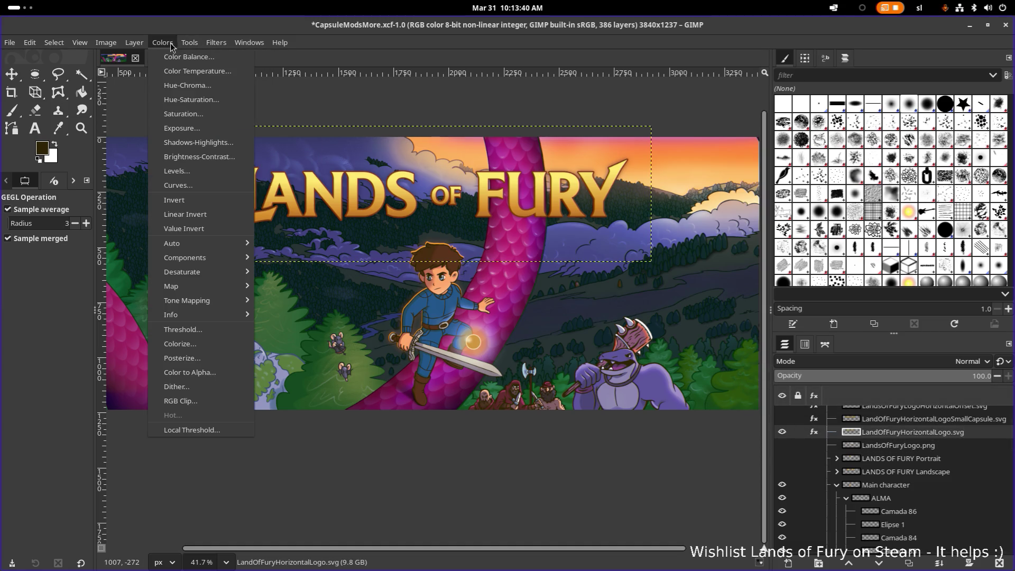
mouse_move(216, 43)
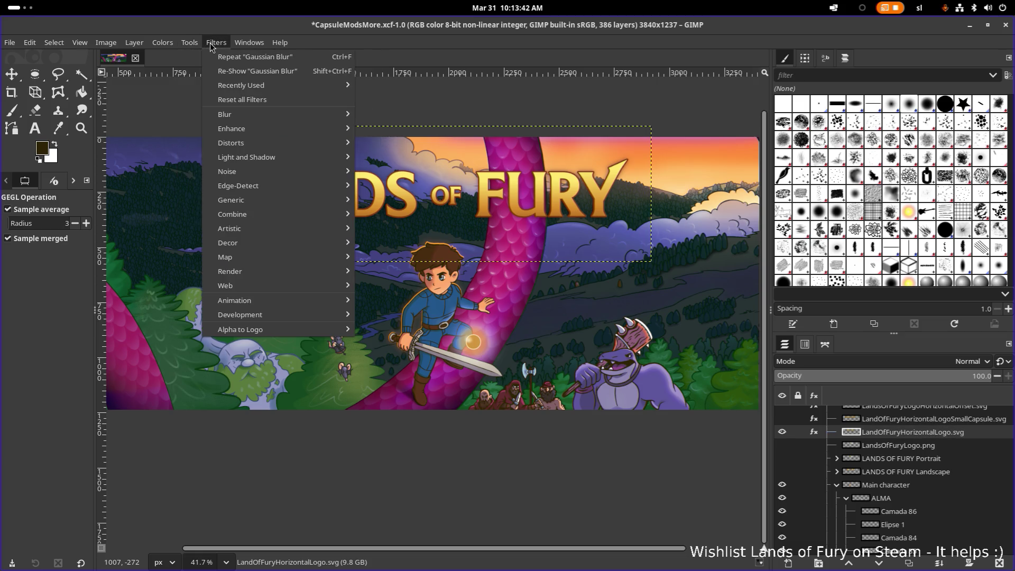
mouse_move(317, 114)
left_click(394, 133)
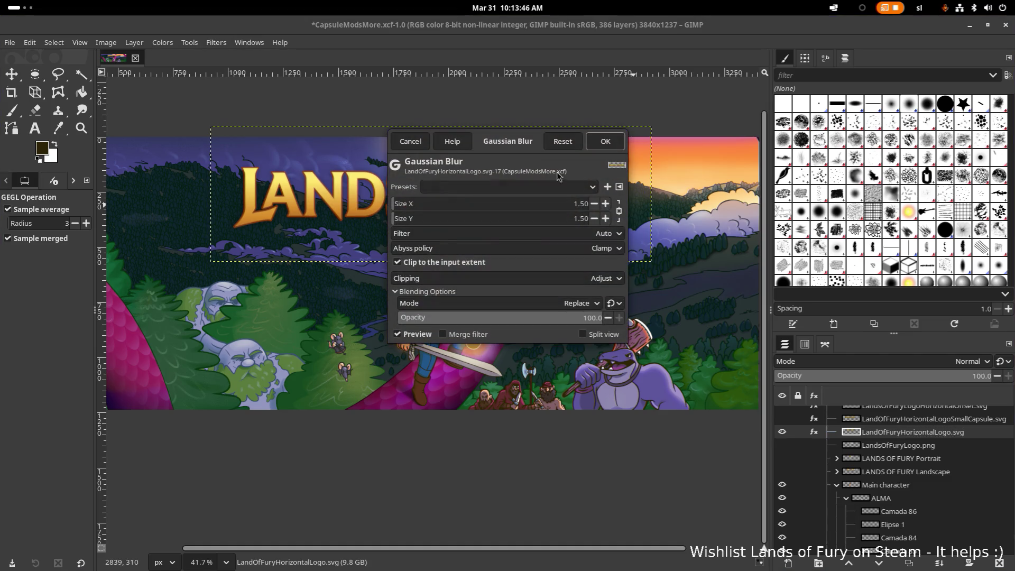
left_click_drag(515, 149, 846, 173)
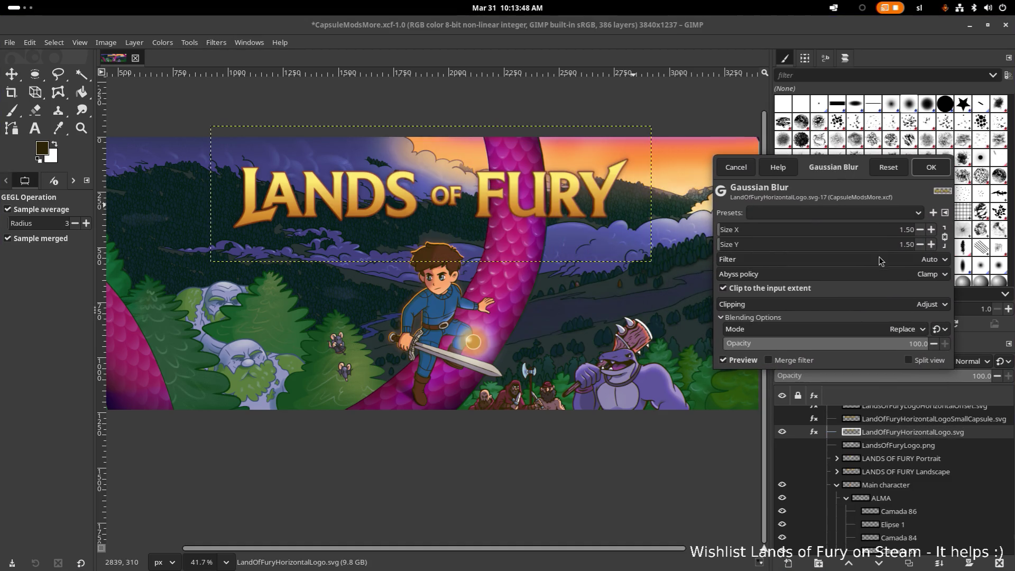
left_click(742, 175)
scroll(447, 185, "up", 5)
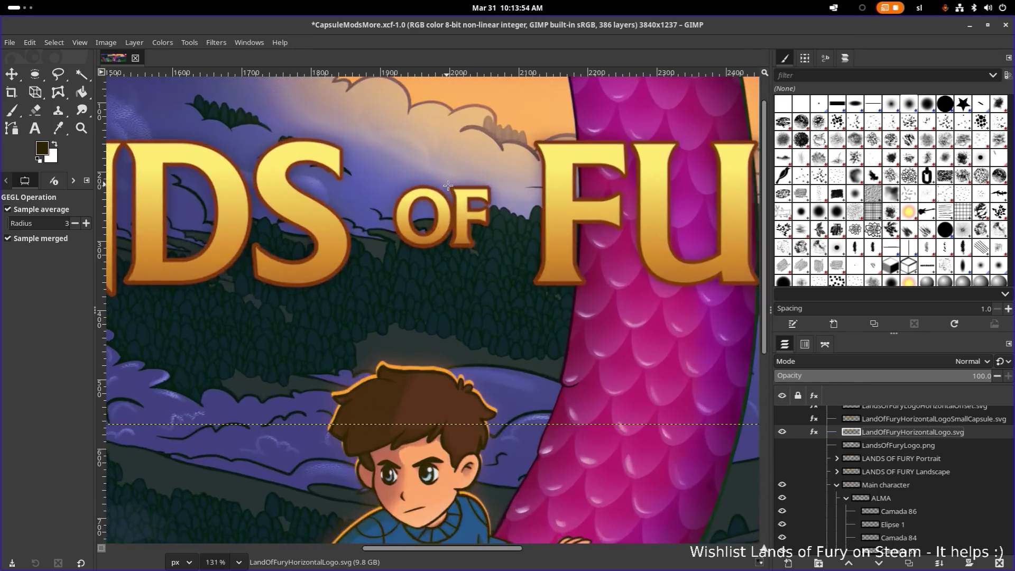
Zoom and pan to review the finished banner, then save CapsuleModsMore.xcf.
scroll(448, 185, "up", 2)
scroll(447, 186, "down", 5)
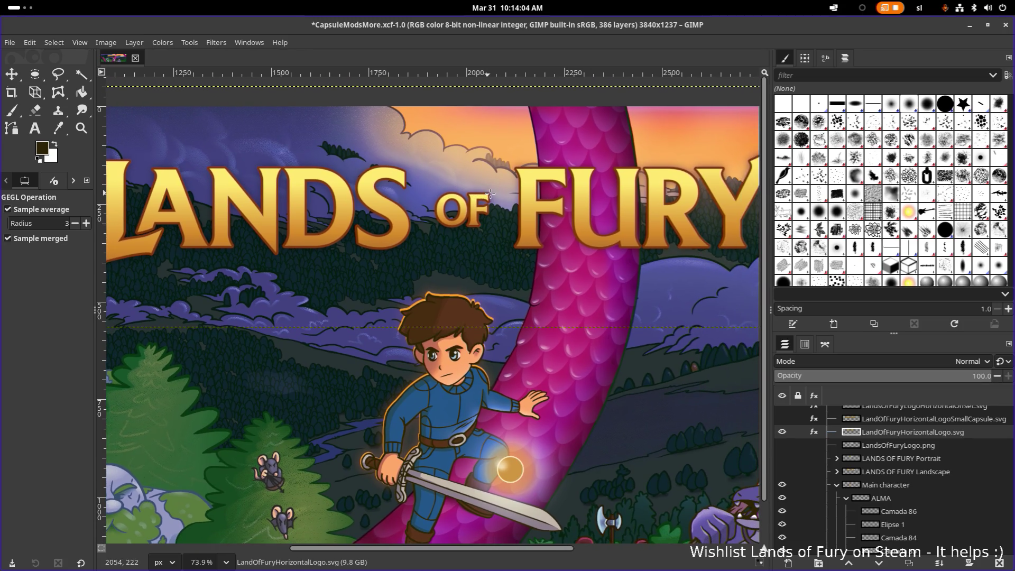
scroll(491, 193, "down", 5)
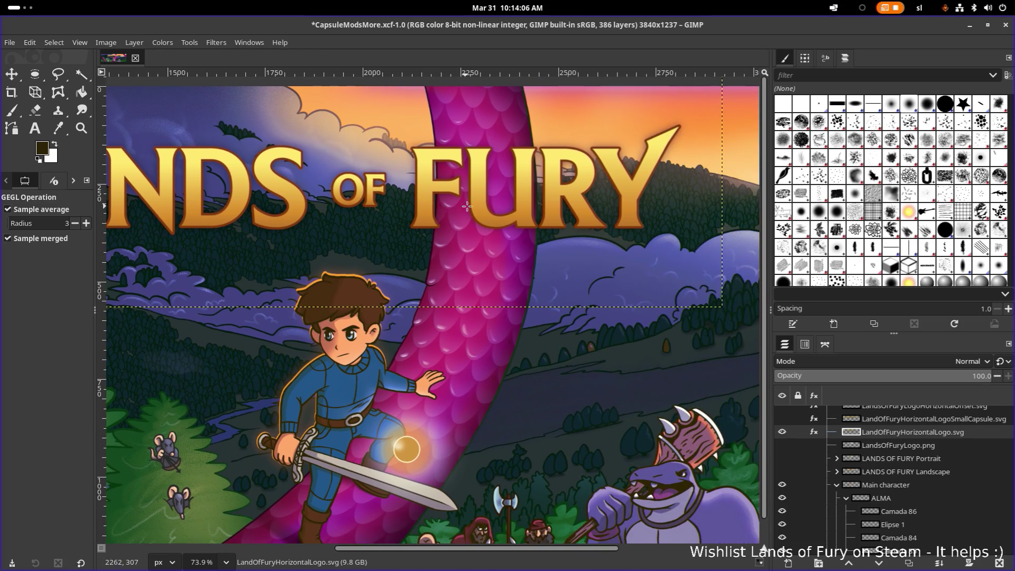
scroll(470, 206, "up", 4)
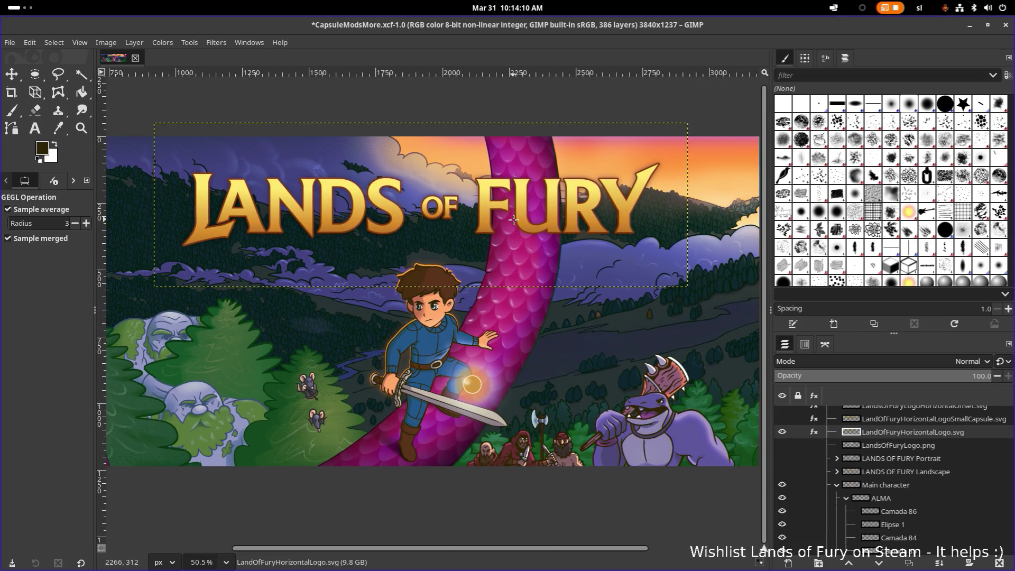
scroll(553, 218, "up", 1)
scroll(552, 218, "up", 1)
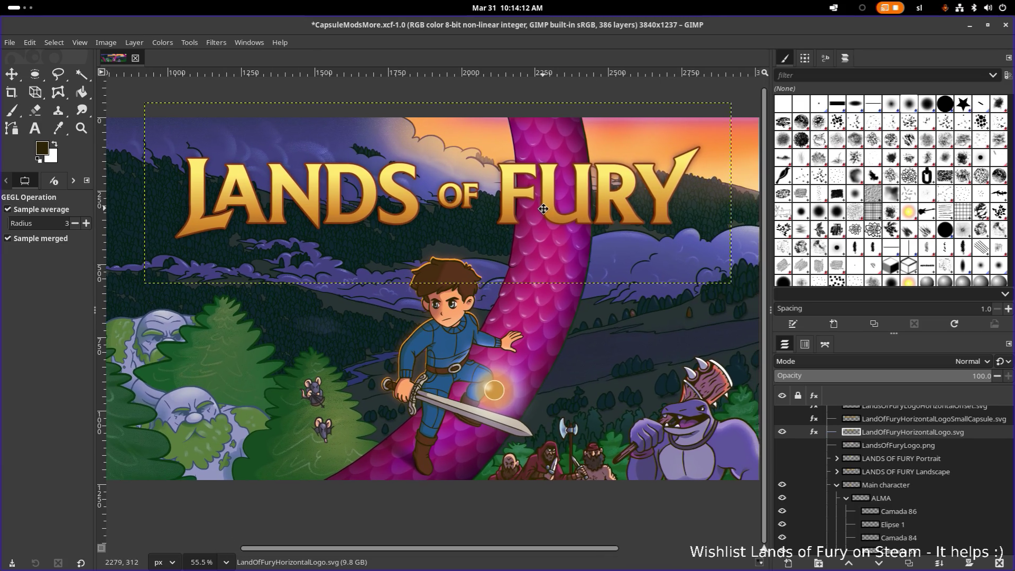
scroll(544, 216, "down", 1)
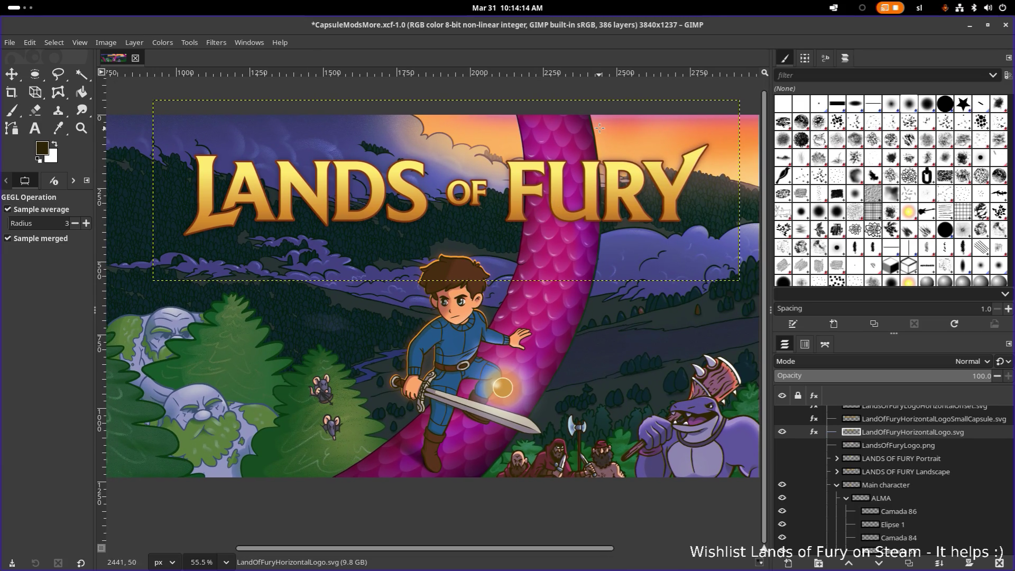
key("ctrl+s")
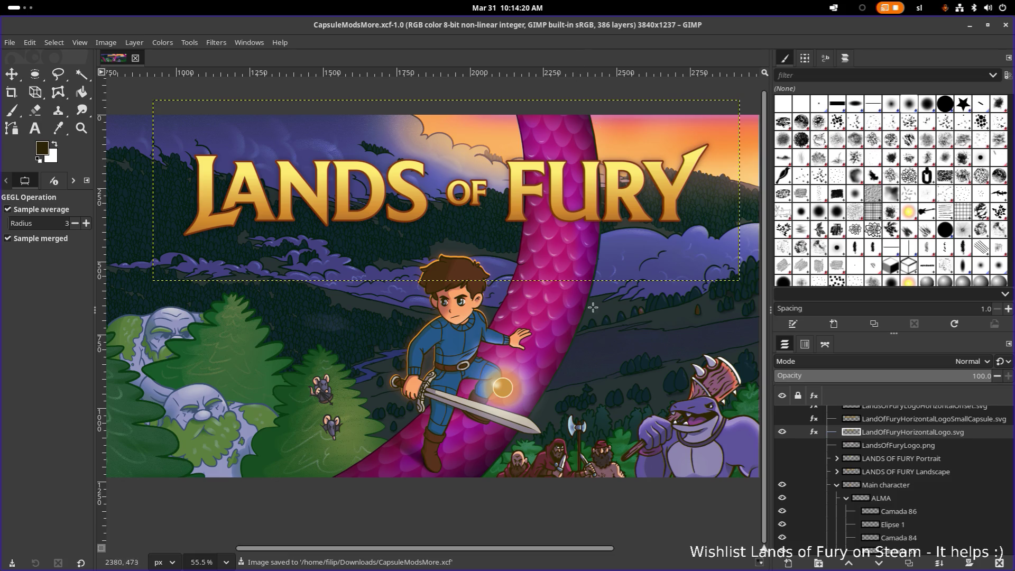
left_click_drag(576, 235, 477, 235)
scroll(477, 236, "left", 5)
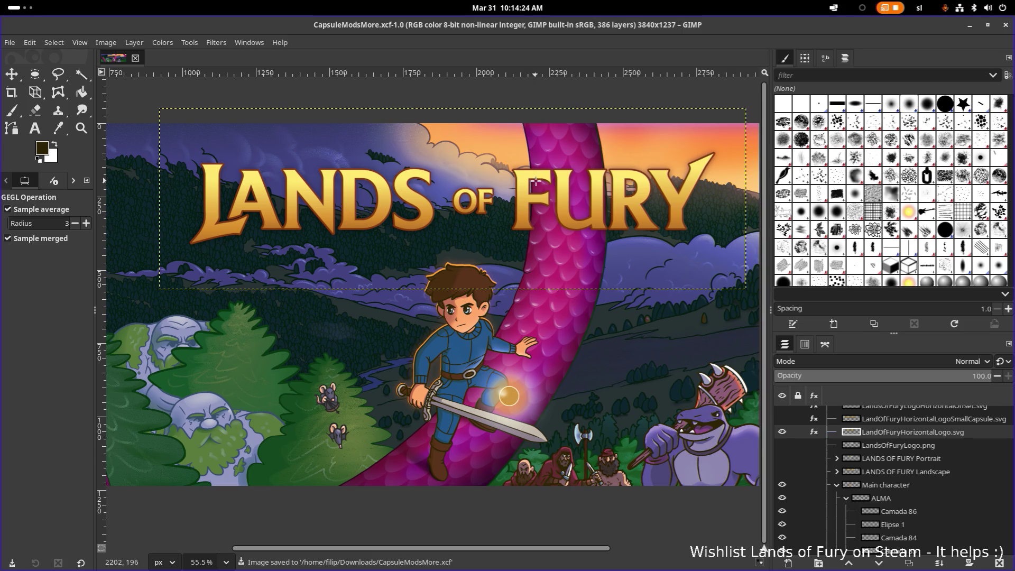
key("alt+Tab")
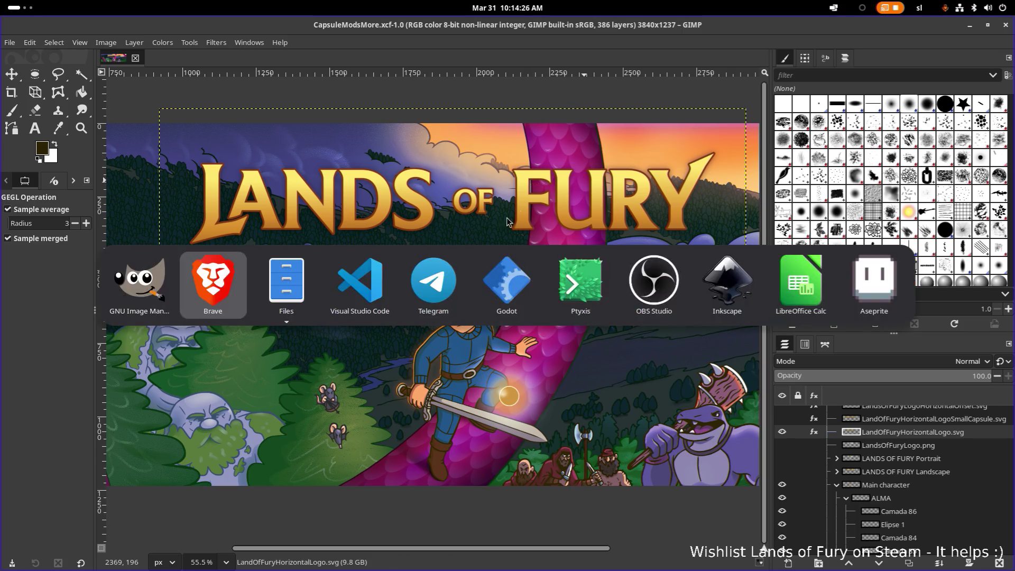
Switch to Godot, enlarge the workspace, show the RoadArenaController 2D scene, and run the project.
key("alt+Tab")
key("alt+Tab")
key("alt+Tab")
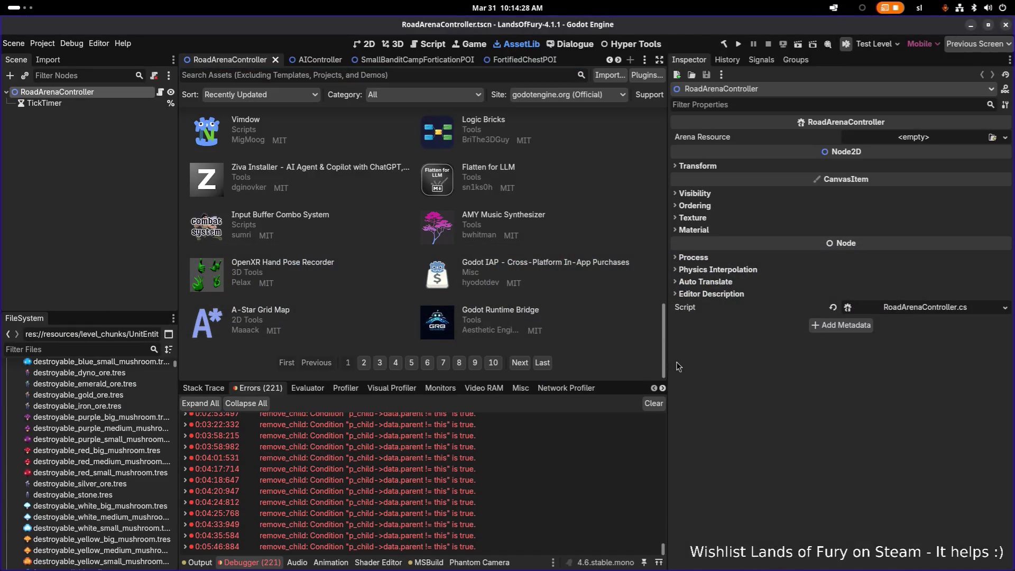
left_click_drag(624, 382, 625, 445)
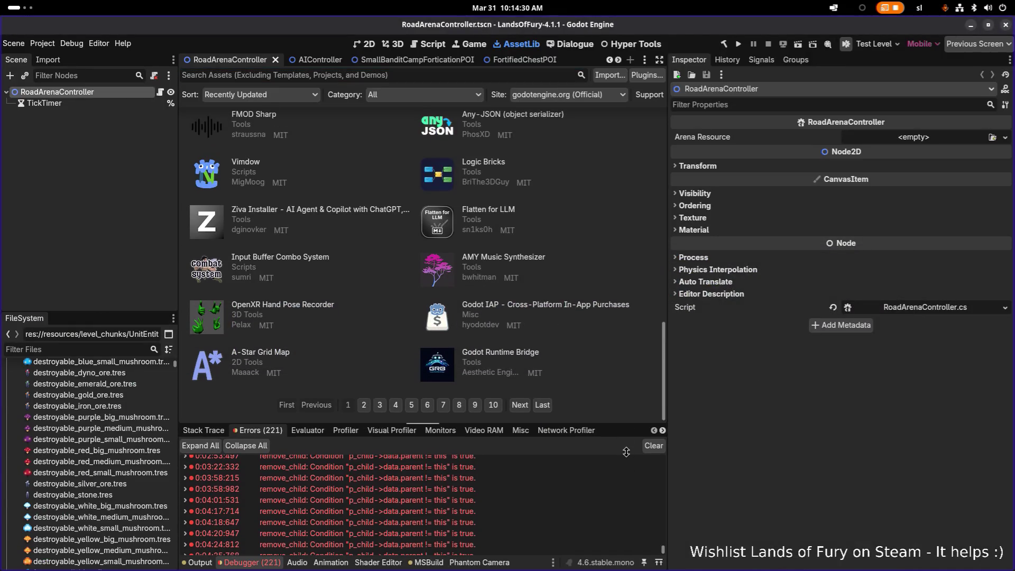
left_click_drag(666, 368, 842, 317)
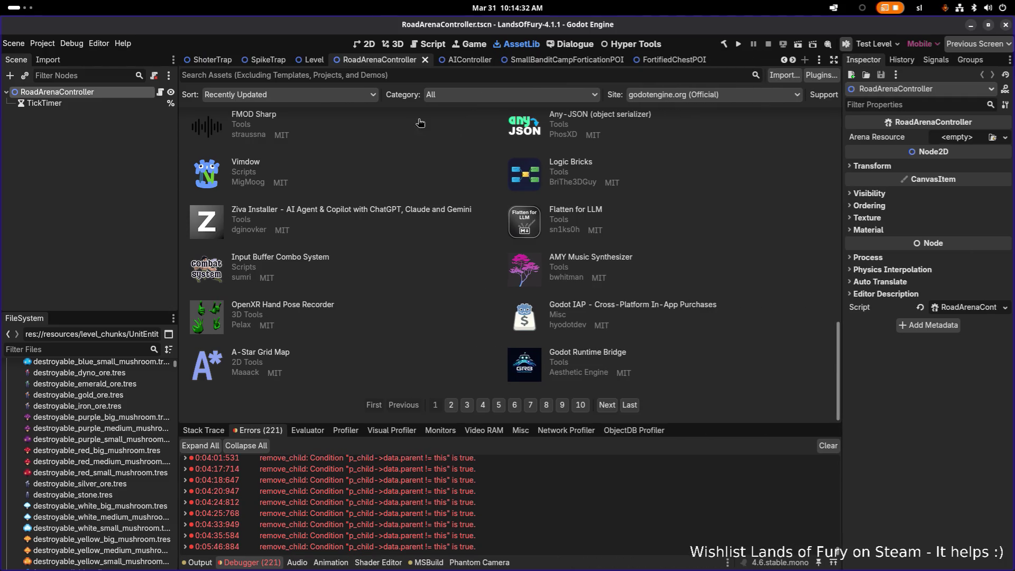
left_click(374, 44)
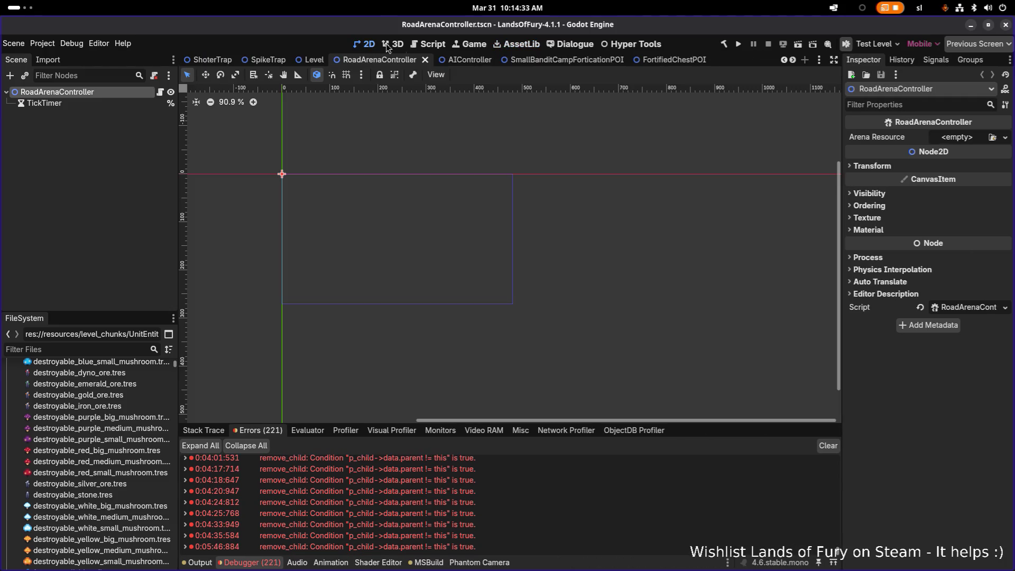
left_click(737, 45)
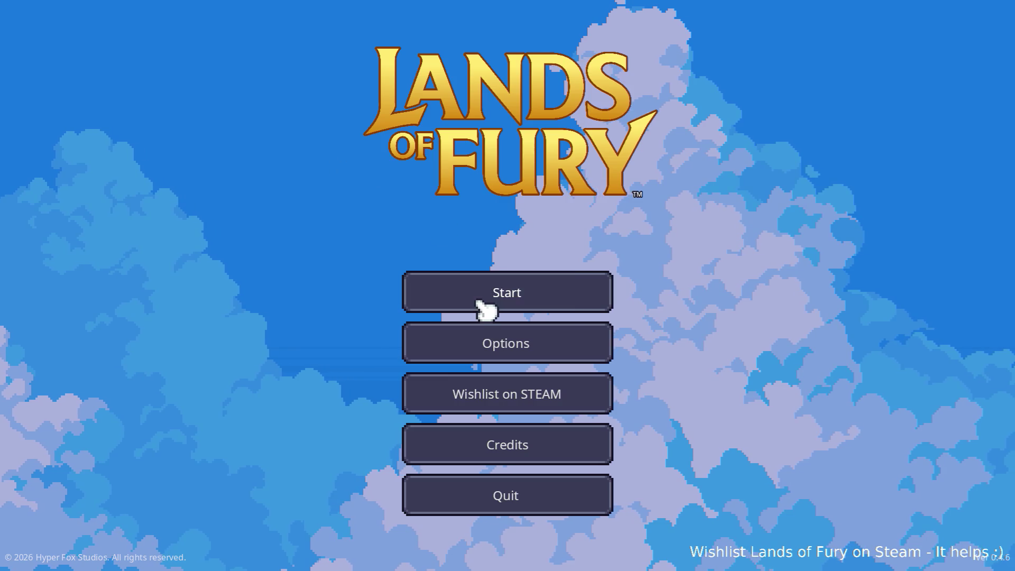
Start Lands of Fury on the first profile and walk the hero through the vine exit.
left_click(476, 289)
left_click(453, 285)
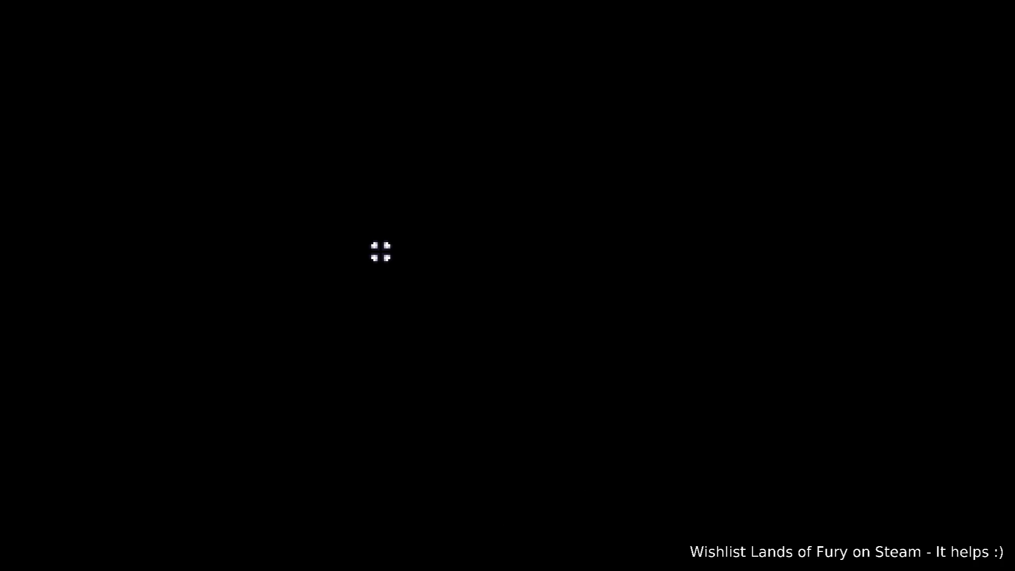
key("w")
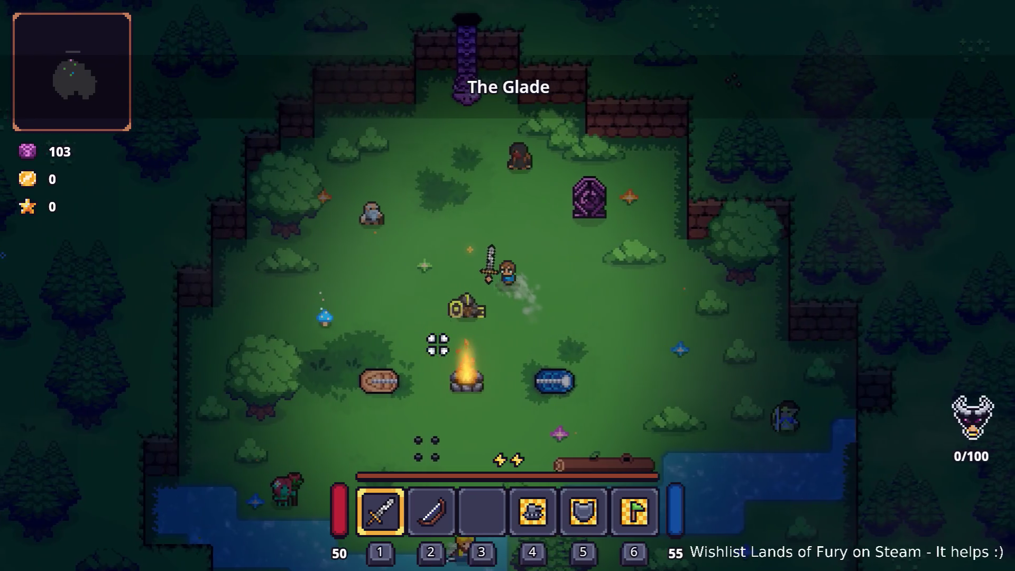
key("e")
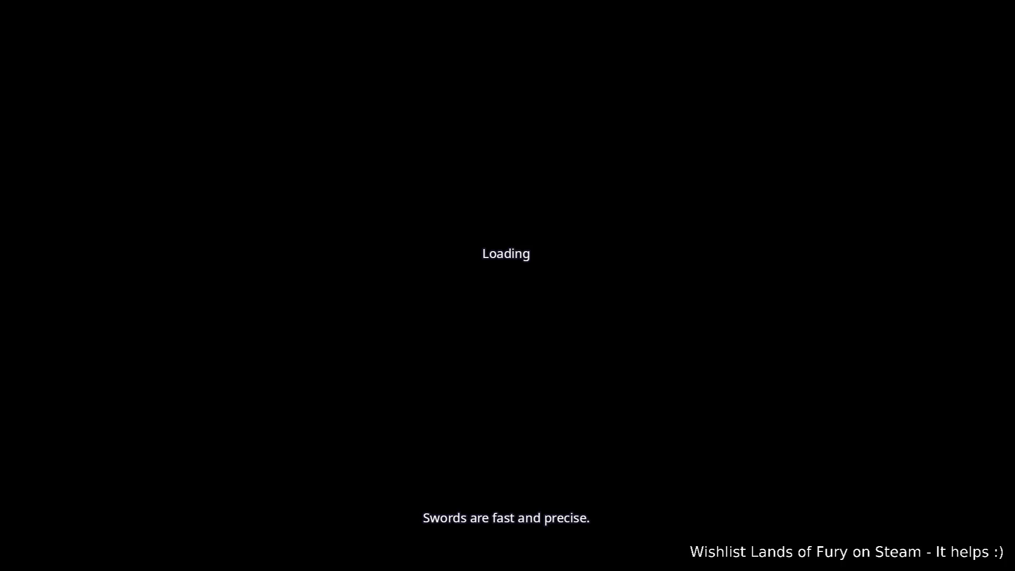
Walk the hero north and right up the Rainy Road dirt path toward the purple worms.
key("w")
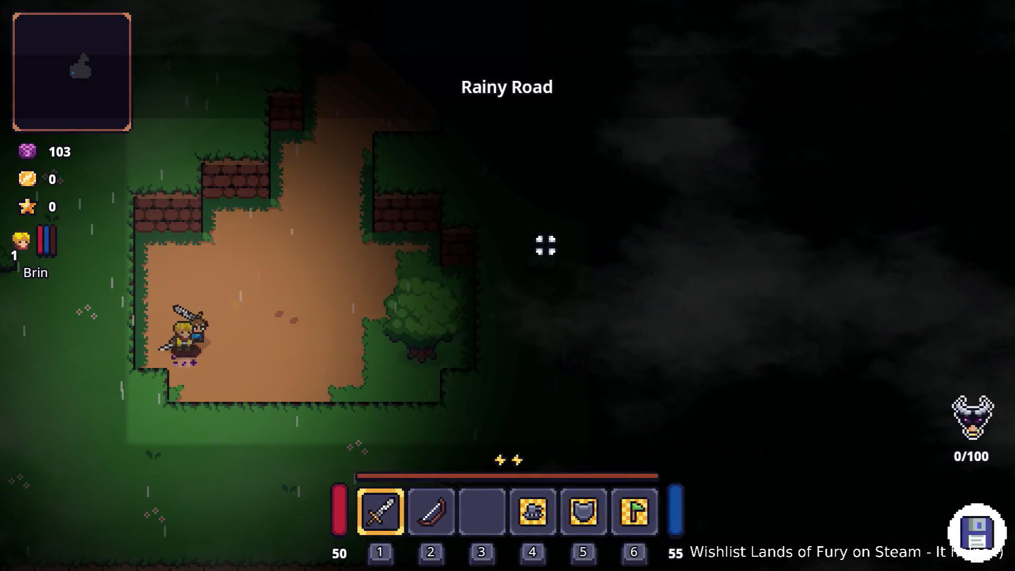
key("d")
key("w")
key("d")
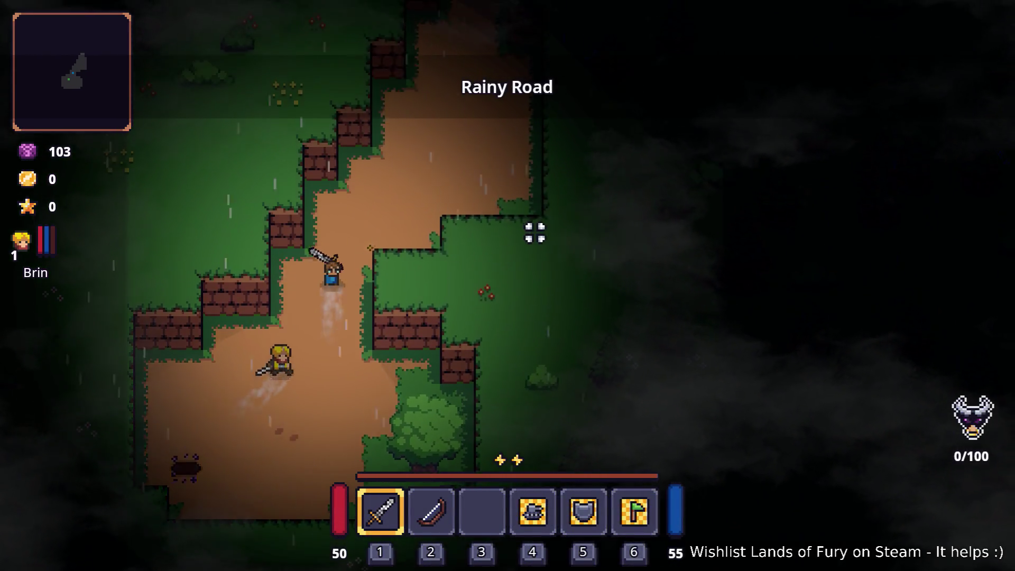
key("w")
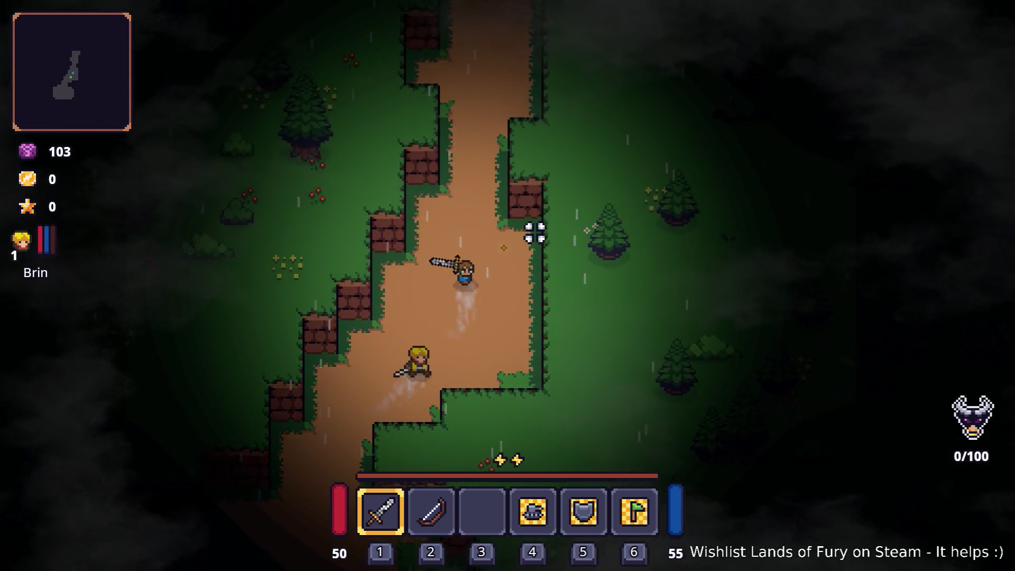
key("w")
key("d")
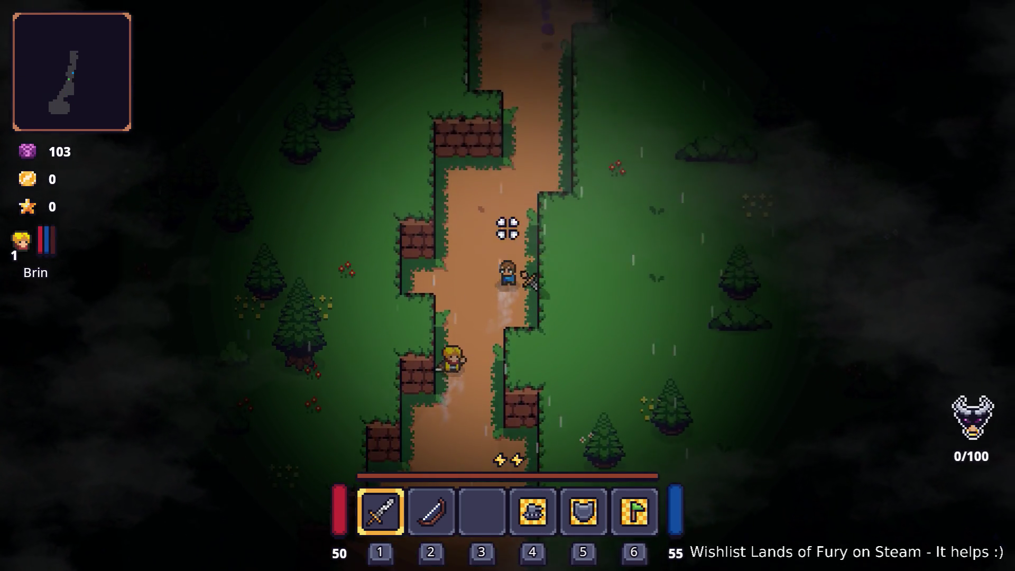
key("w")
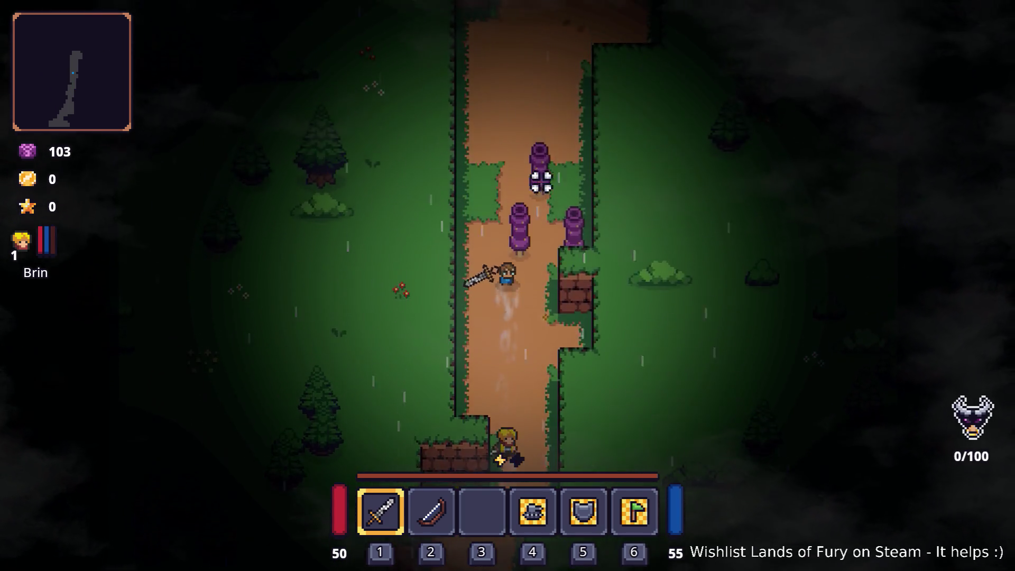
Fight and kill the group of purple worms on the path with the sword.
key("w")
left_click(585, 199)
left_click(600, 204)
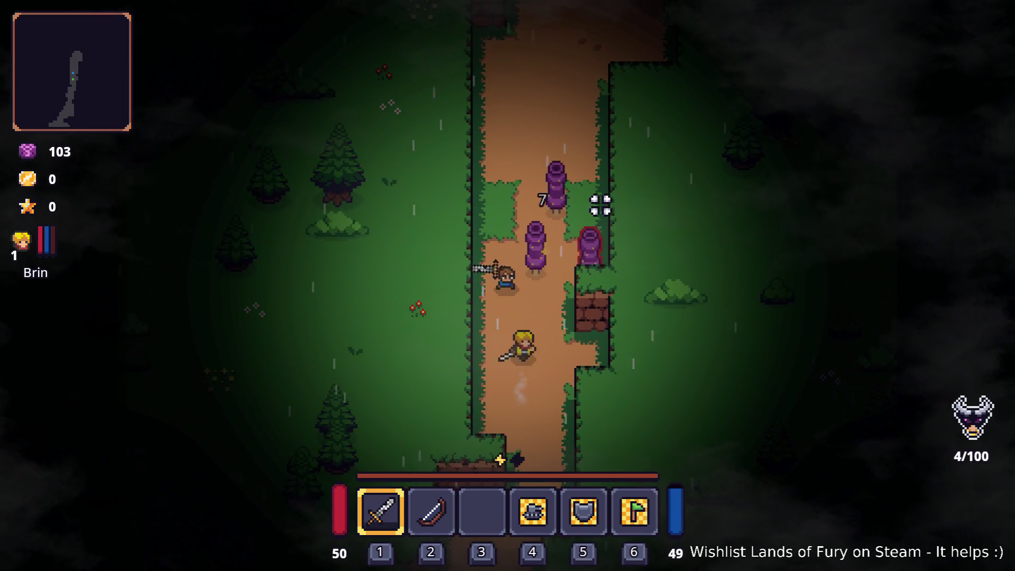
left_click(614, 220)
key("w")
left_click(475, 296)
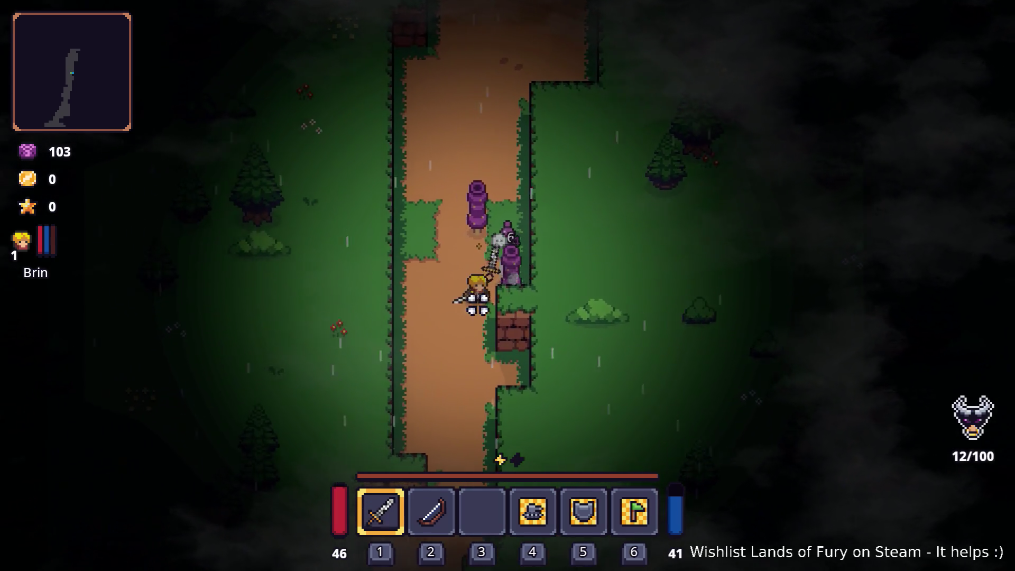
left_click(539, 293)
left_click(527, 194)
key("w")
left_click(582, 227)
left_click(573, 310)
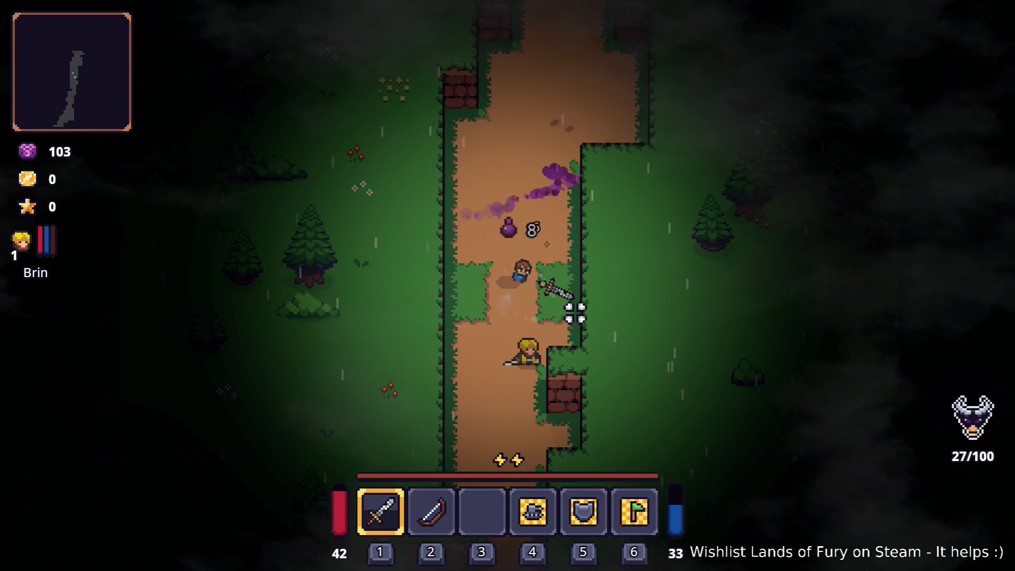
left_click(546, 204)
Advance north, kill the approaching boar and pick up its Raw Steak.
key("w")
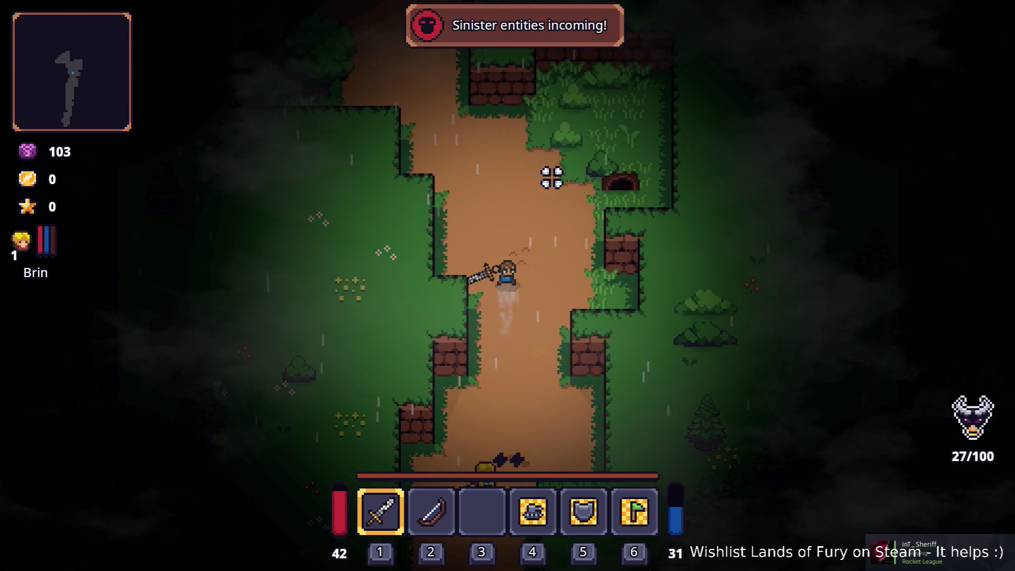
key("w")
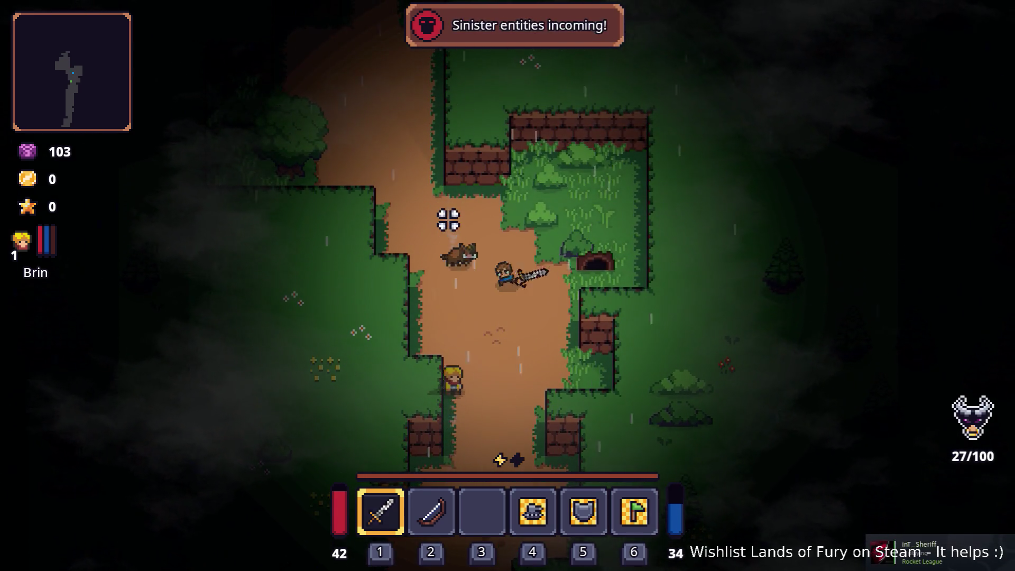
left_click(439, 237)
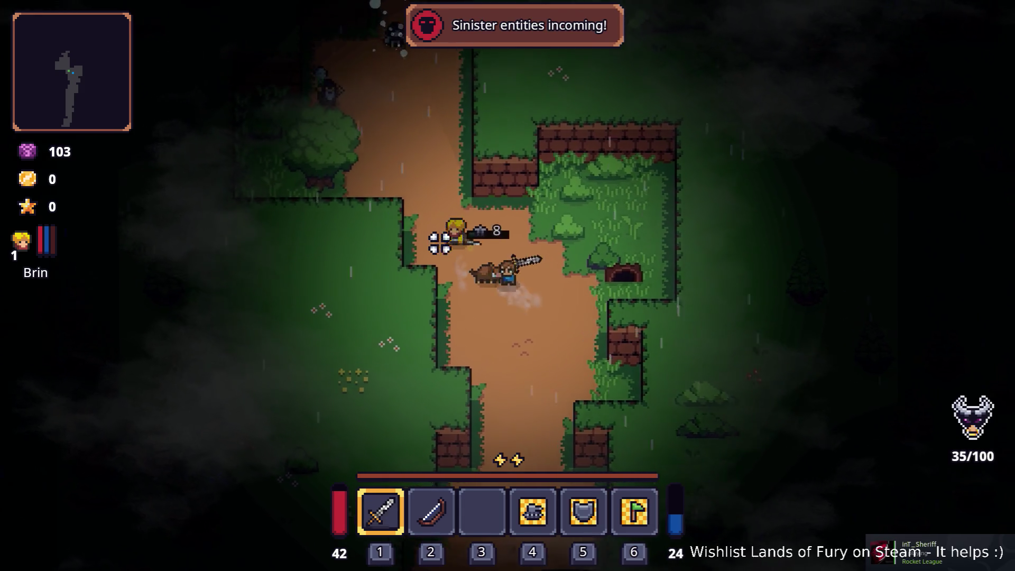
left_click(433, 301)
left_click(441, 296)
key("e")
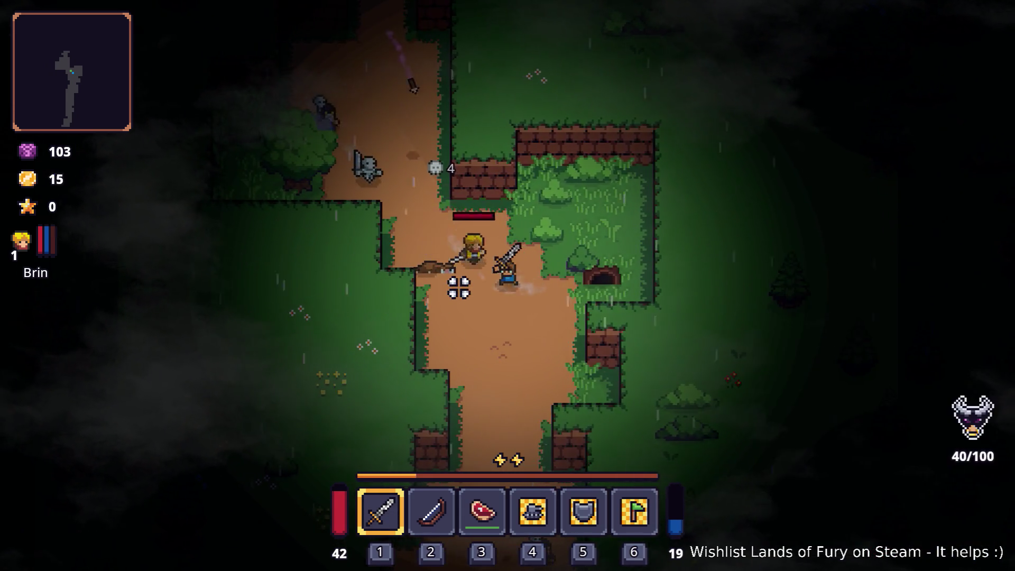
Step back south and kill the attacking skeleton.
key("s")
left_click(603, 297)
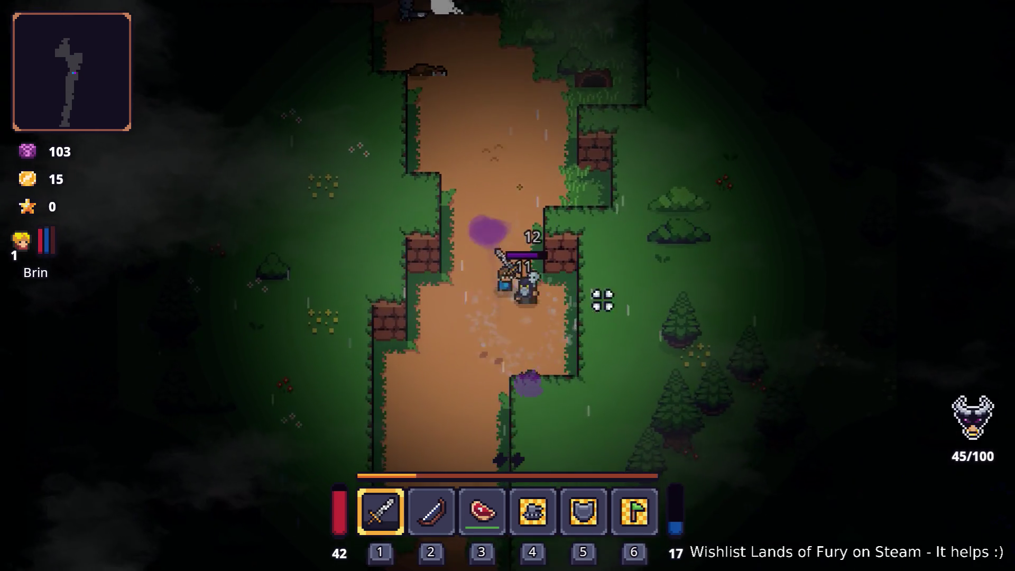
left_click(620, 235)
left_click(542, 204)
left_click(394, 231)
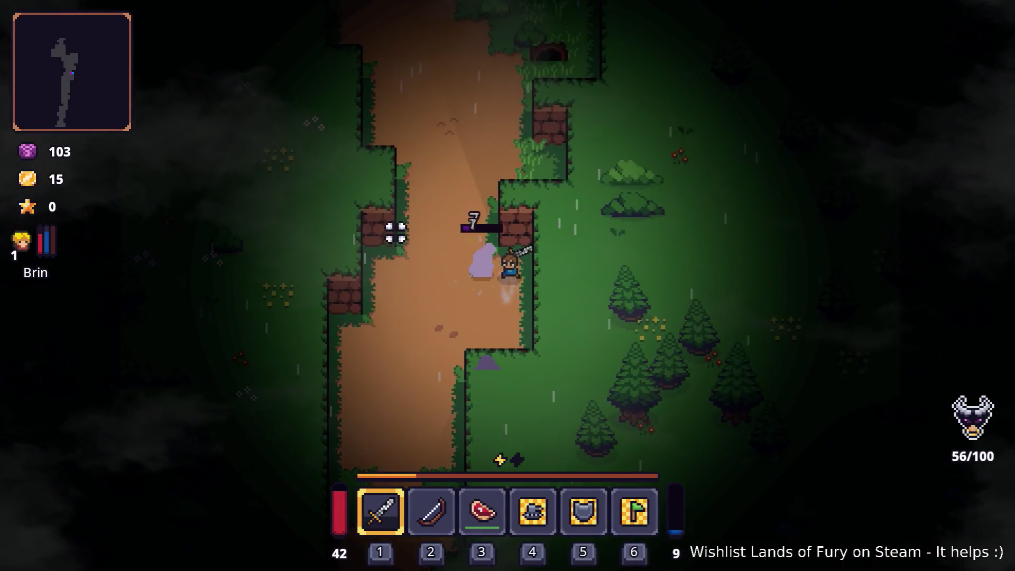
left_click(389, 249)
Dash north and defeat the remaining skeletons up the path.
key("w")
key("space")
key("w")
left_click(423, 197)
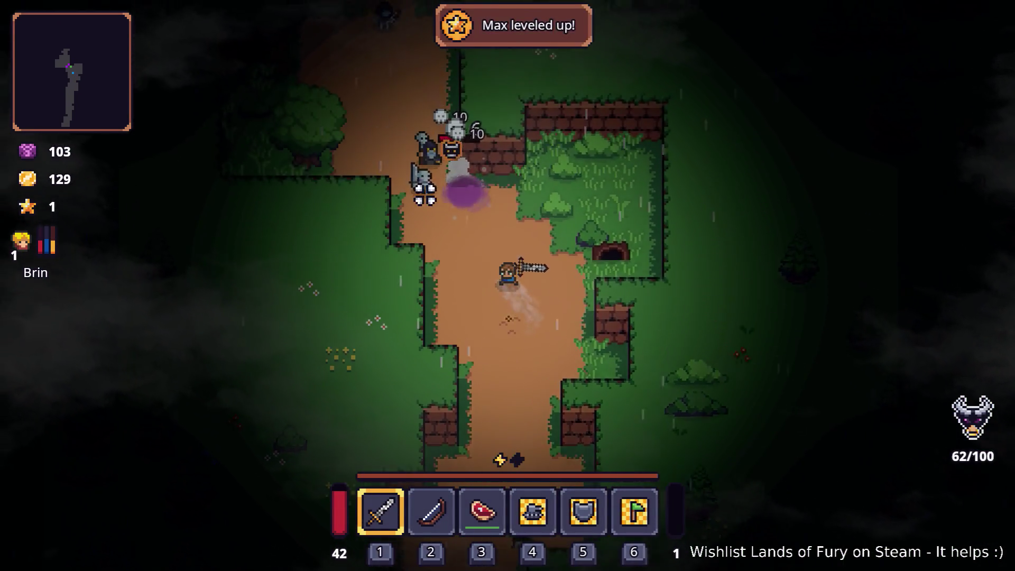
left_click(578, 188)
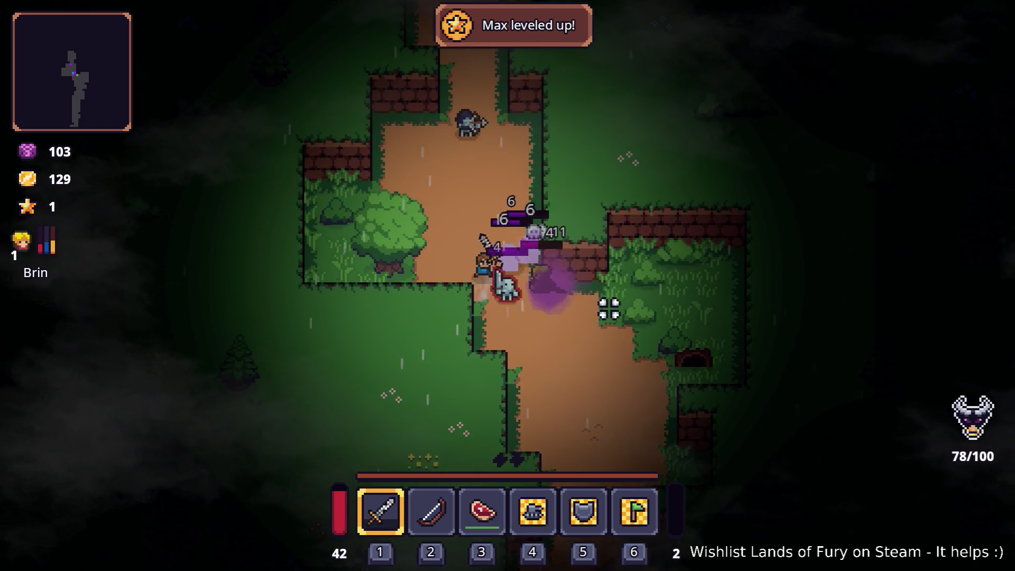
left_click(625, 225)
left_click(611, 303)
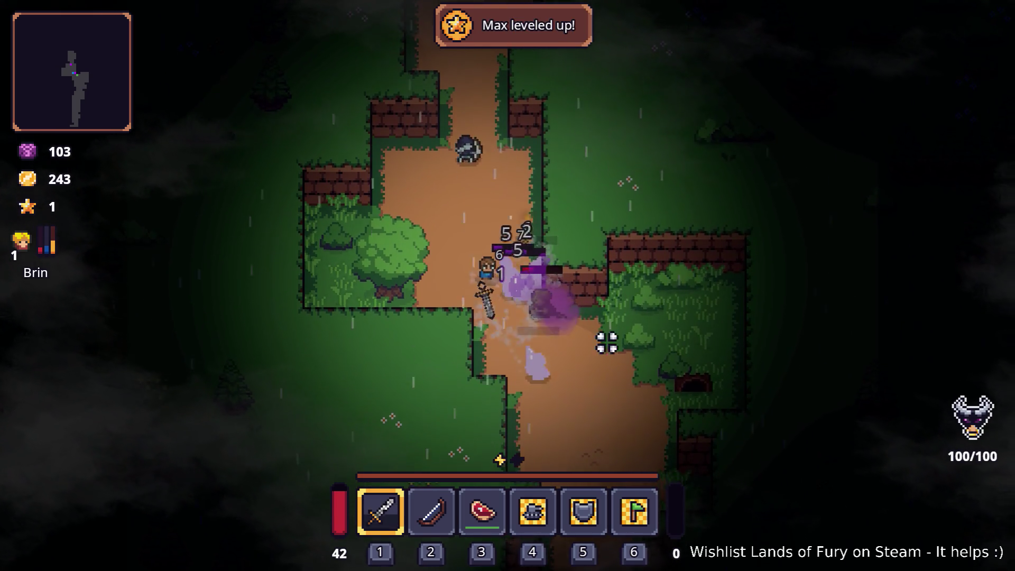
key("w")
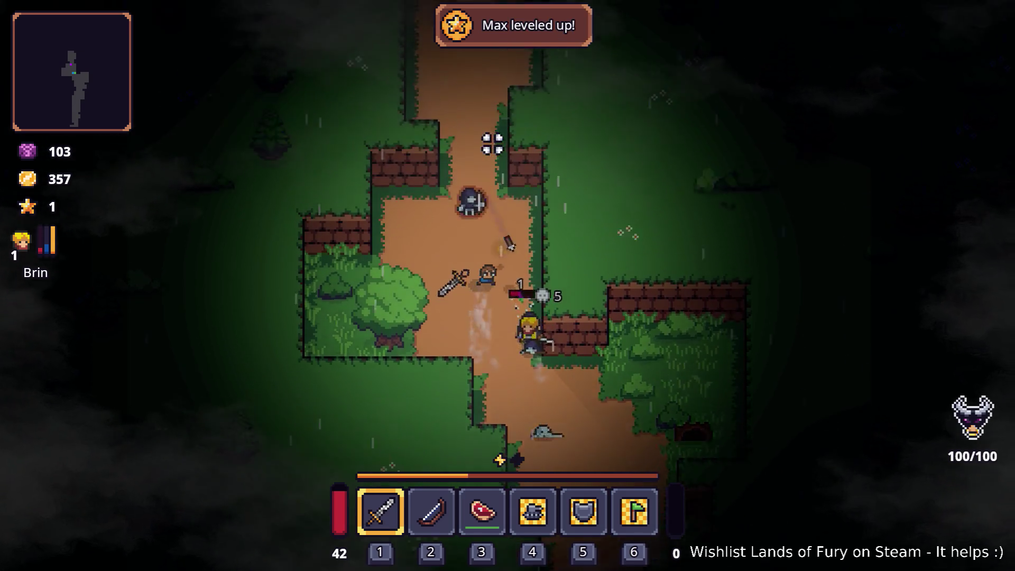
left_click(442, 160)
Continue north up the path and open the inventory with Tab.
key("w")
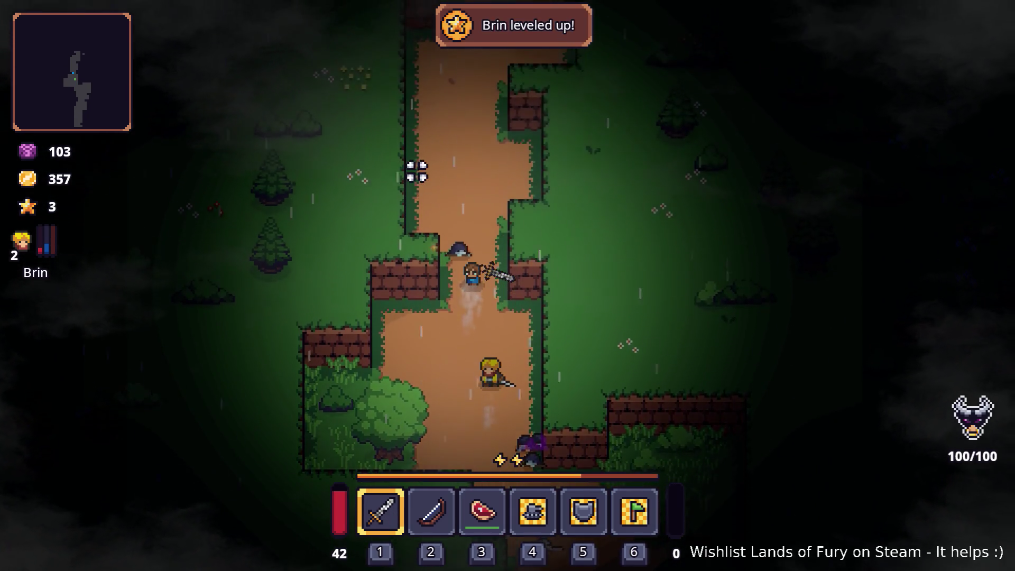
key("w")
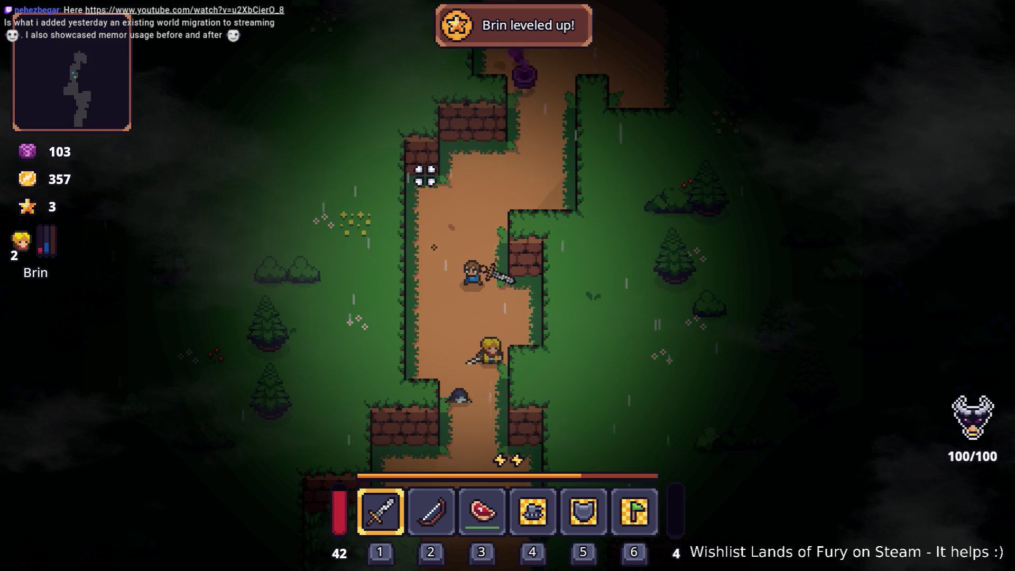
key("w")
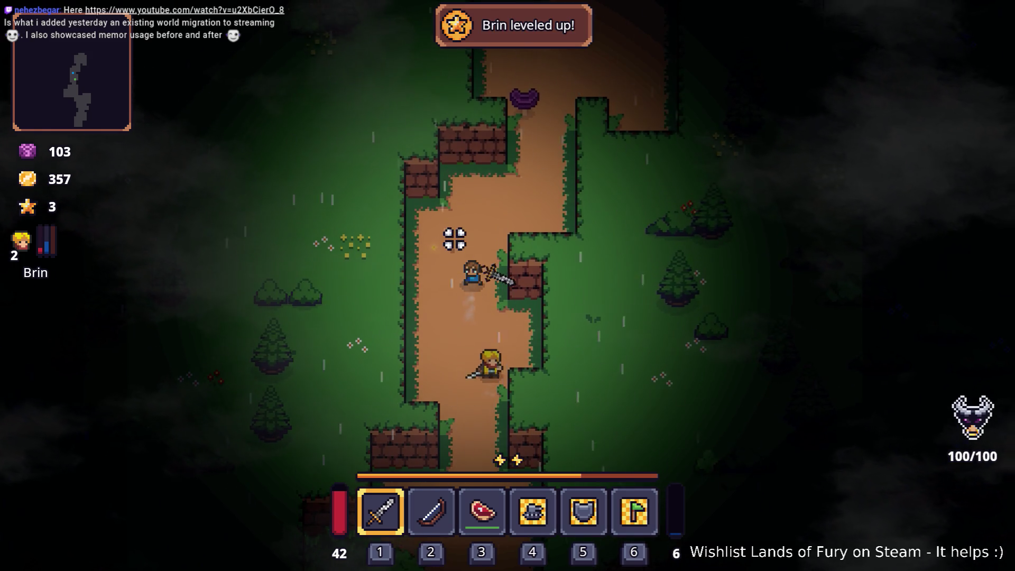
key("w")
key("Tab")
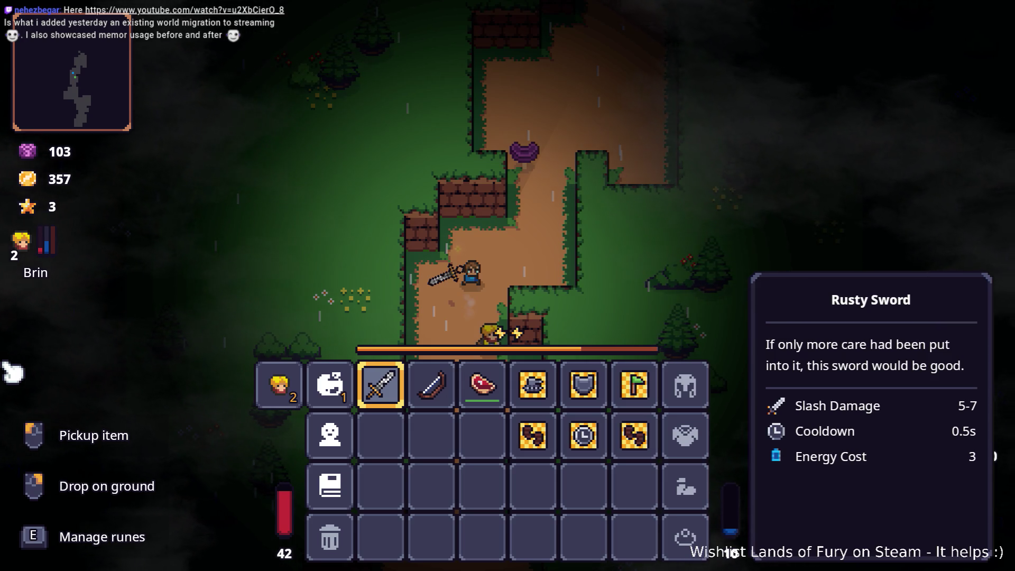
Switch from the game to the browser playing the YouTube terrain video.
key("alt+Tab")
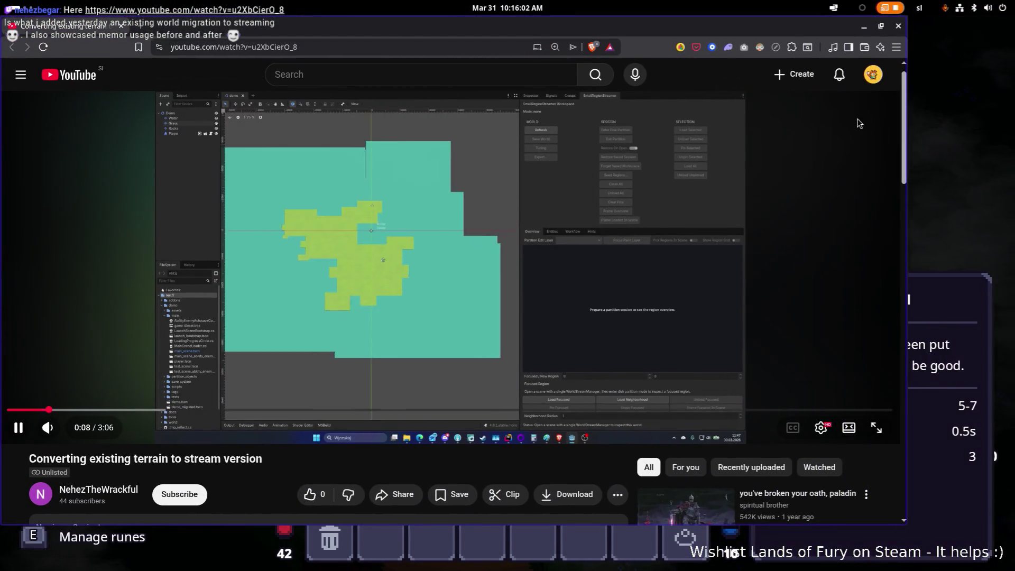
Maximize the browser and put the 'Converting existing terrain to stream version' video in full screen.
key("super+Up")
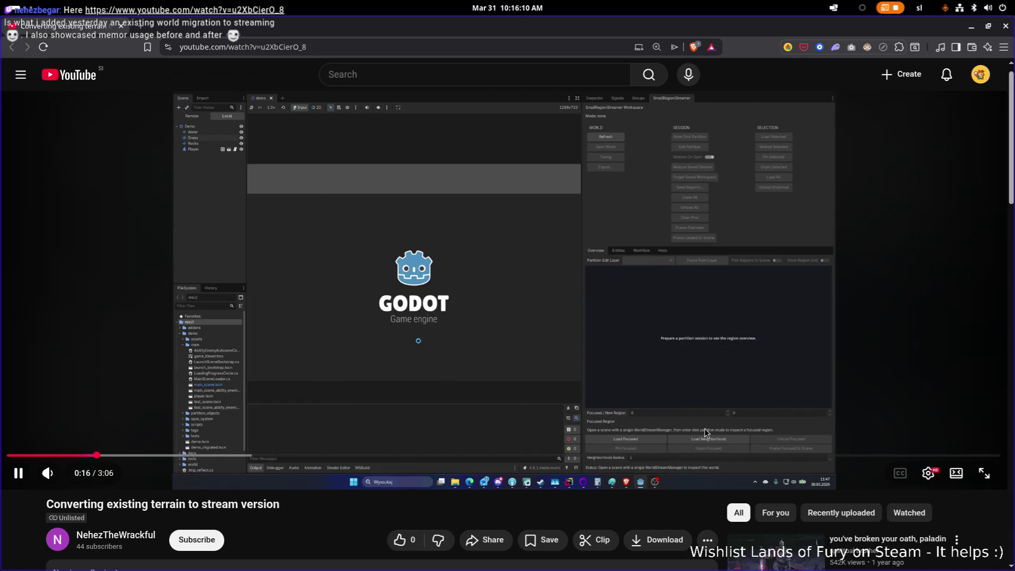
left_click(983, 472)
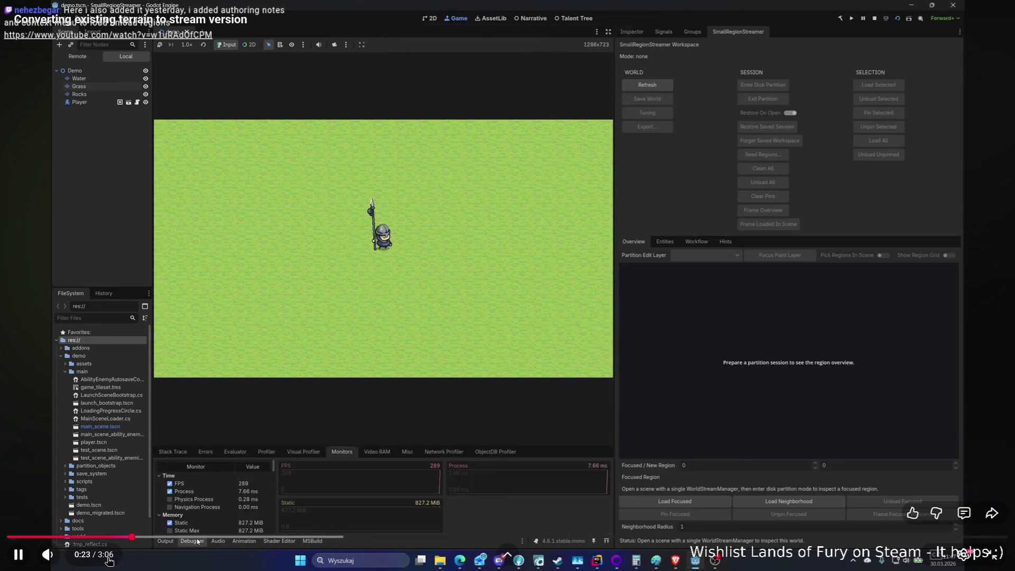
key("Left")
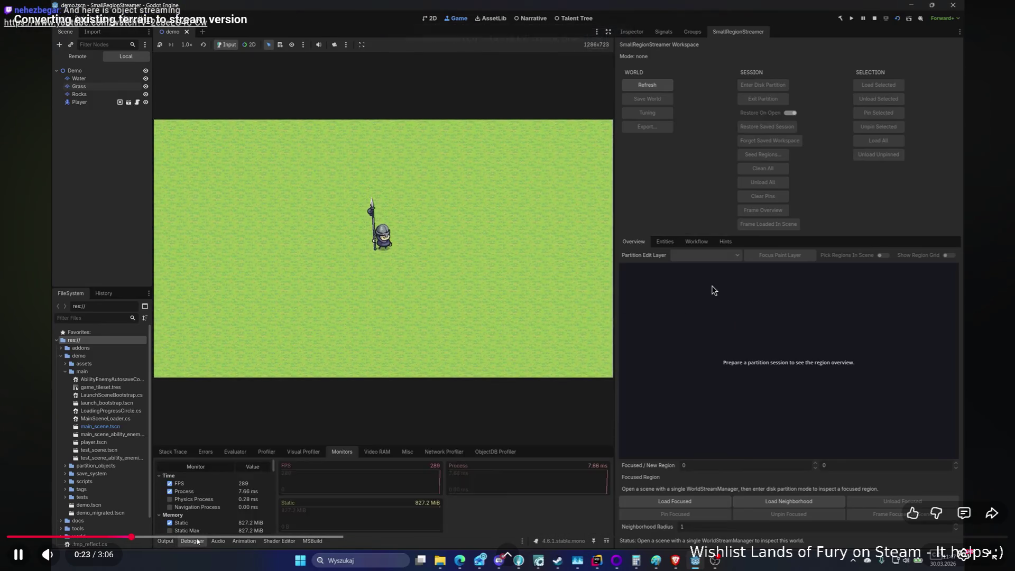
key("Left")
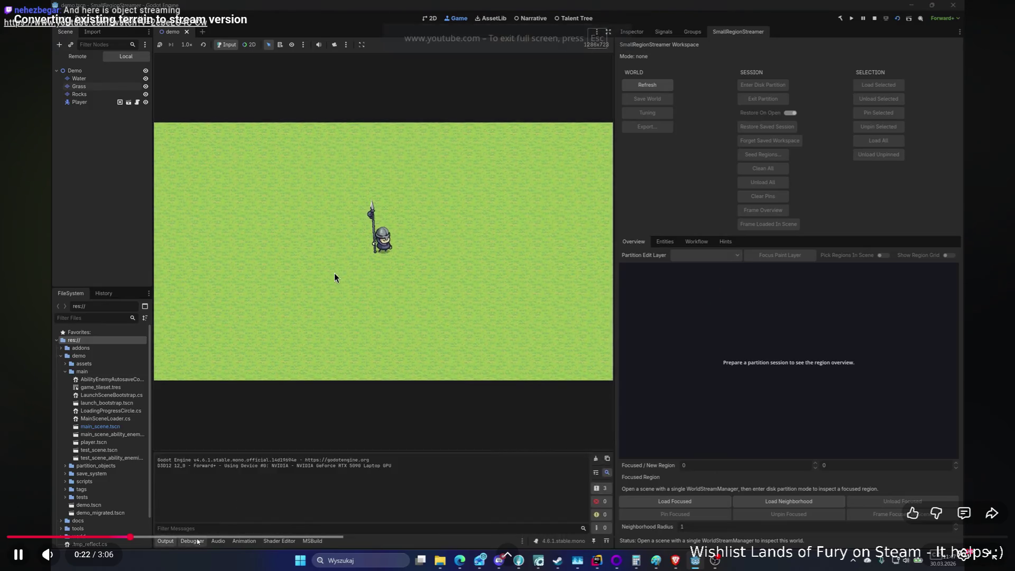
key("Left")
key("Left")
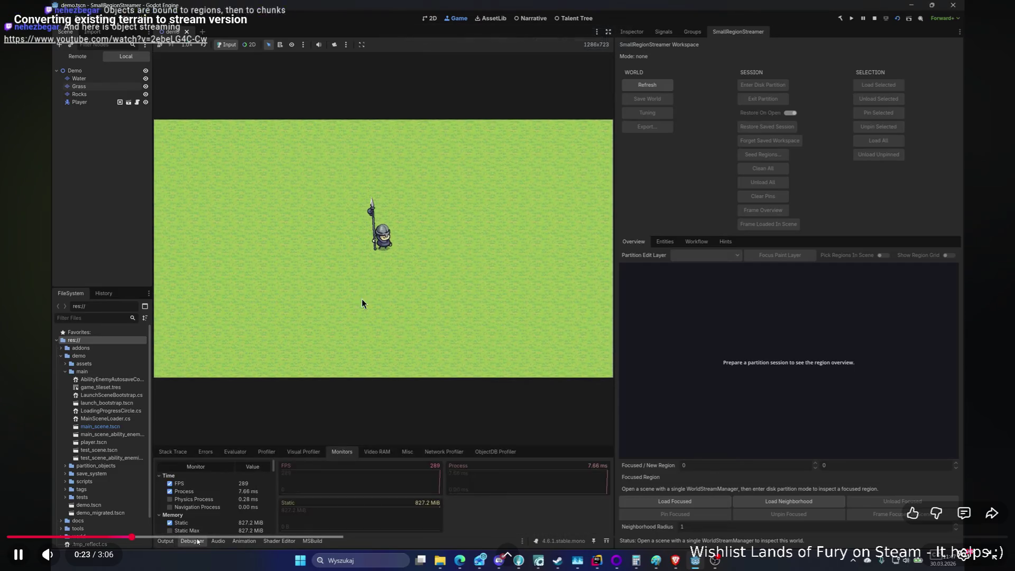
key("Left")
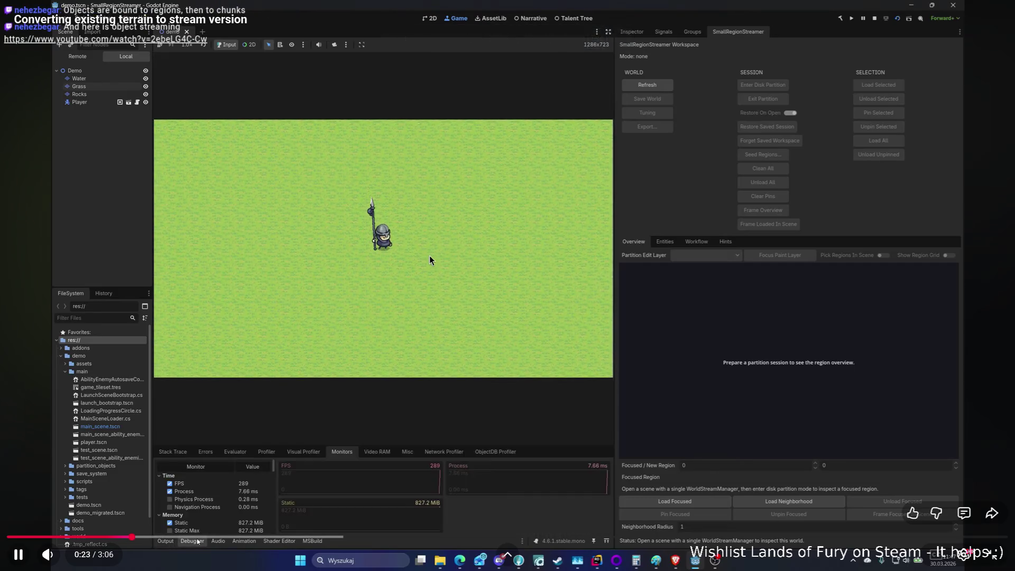
key("Left")
key("Left")
key("Left")
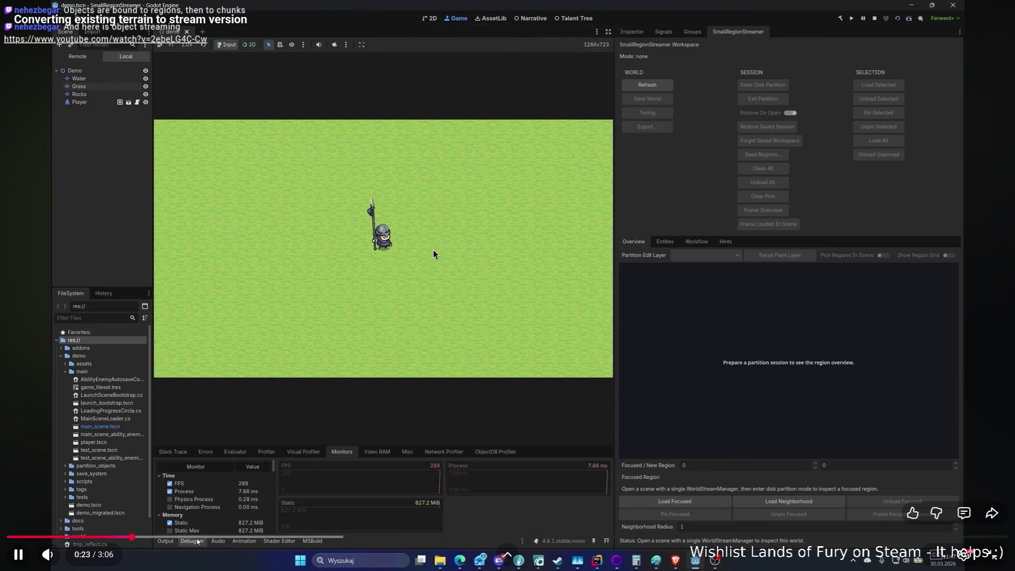
key("Left")
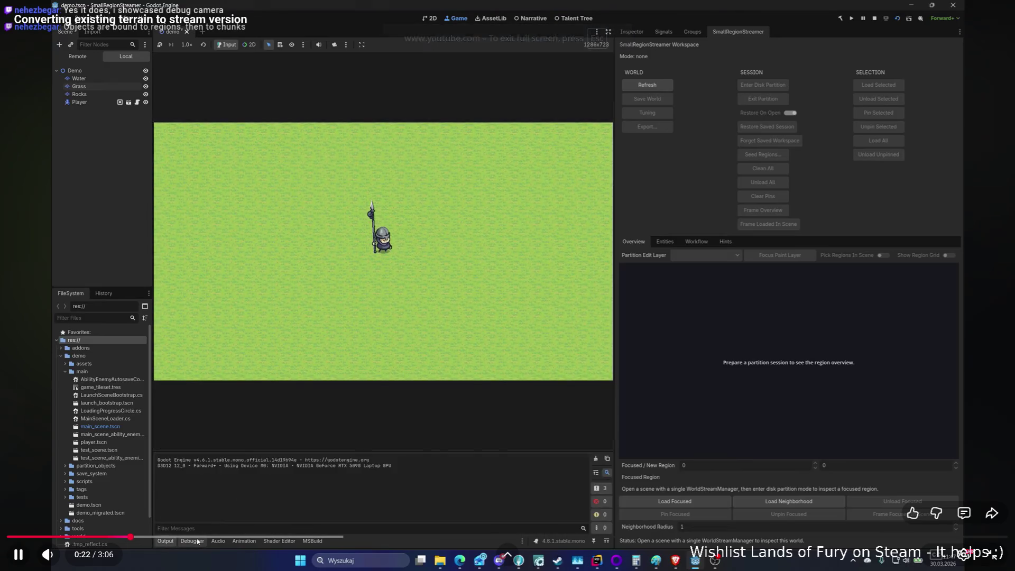
left_click(192, 540)
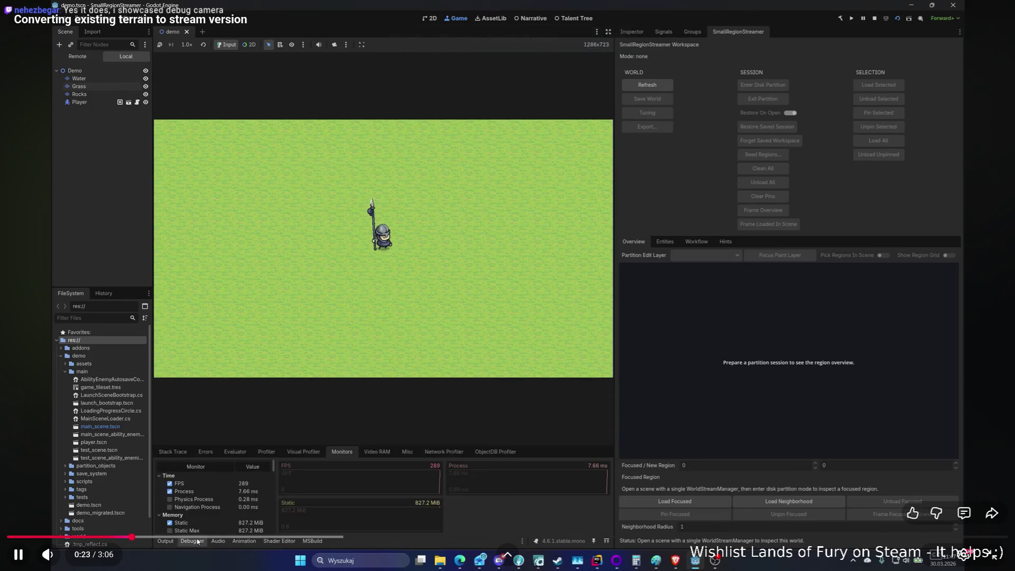
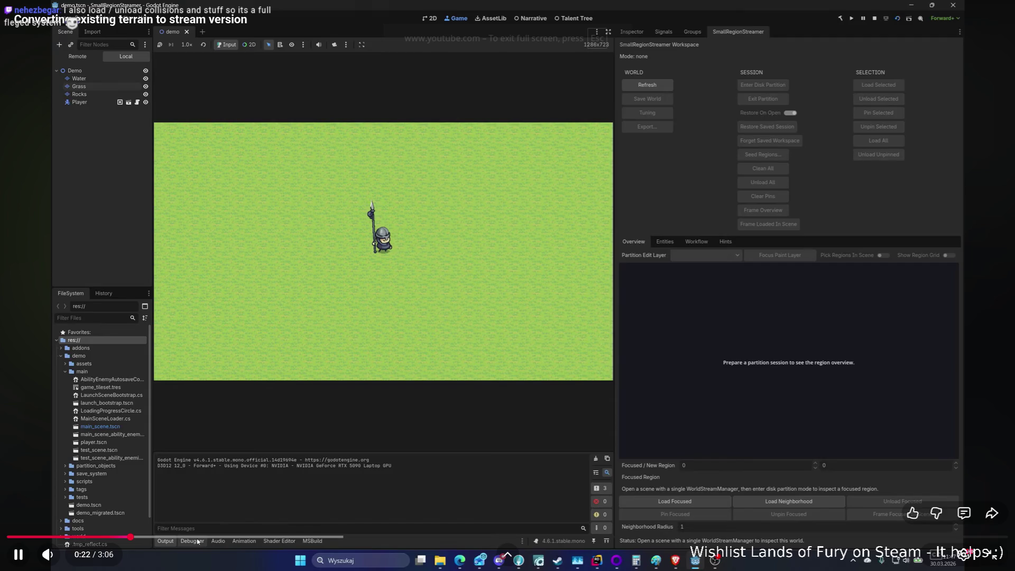
Skip the YouTube video to its end, exit fullscreen, and minimize the browser to show the game.
key("End")
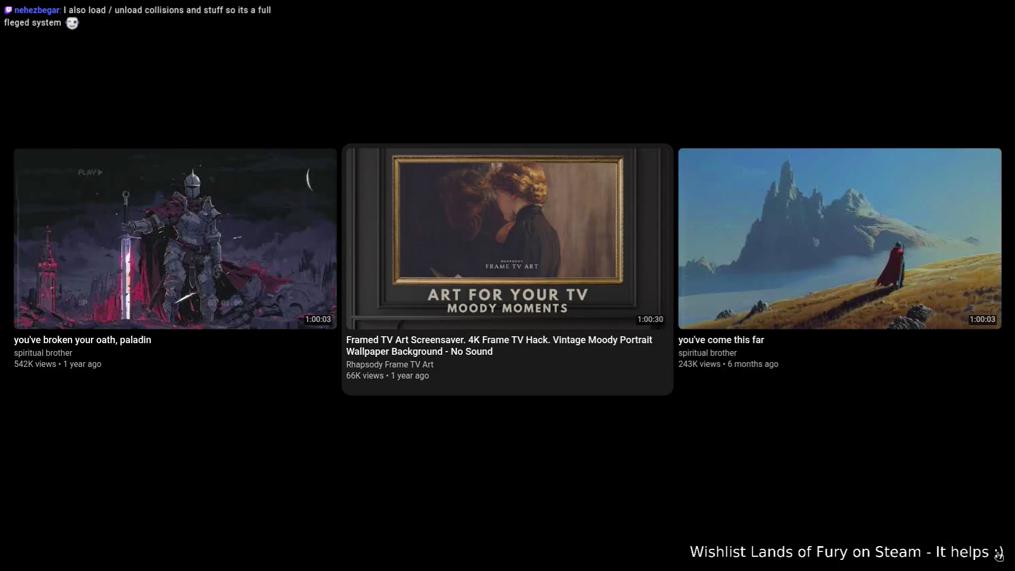
left_click(998, 555)
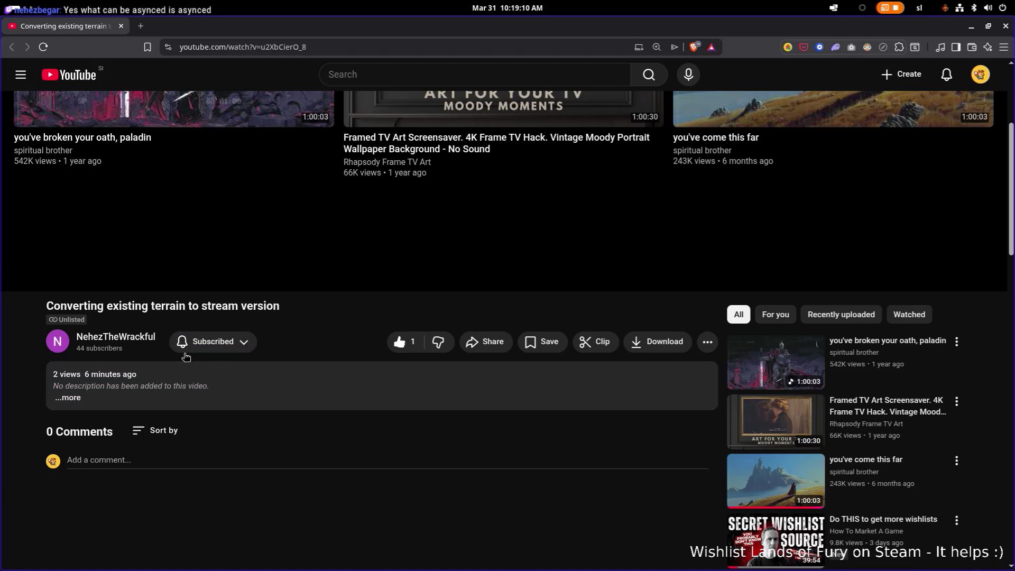
scroll(384, 314, "up", 4)
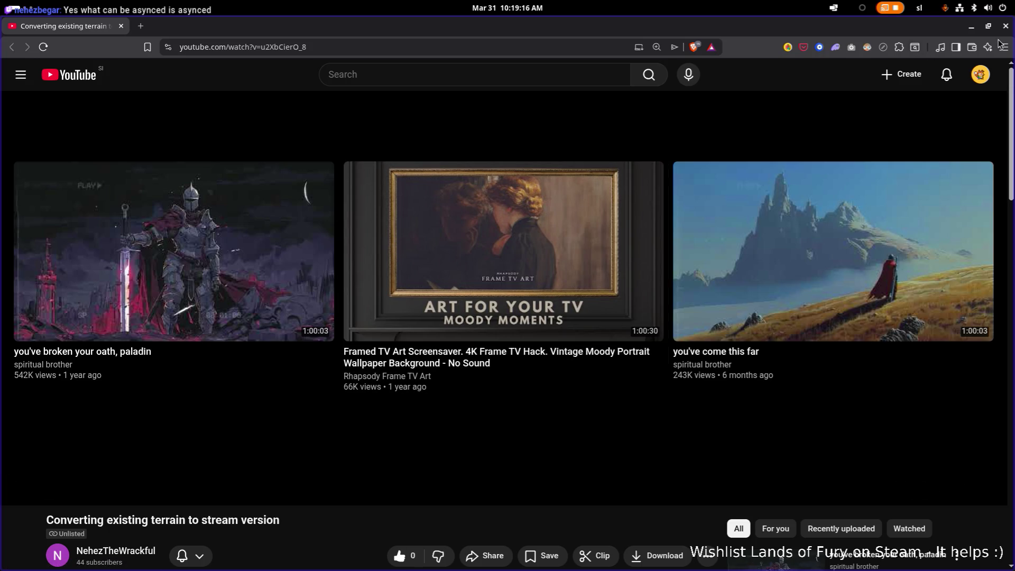
left_click(972, 29)
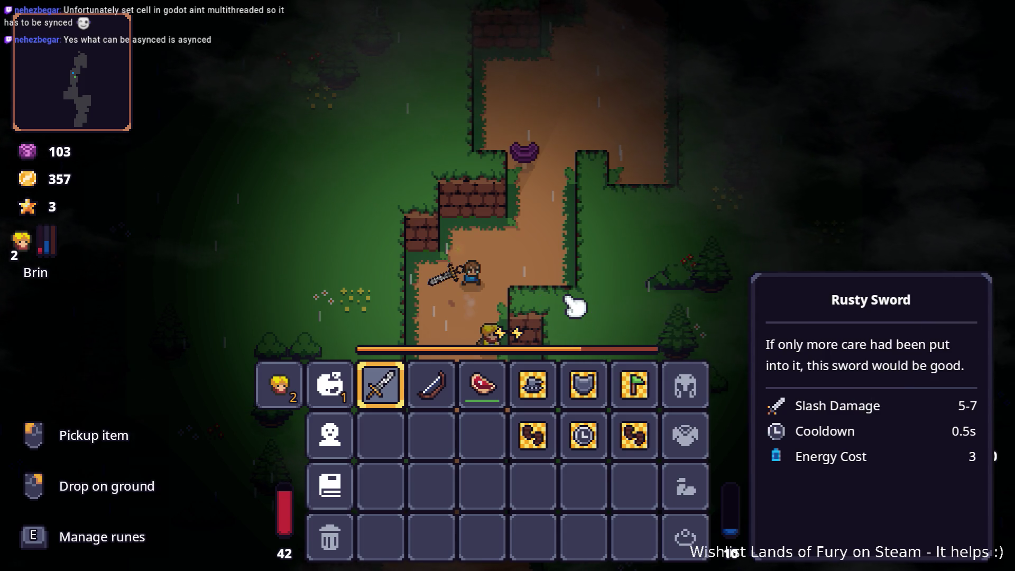
Close the inventory and walk the hero north, fighting off the skeletons along the path.
key("Tab")
key("w")
key("d")
key("w")
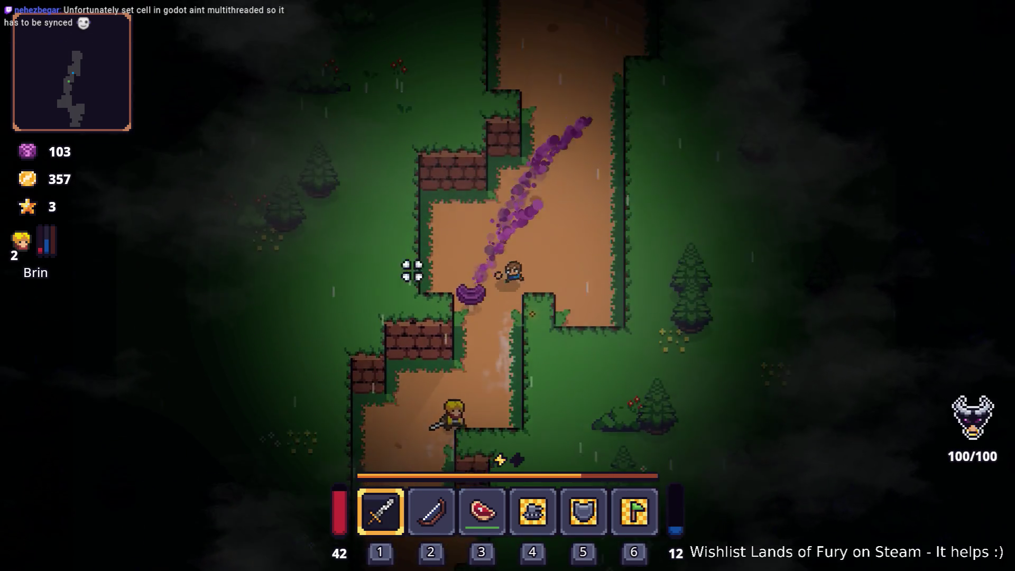
key("w")
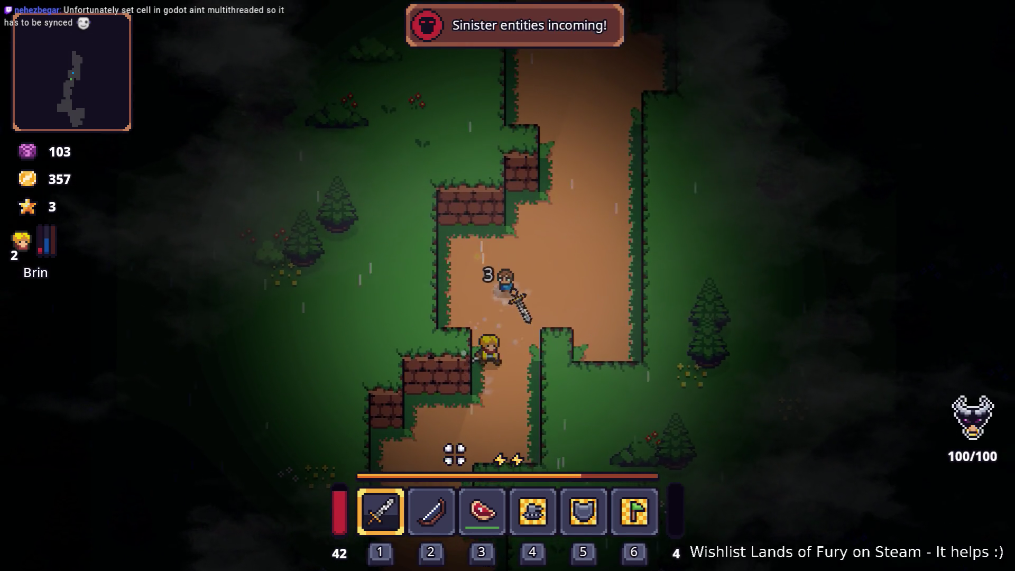
key("w")
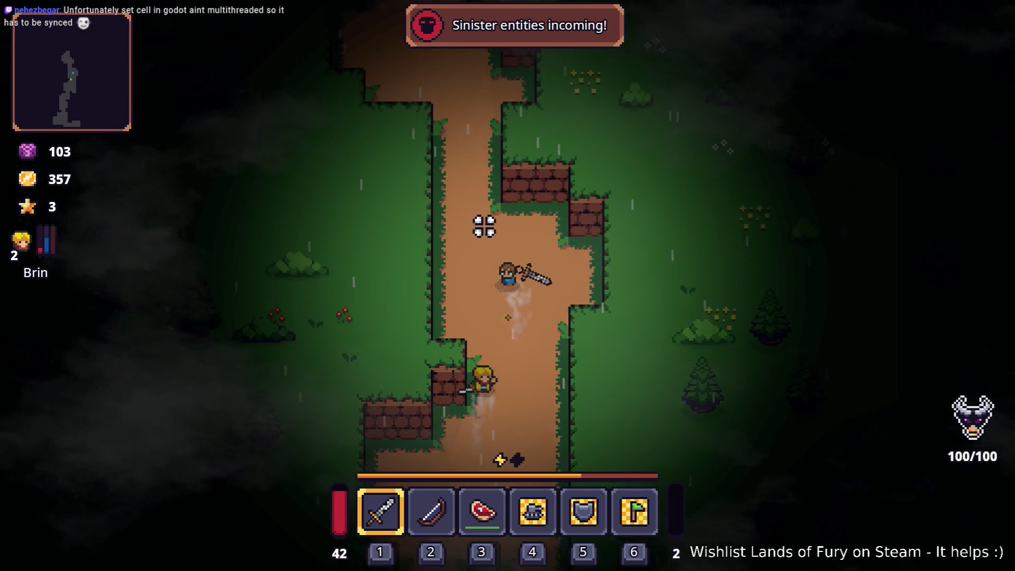
key("w")
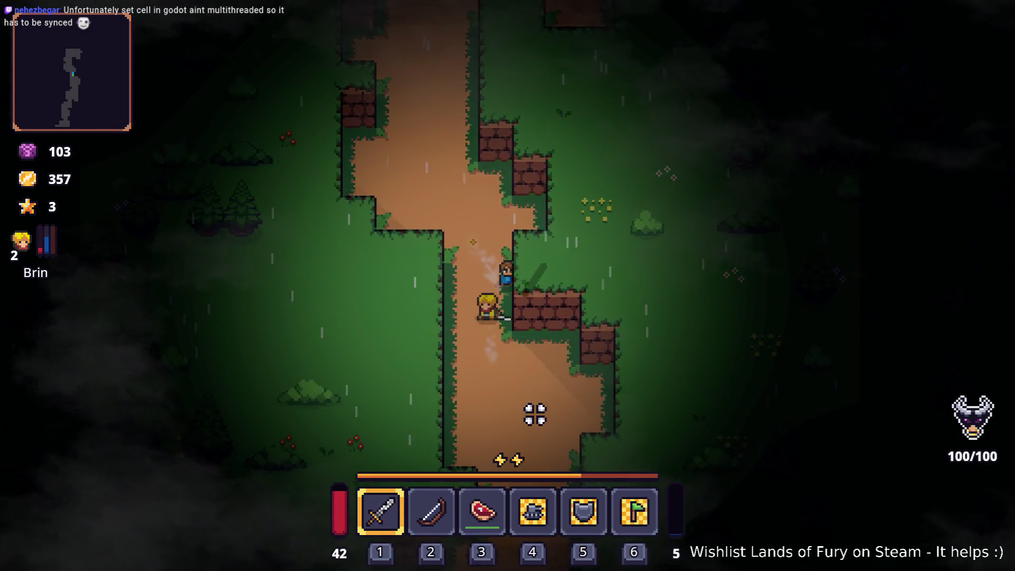
key("s")
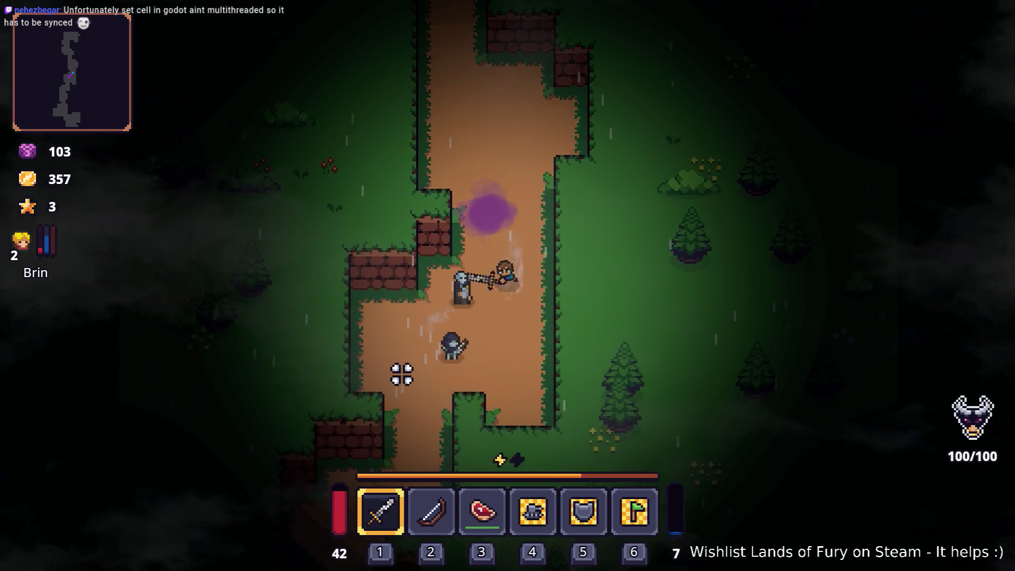
key("a")
key("s")
key("a")
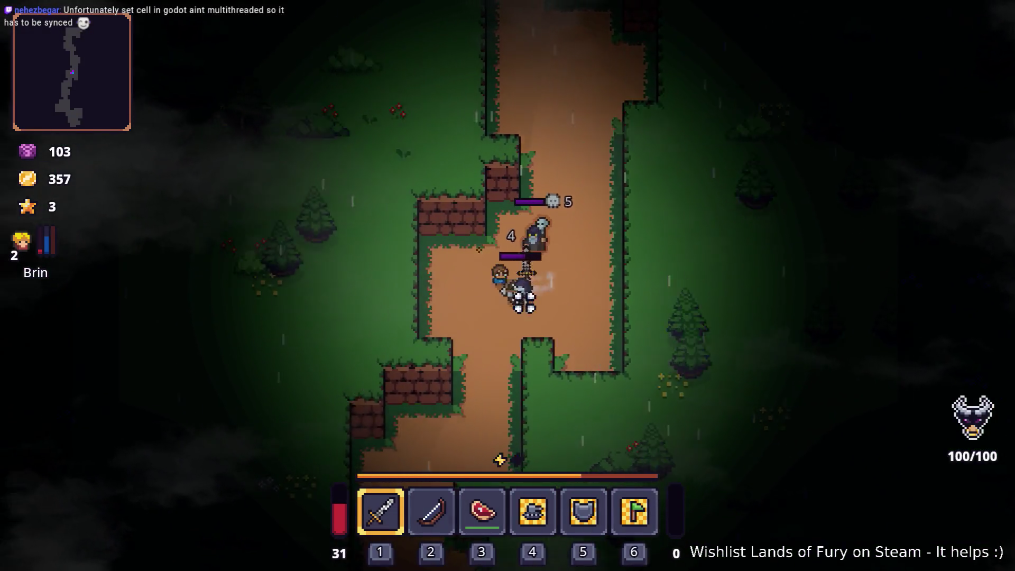
key("w")
key("d")
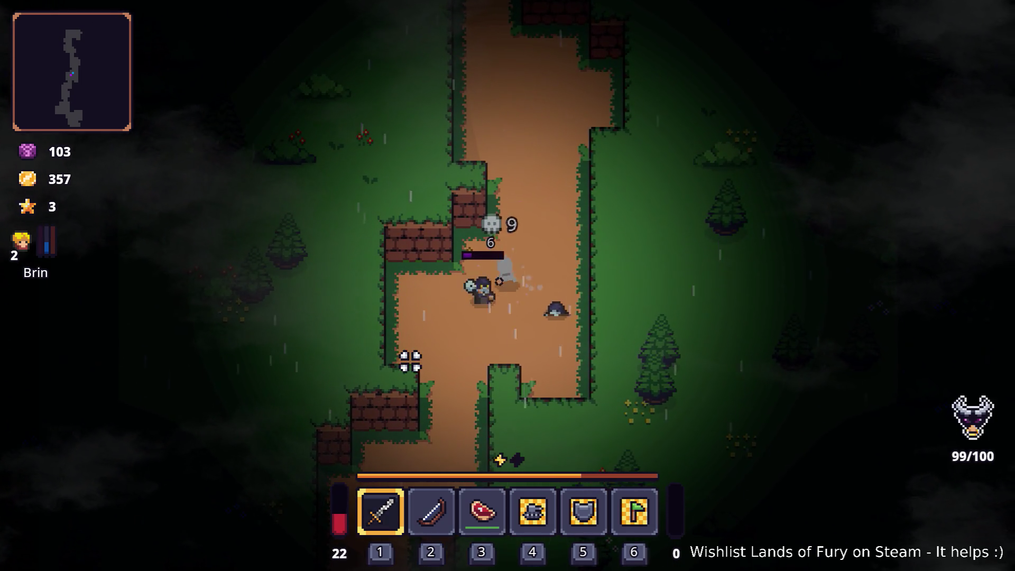
key("w")
key("w")
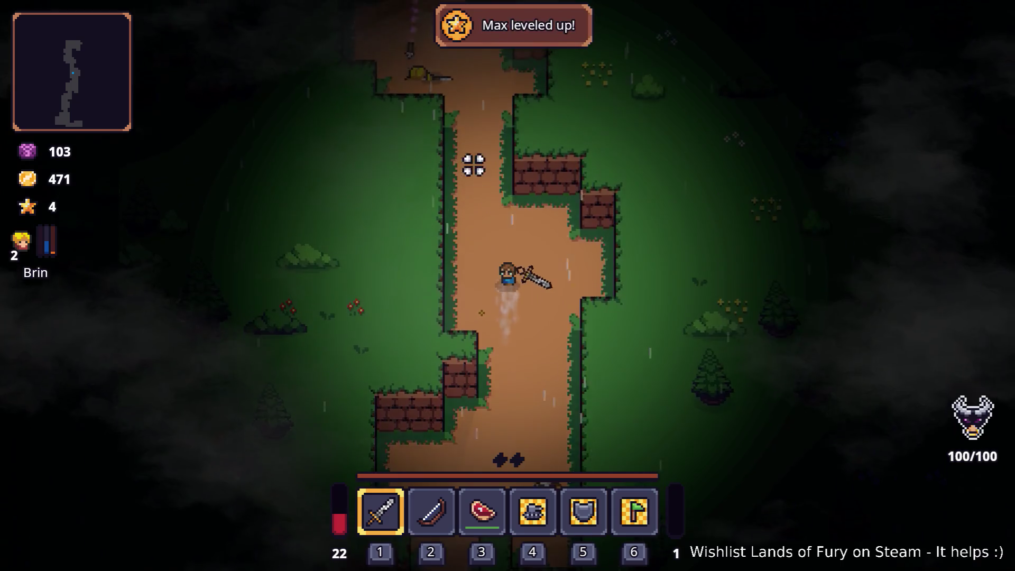
Fight the gorilla enemy, first shooting with the bow, then slashing with the sword.
key("w")
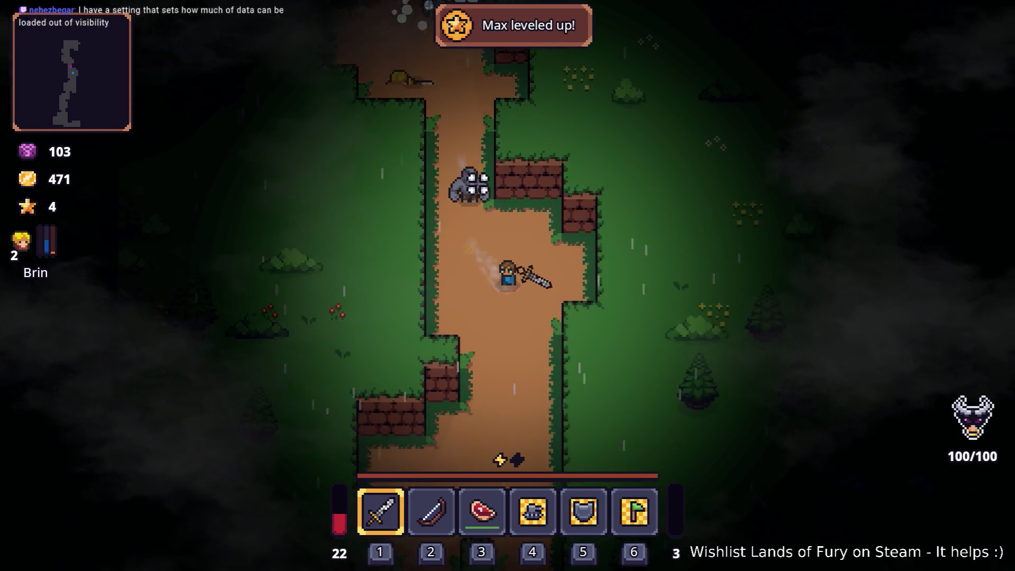
key("2")
key("w")
left_click(471, 167)
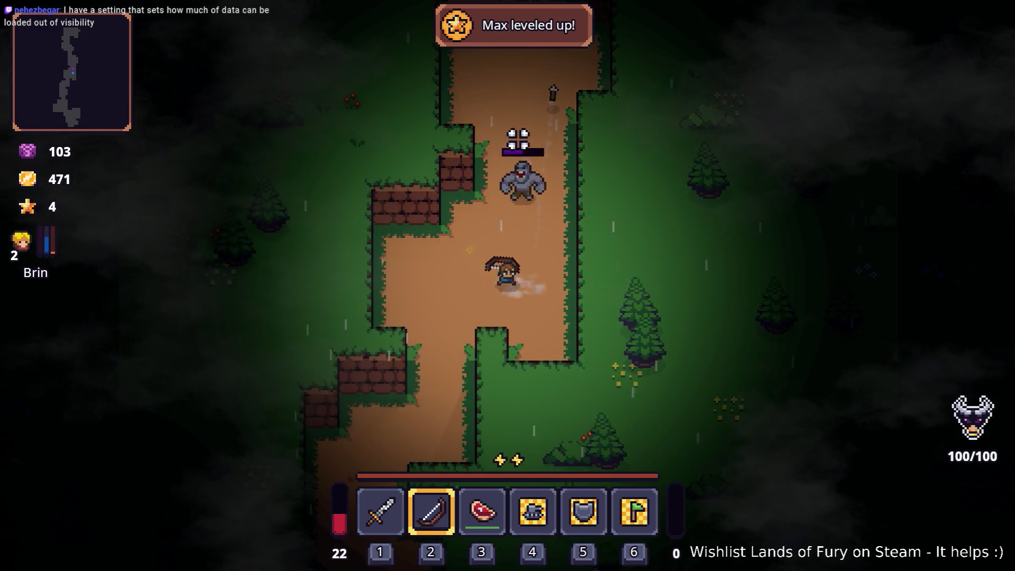
key("a")
left_click(534, 143)
key("s")
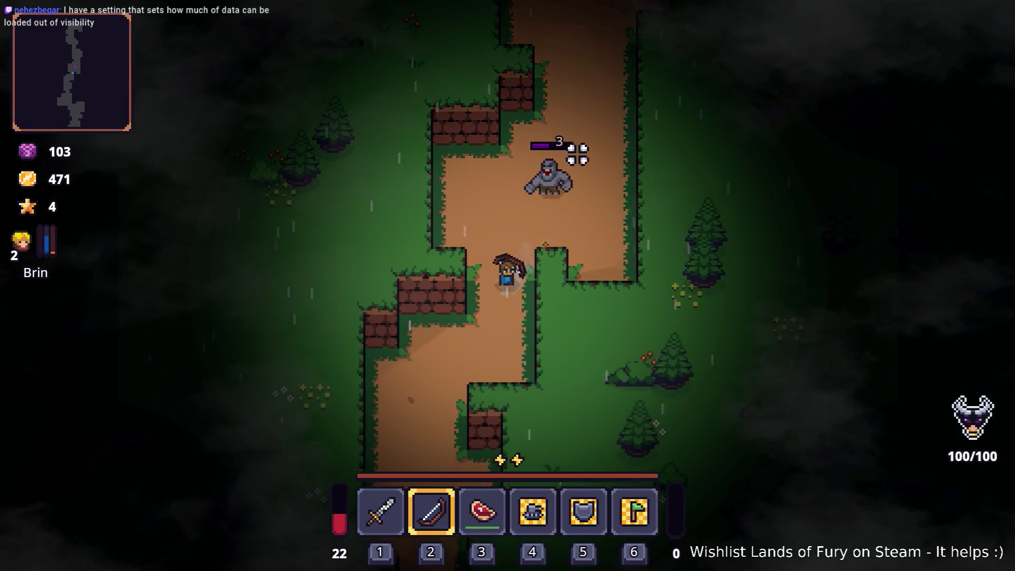
key("1")
key("w")
left_click(516, 341)
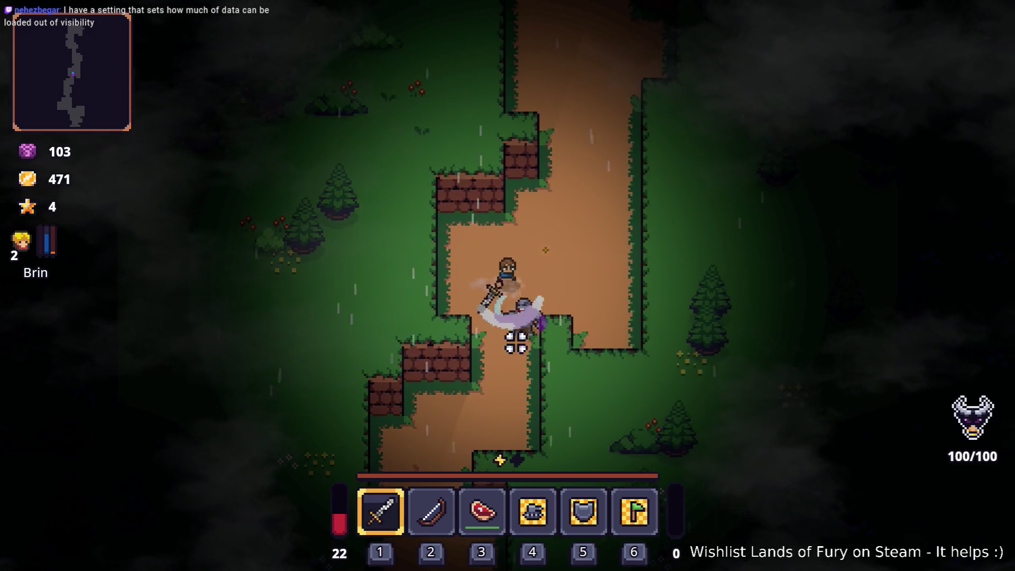
key("w")
key("d")
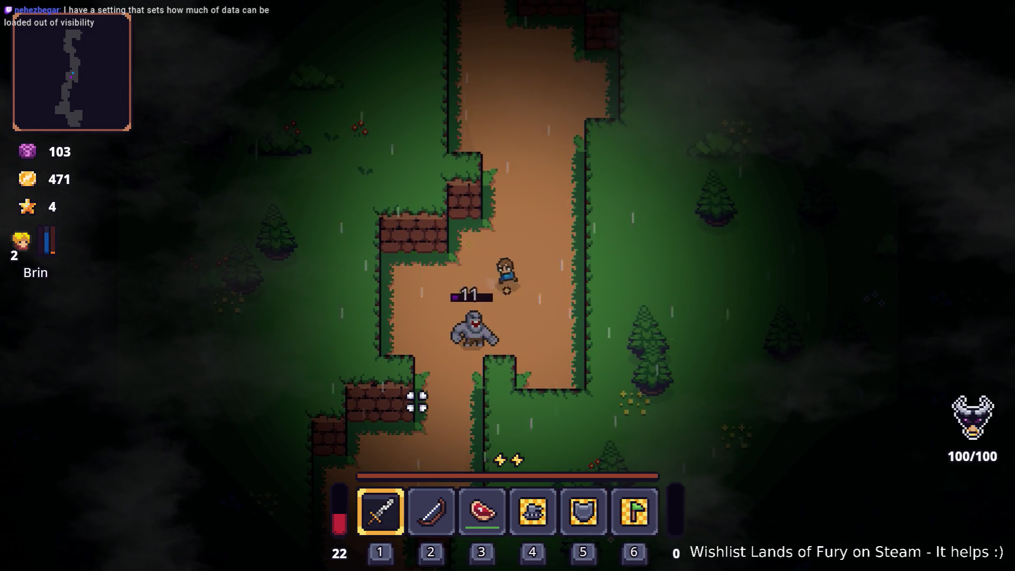
key("w")
key("d")
left_click(421, 400)
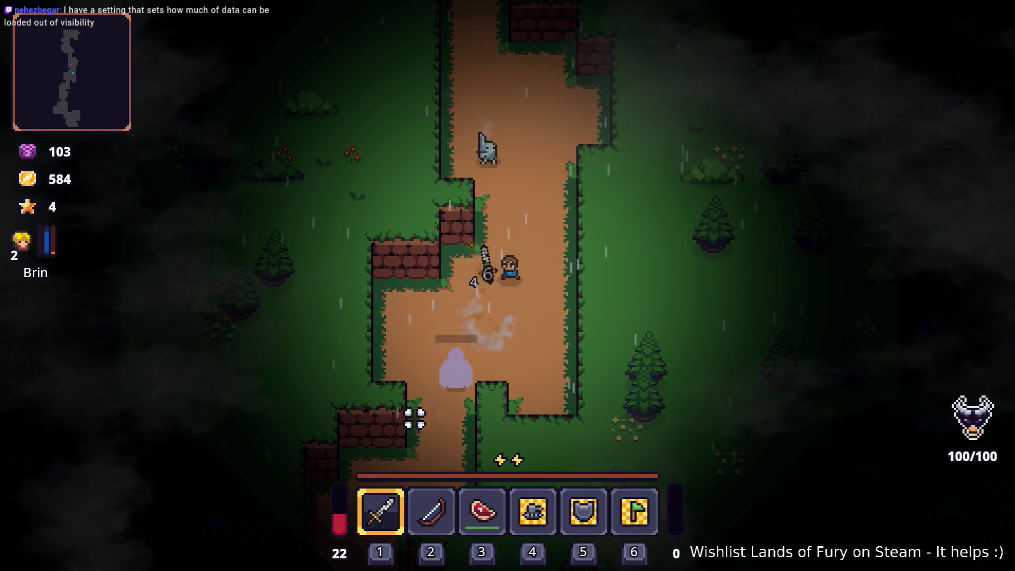
Push north killing the knight and purple enemies until reaching the campfire clearing.
key("w")
left_click(444, 208)
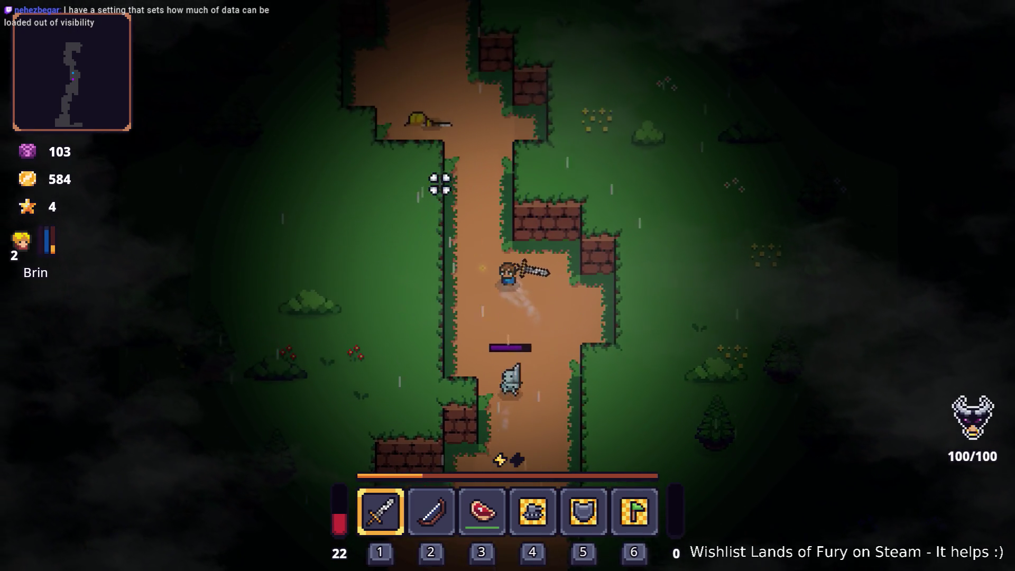
key("w")
left_click(446, 174)
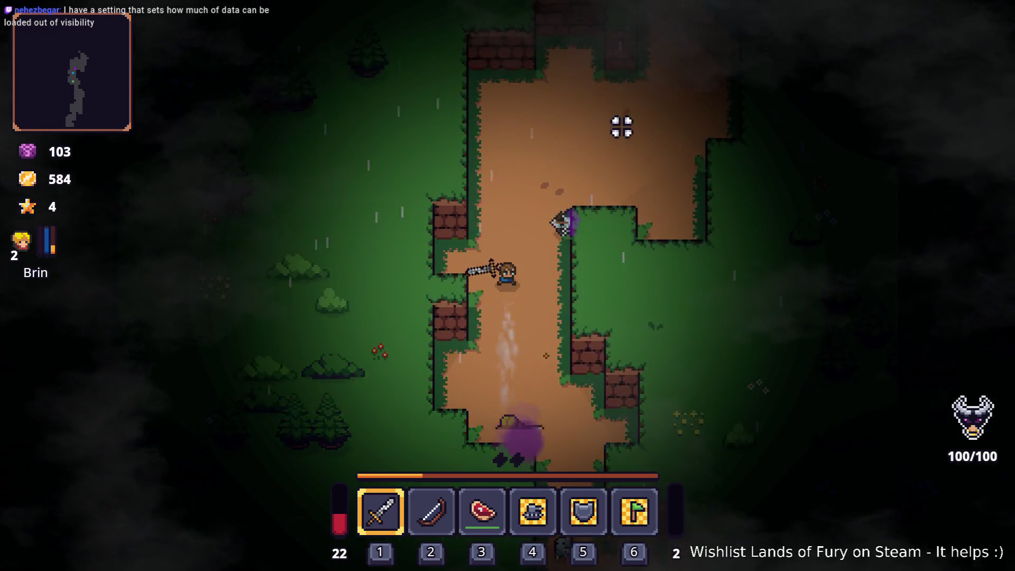
key("w")
left_click(636, 169)
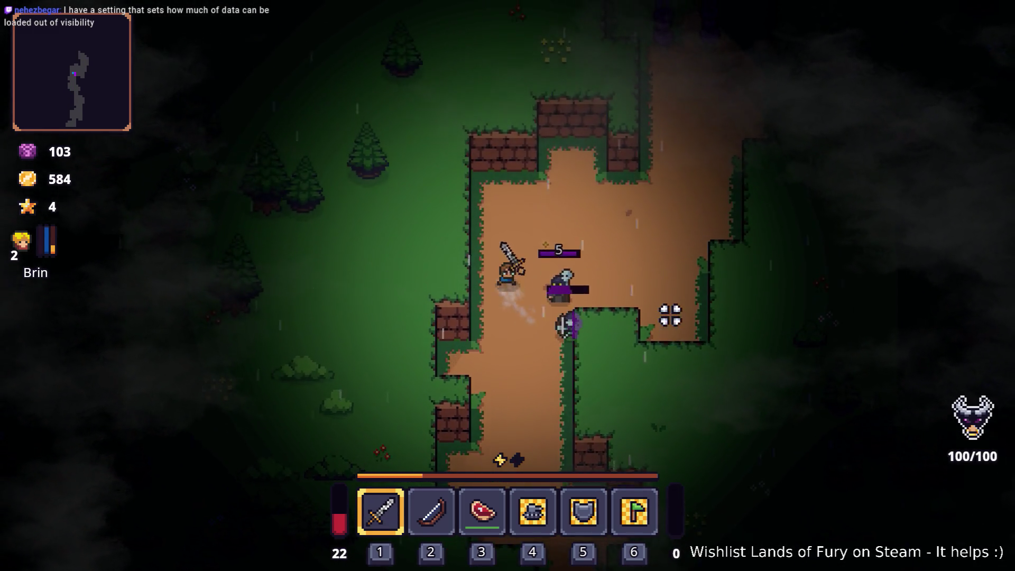
key("w")
left_click(429, 370)
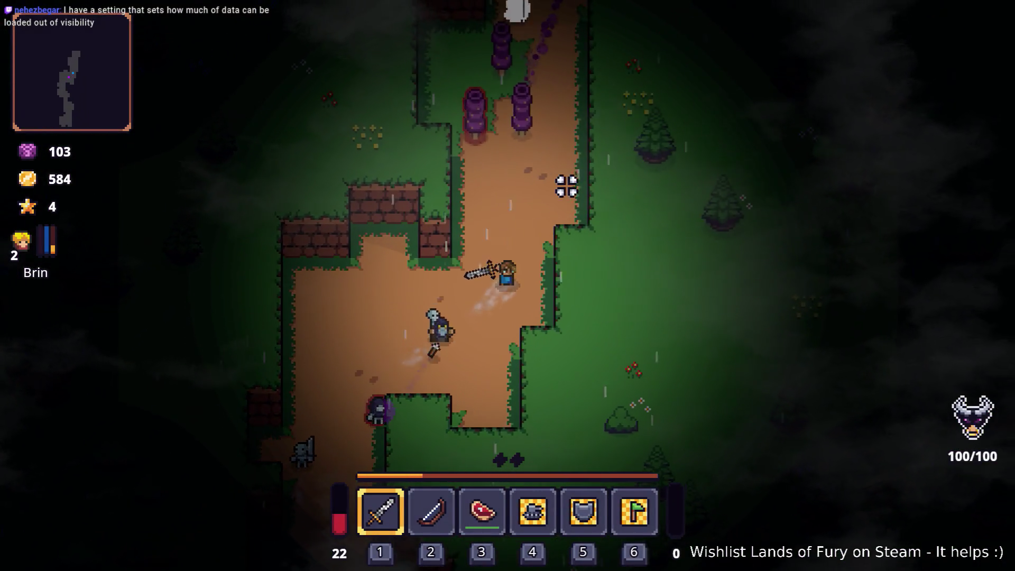
key("w")
left_click(508, 161)
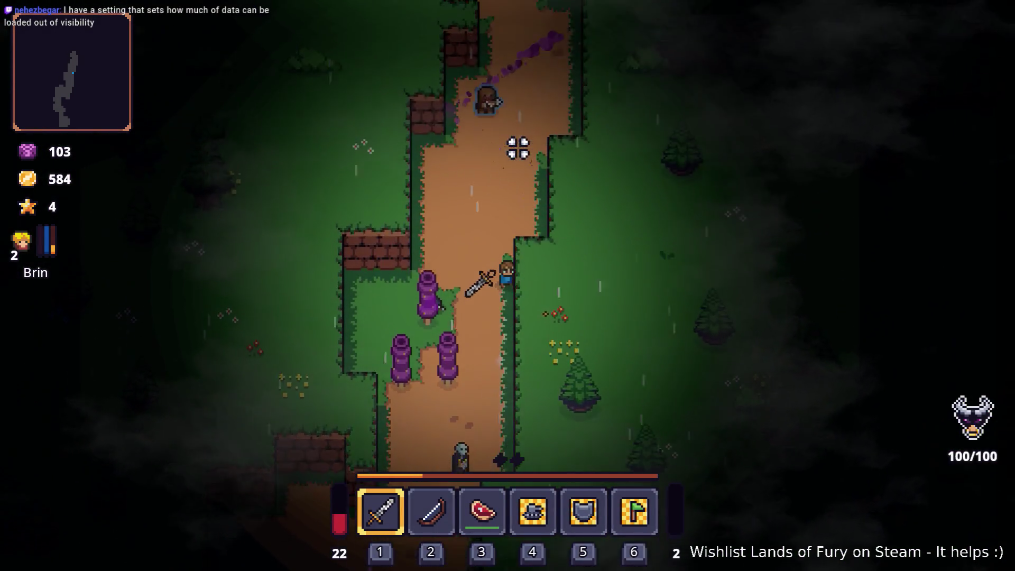
key("w")
left_click(509, 163)
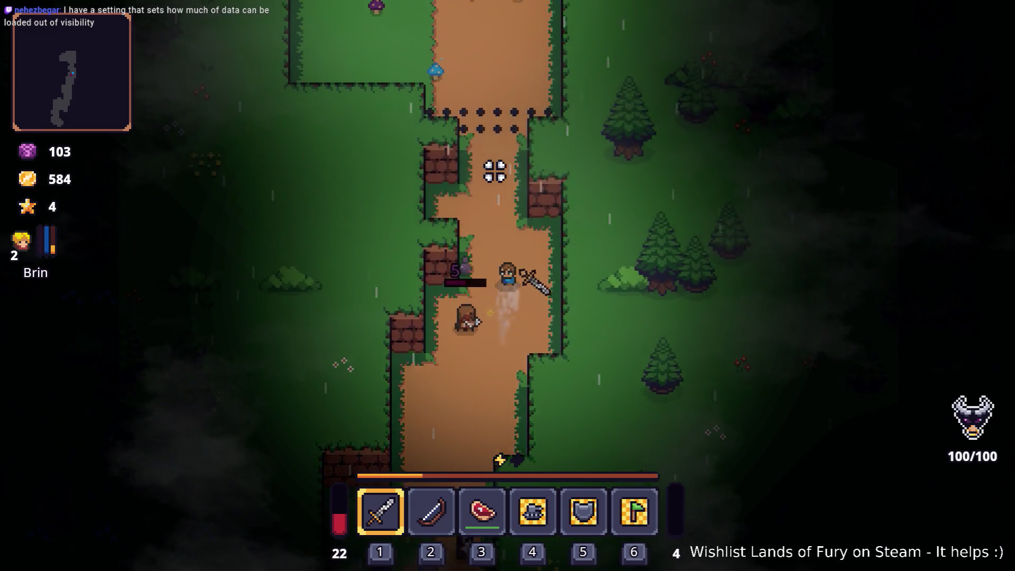
key("w")
key("a")
left_click(557, 177)
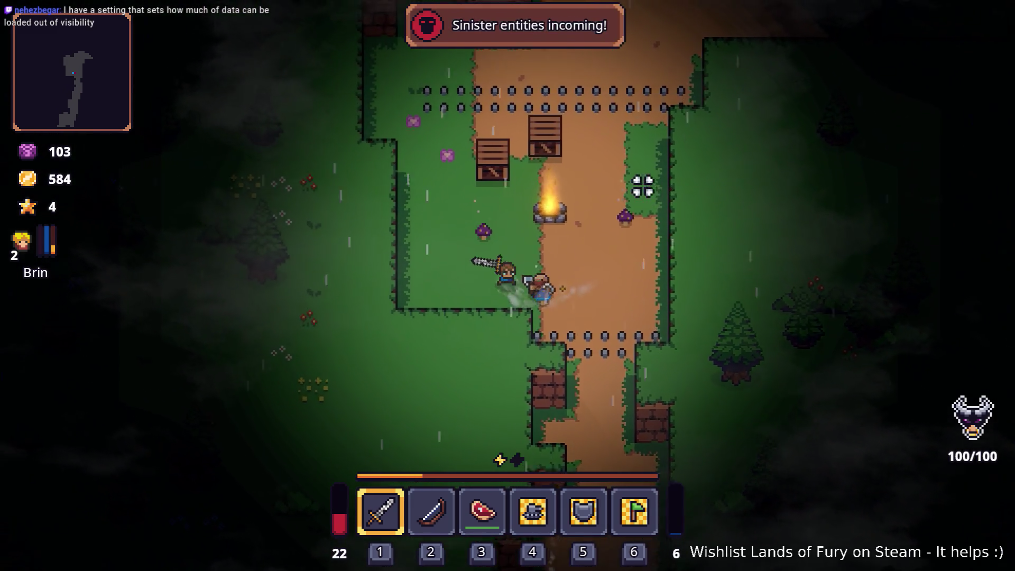
Attack the enemies by the campfire, then run north up the dirt path.
key("w")
left_click(643, 186)
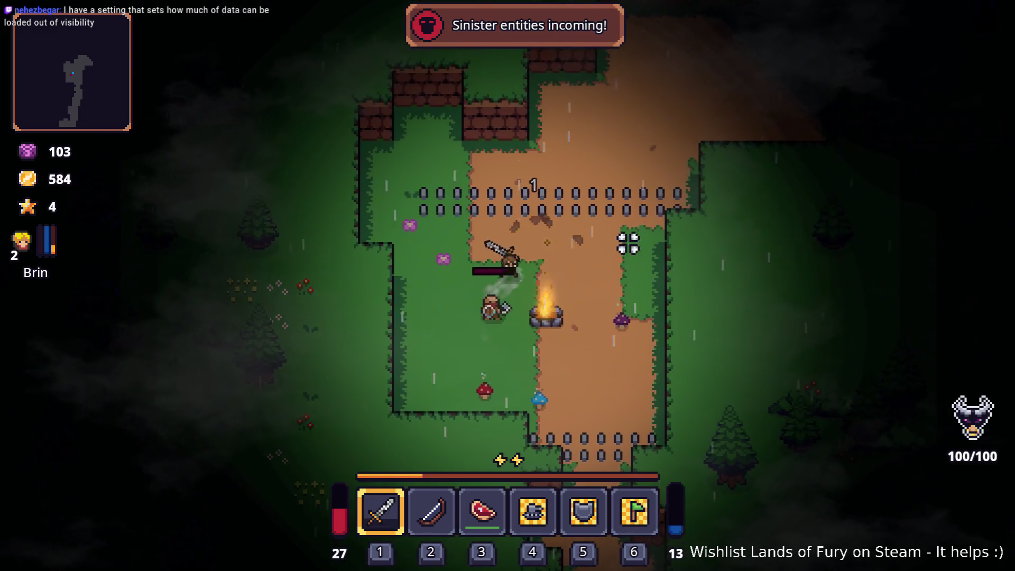
key("d")
left_click(431, 204)
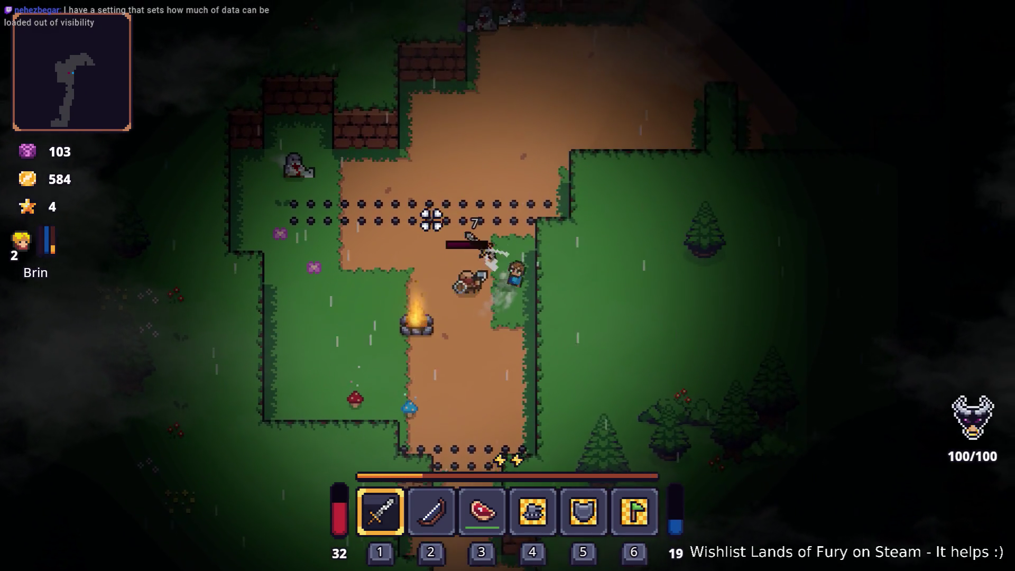
key("w")
key("d")
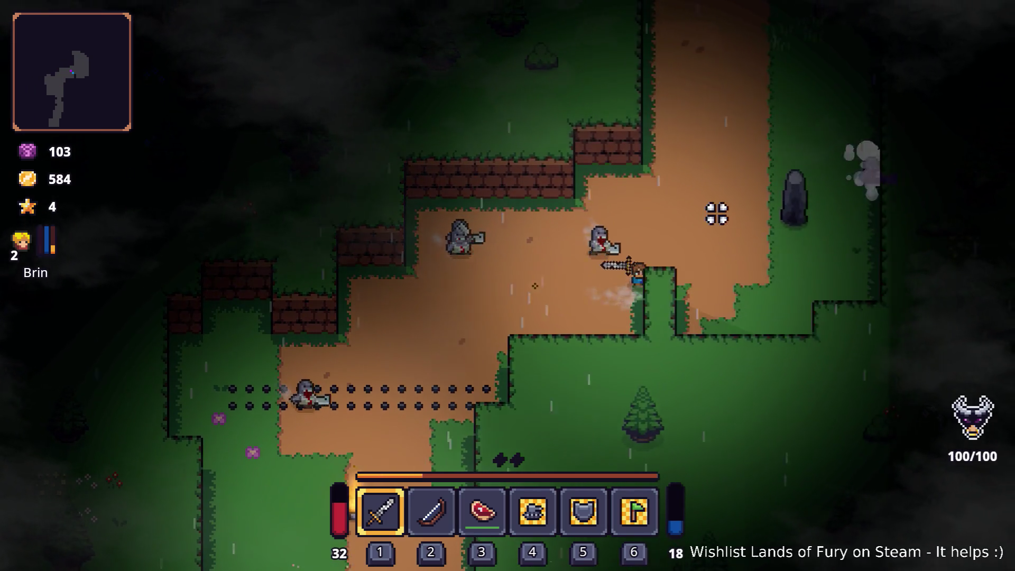
key("w")
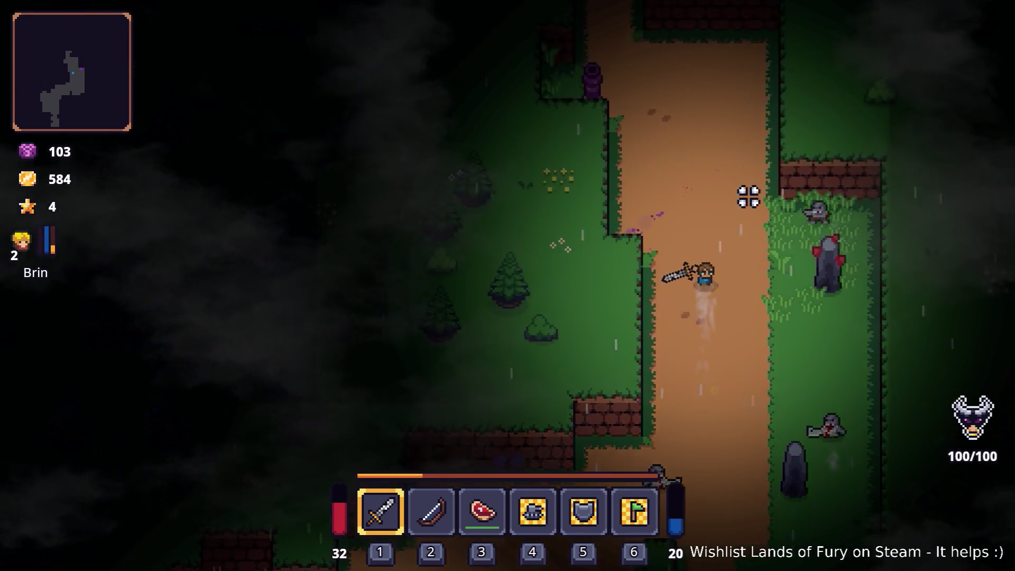
key("w")
key("a")
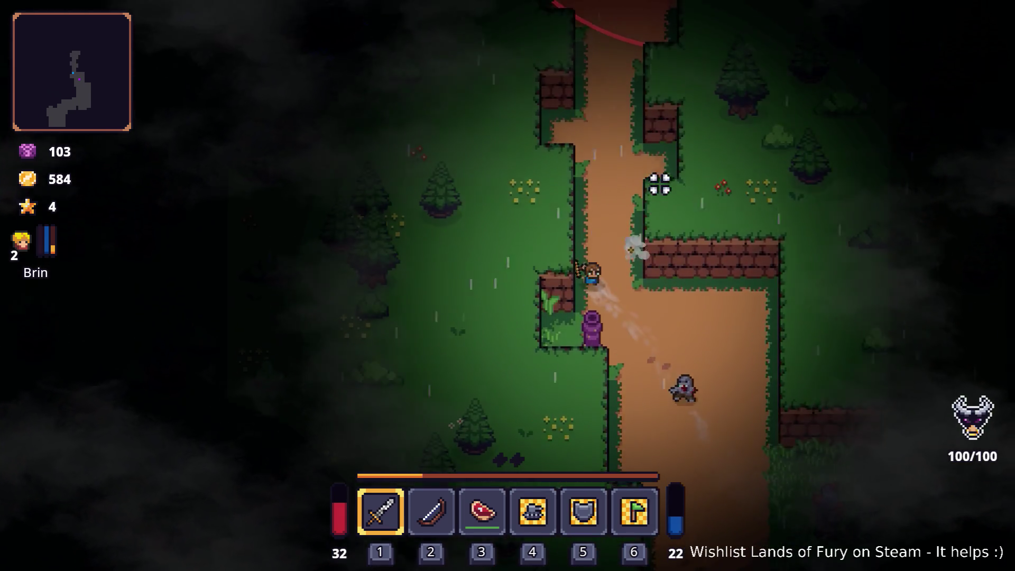
key("w")
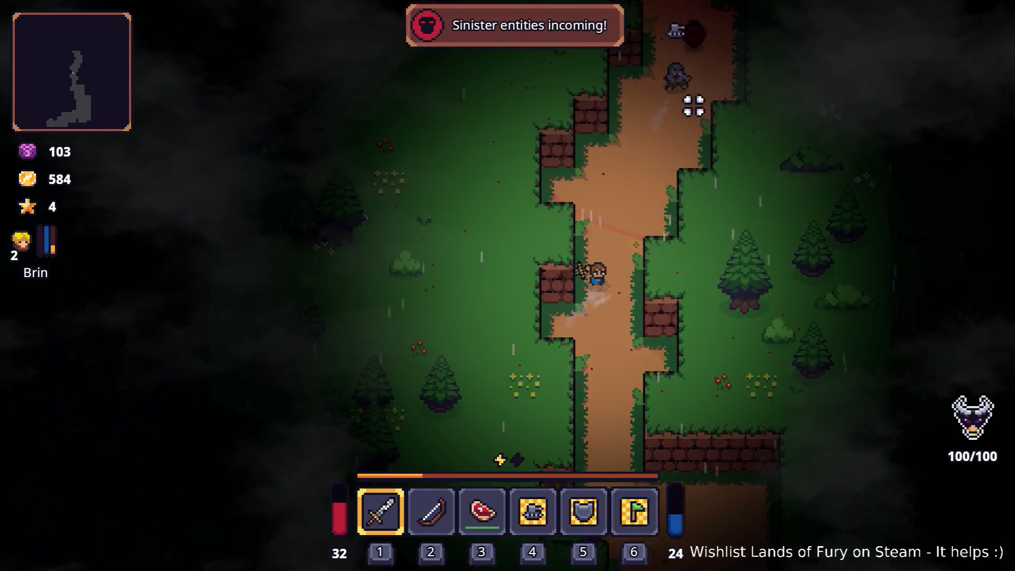
key("w")
key("a")
Fight the grey wolves up north, then retreat south-east down the path.
key("s")
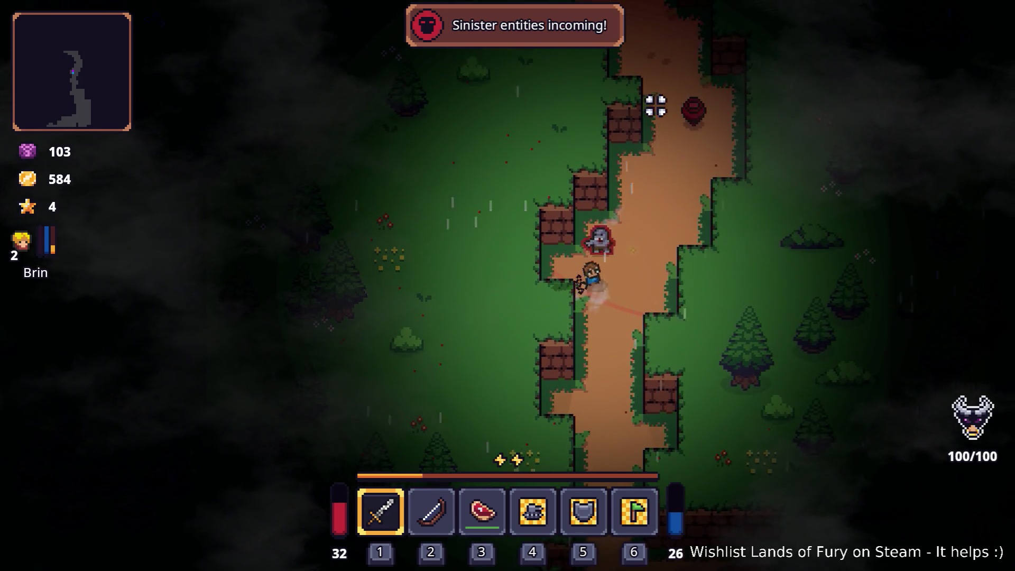
left_click(655, 102)
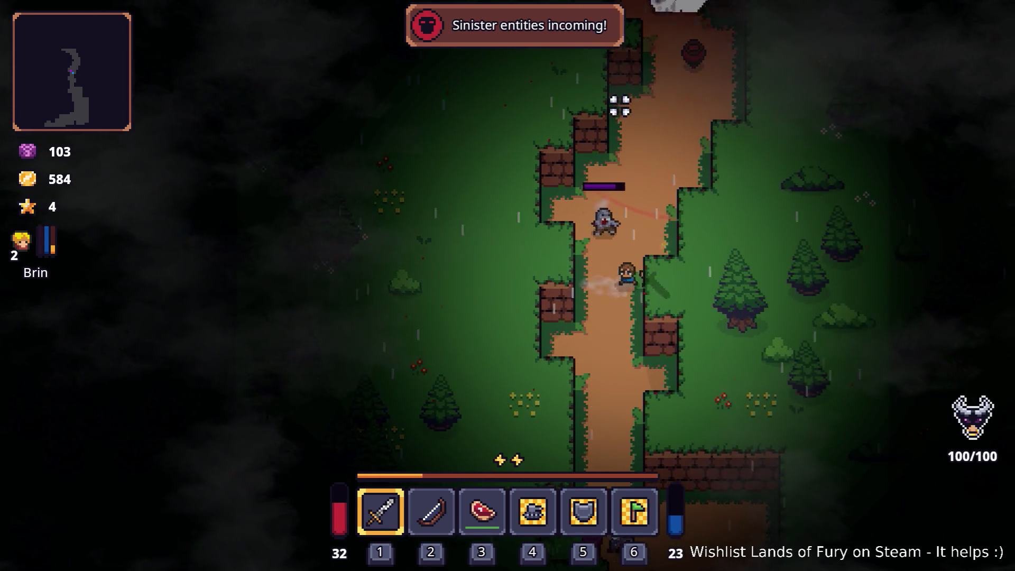
left_click(620, 106)
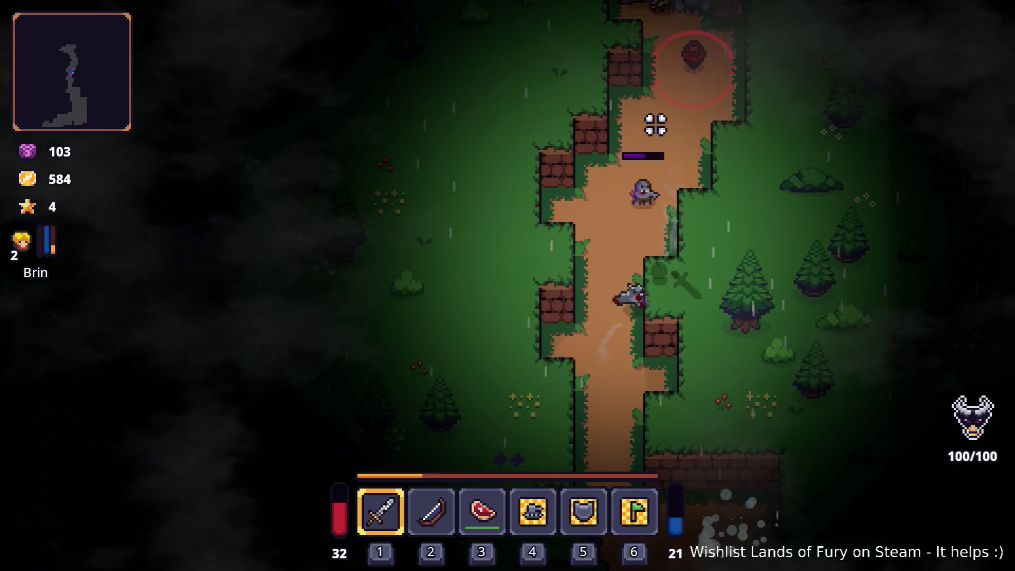
left_click(655, 125)
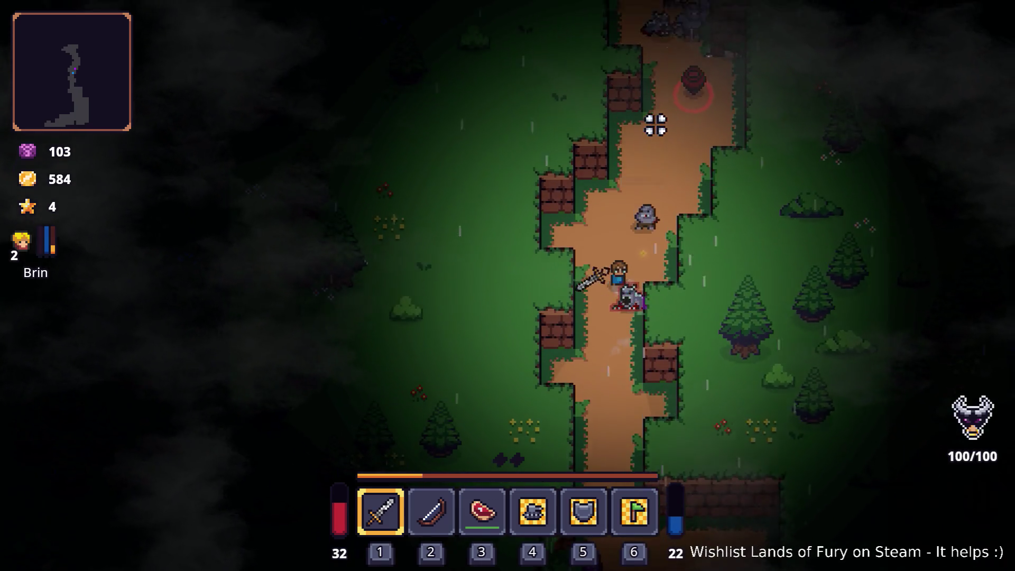
key("s")
key("a")
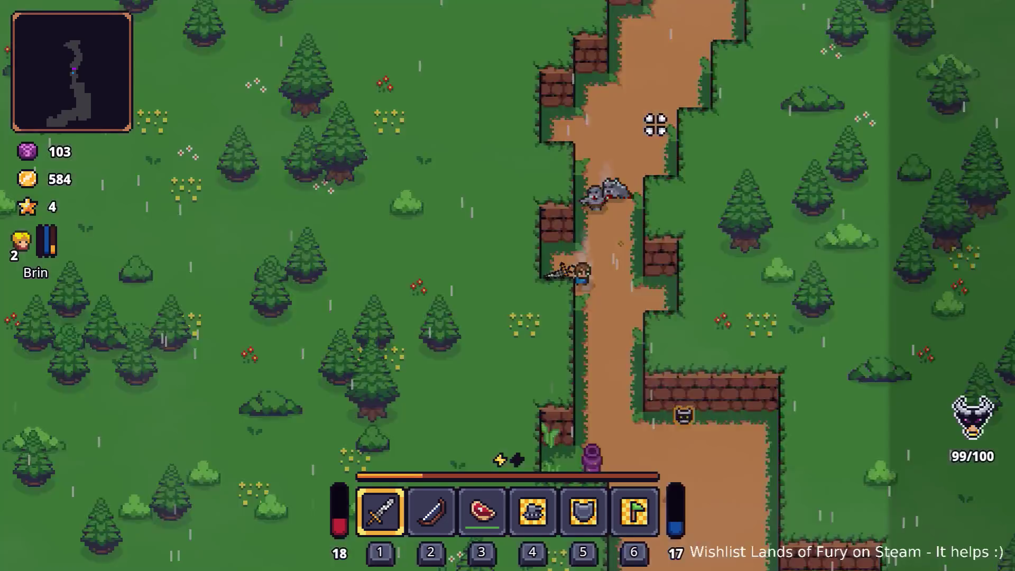
key("s")
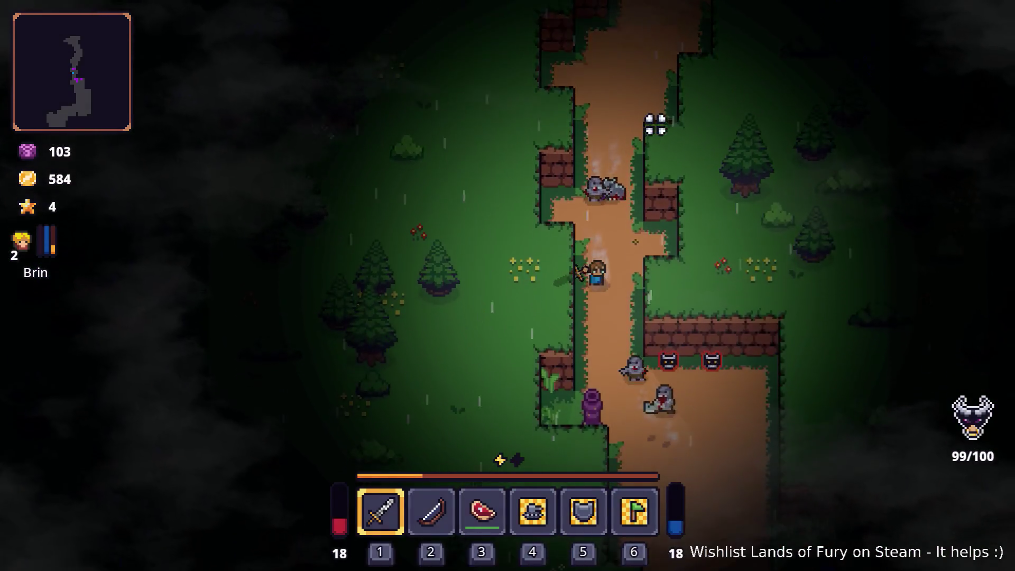
key("d")
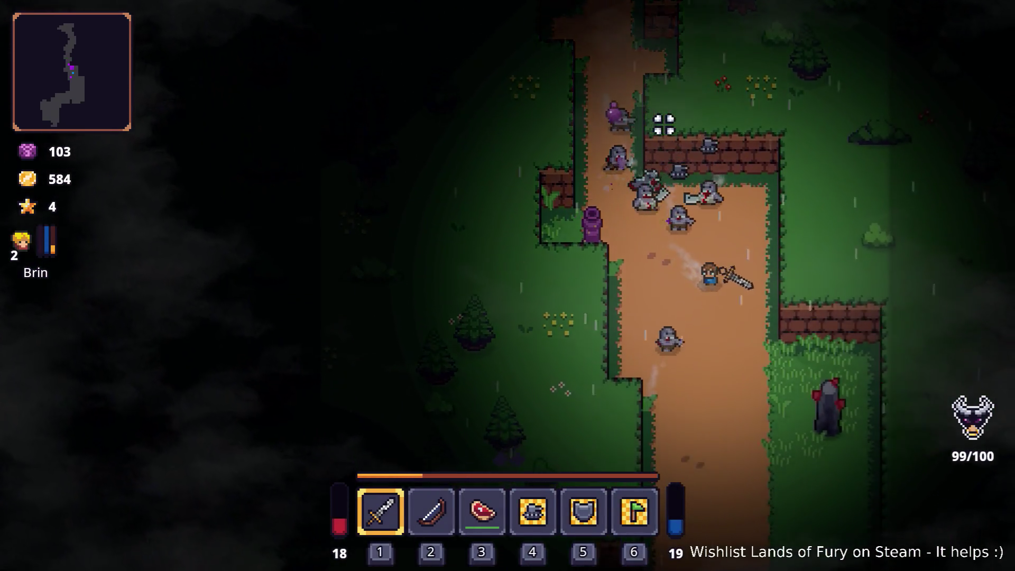
key("s")
key("d")
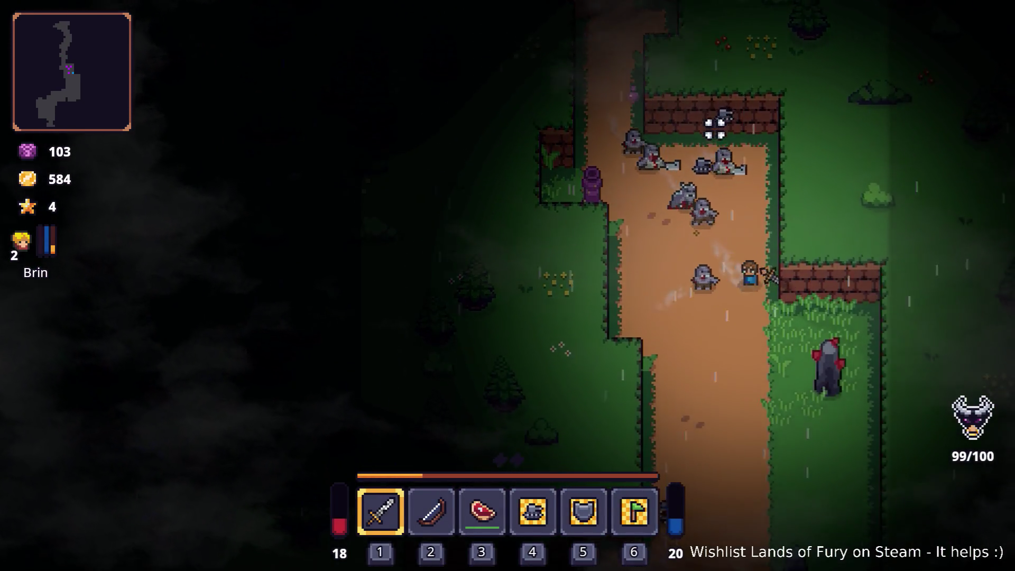
key("s")
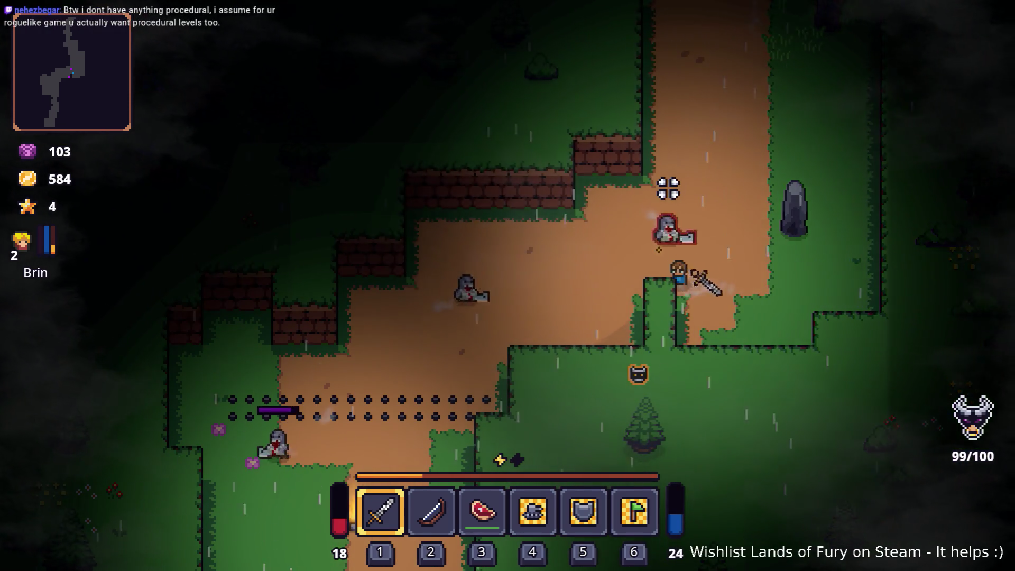
Walk south past the campfire and purple pillars, attacking the skeletons closing in.
key("a")
key("s")
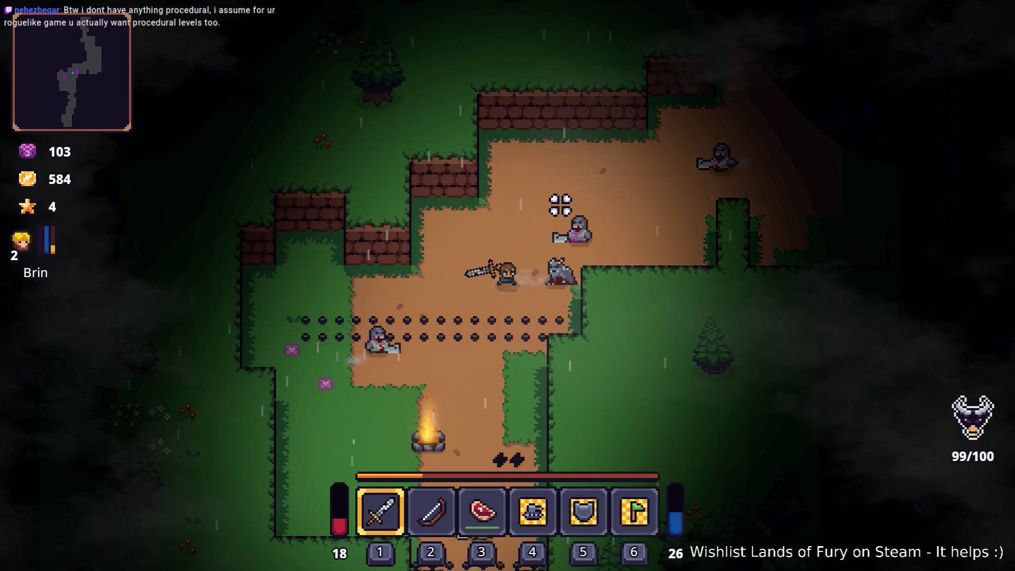
key("s")
key("a")
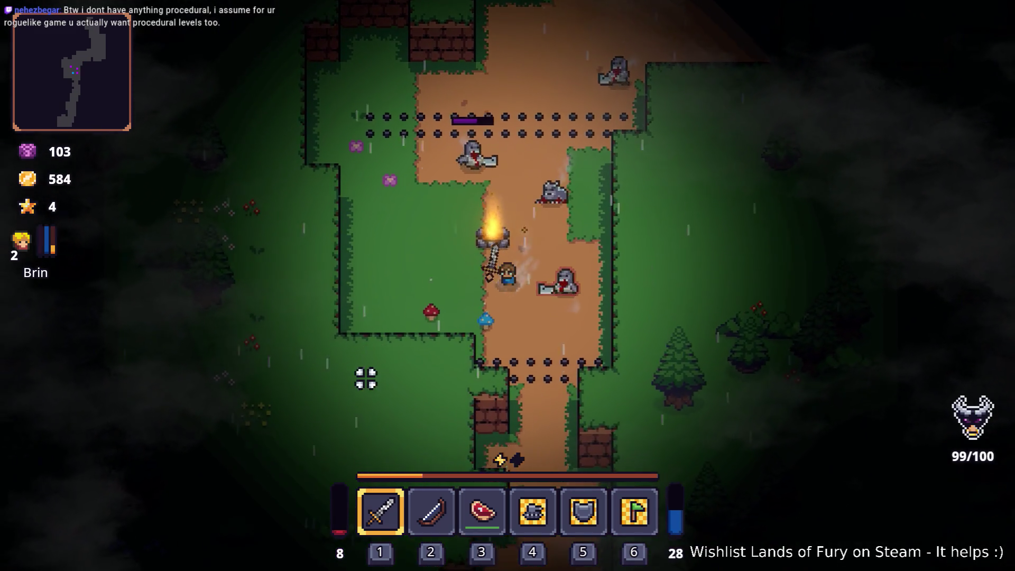
key("s")
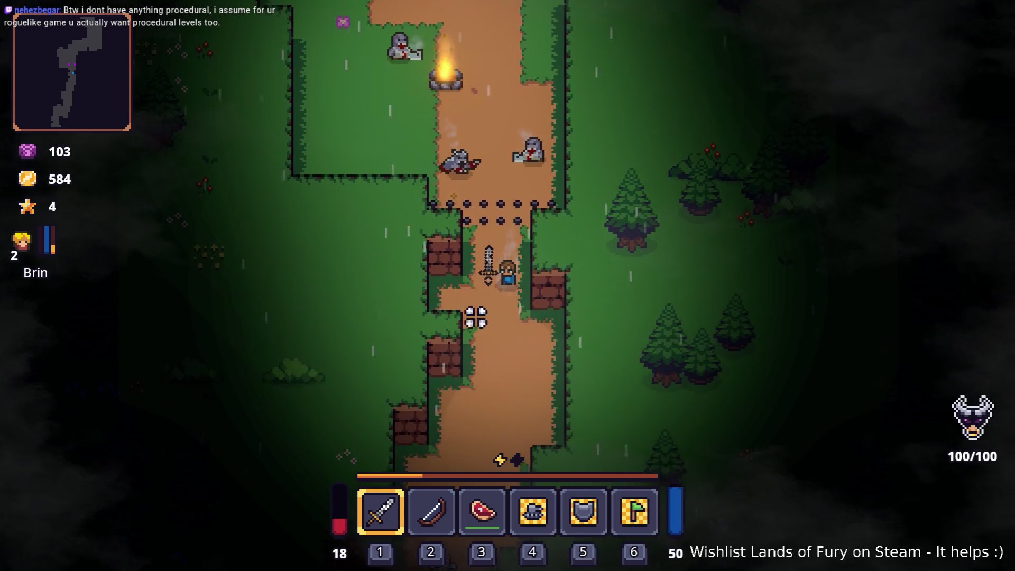
key("s")
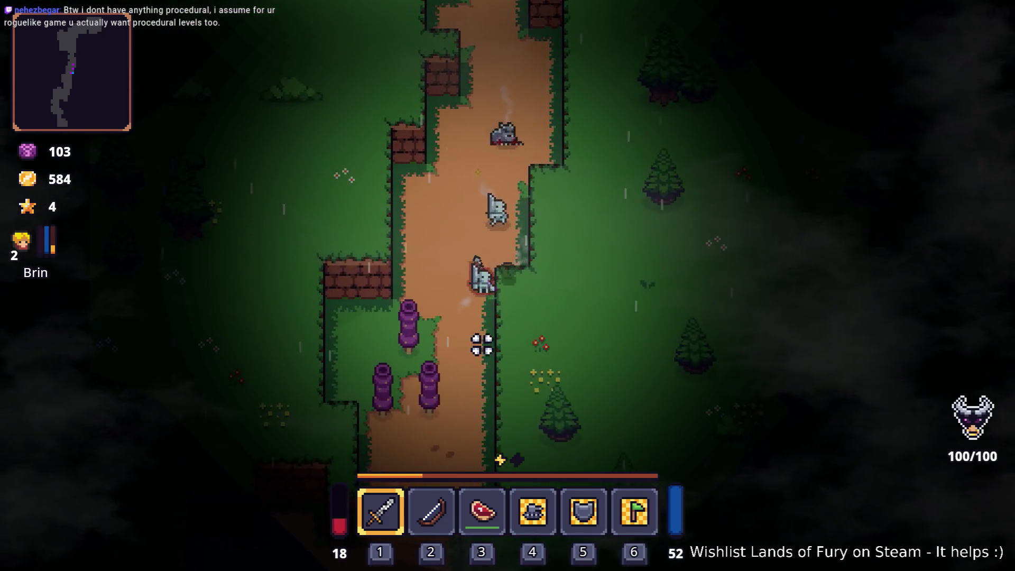
key("a")
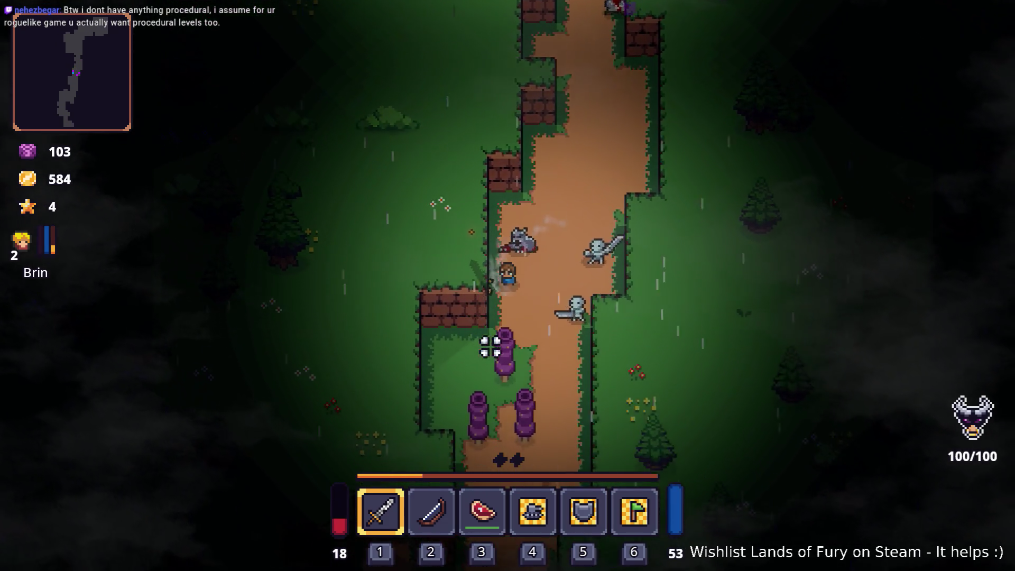
key("s")
key("d")
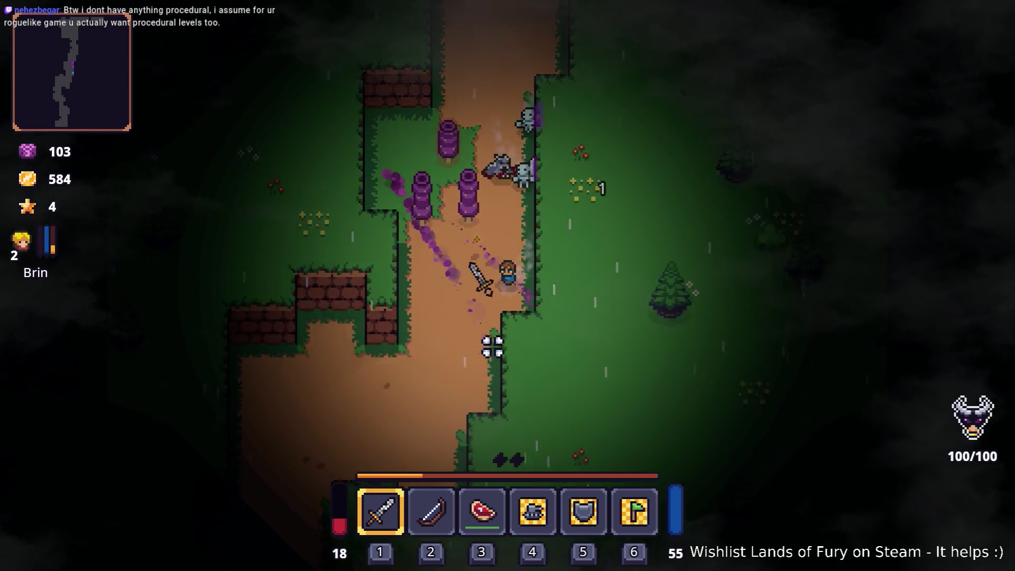
key("s")
key("a")
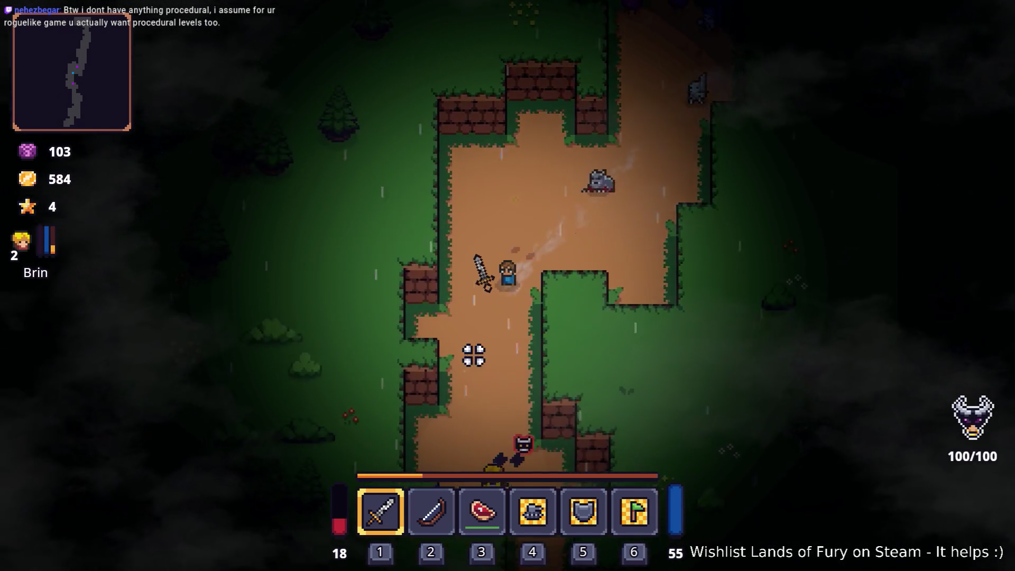
key("s")
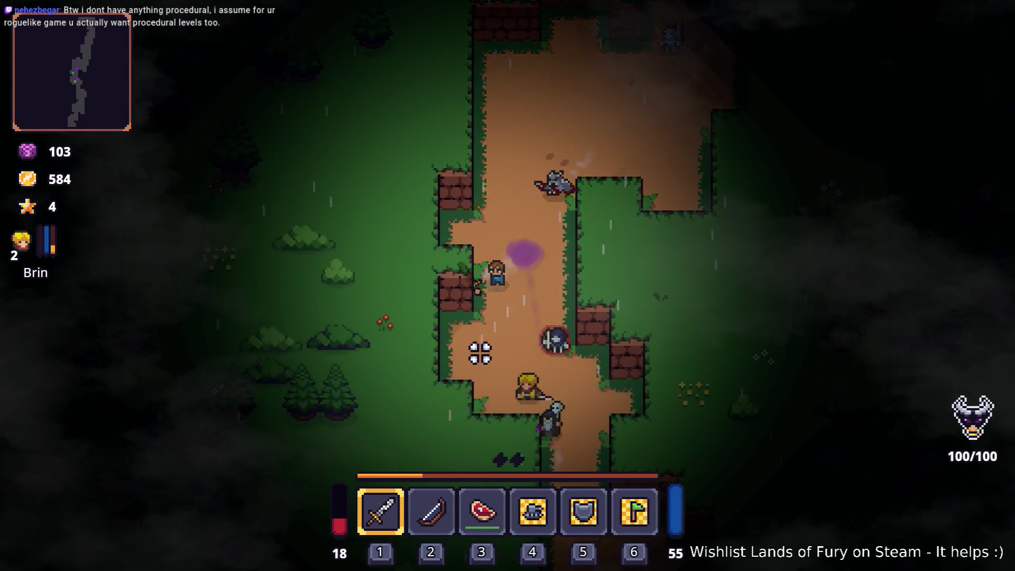
left_click(555, 328)
key("s")
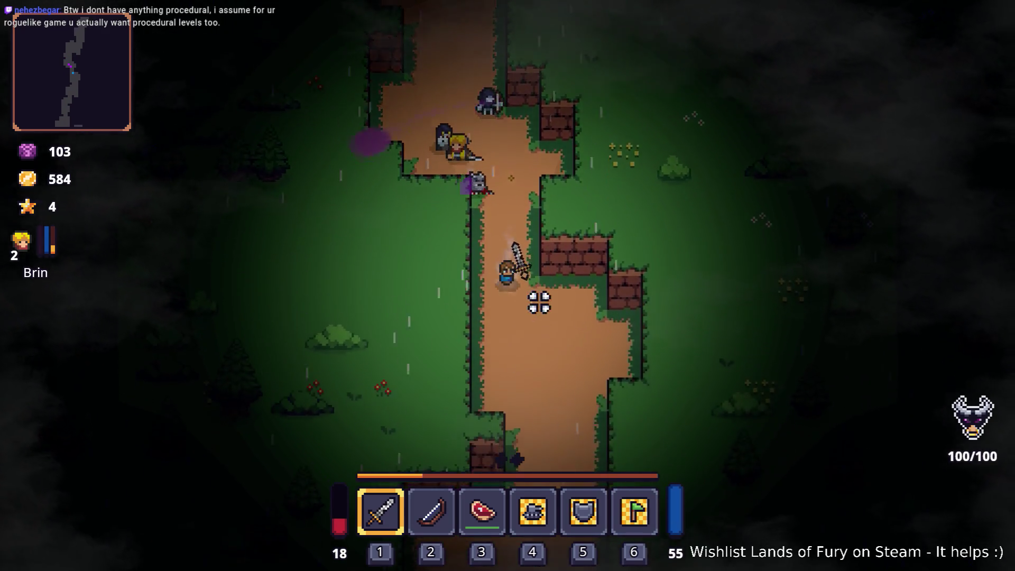
key("d")
key("w")
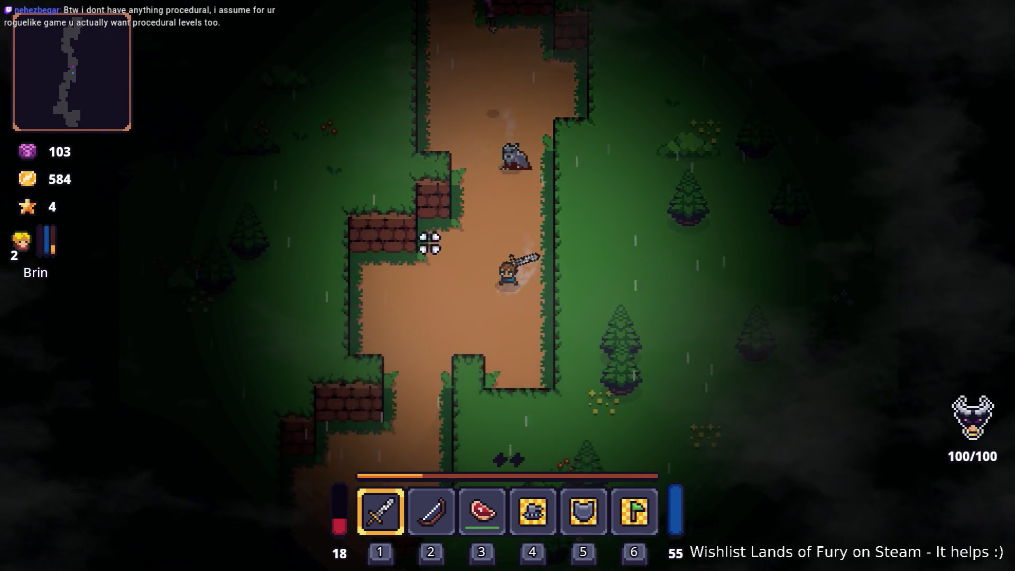
key("s")
Check the inventory briefly, then fight and kill the chasing wolf along the path.
key("i")
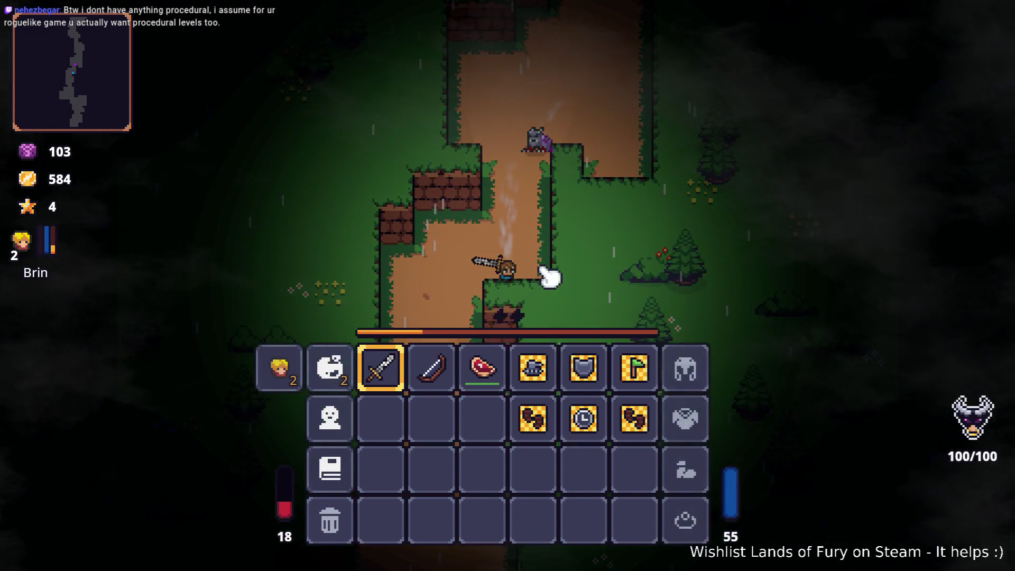
key("i")
key("w")
key("d")
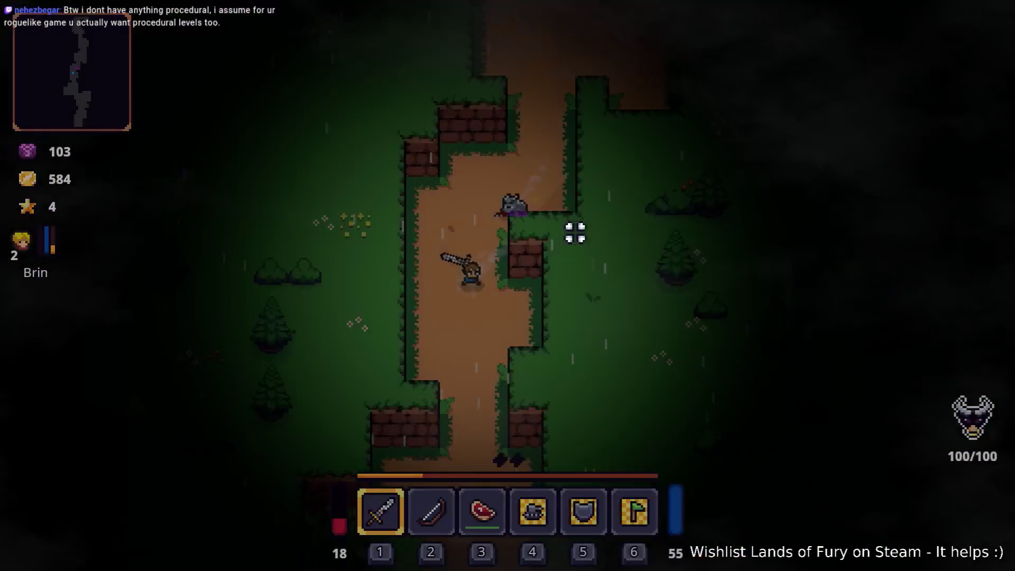
key("s")
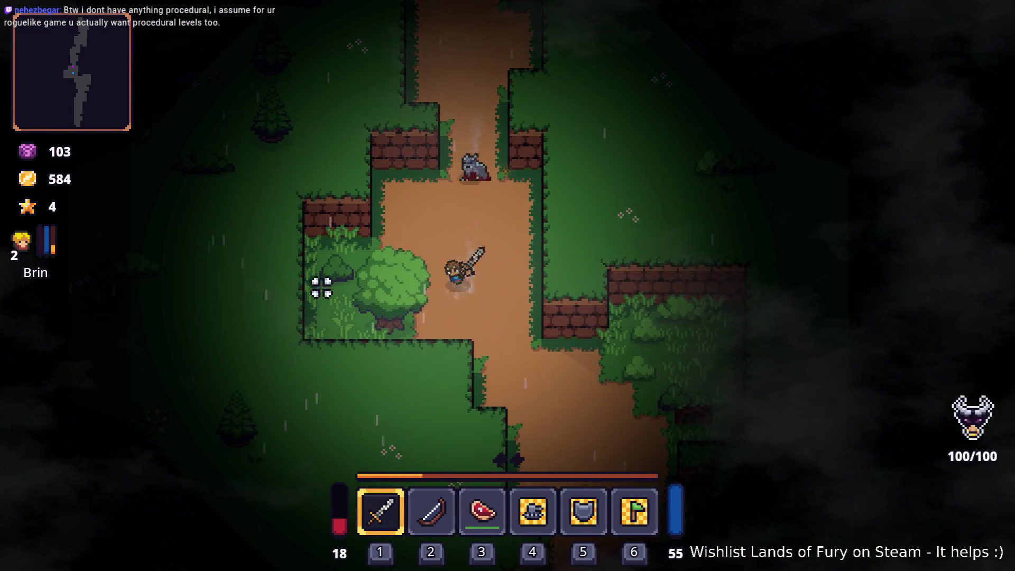
key("a")
left_click(311, 302)
key("a")
key("w")
left_click(504, 192)
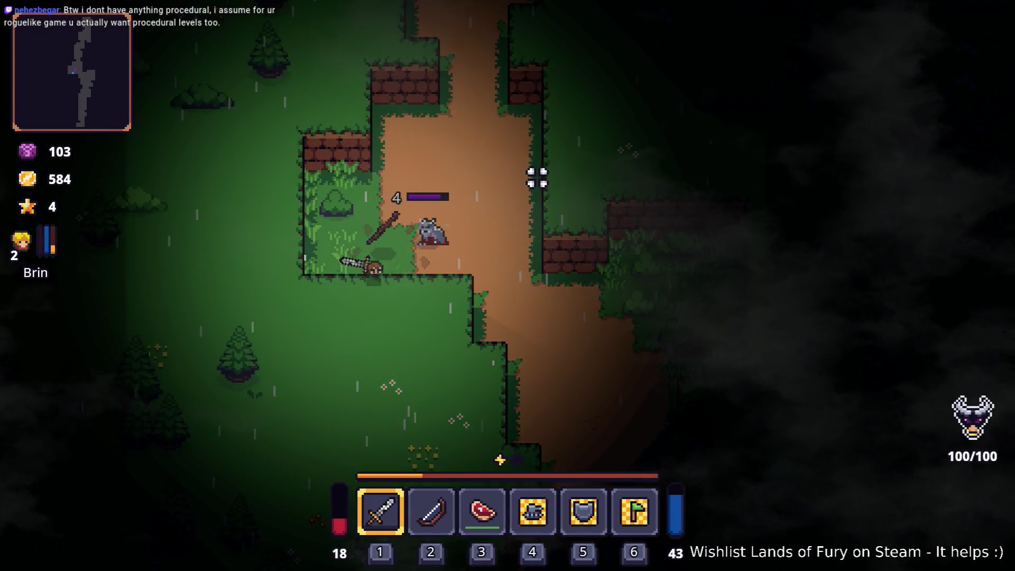
left_click(537, 177)
key("d")
key("s")
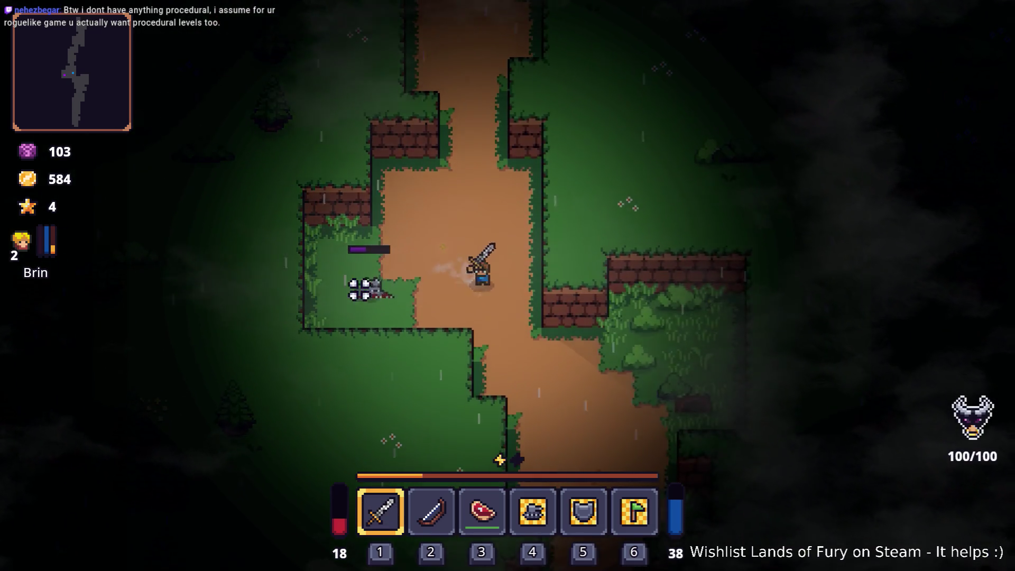
key("s")
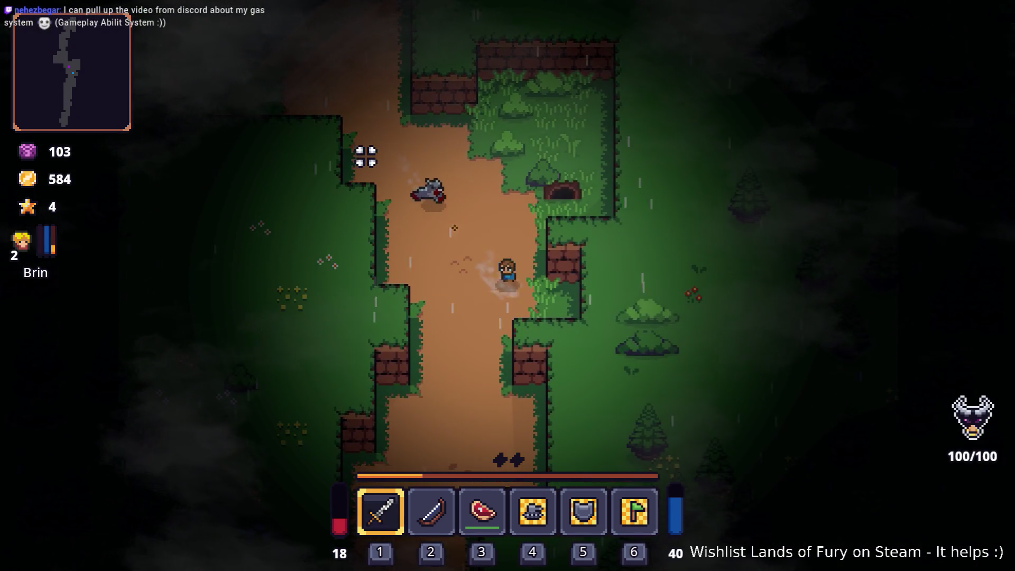
left_click(367, 152)
left_click(394, 144)
key("s")
key("d")
left_click(412, 141)
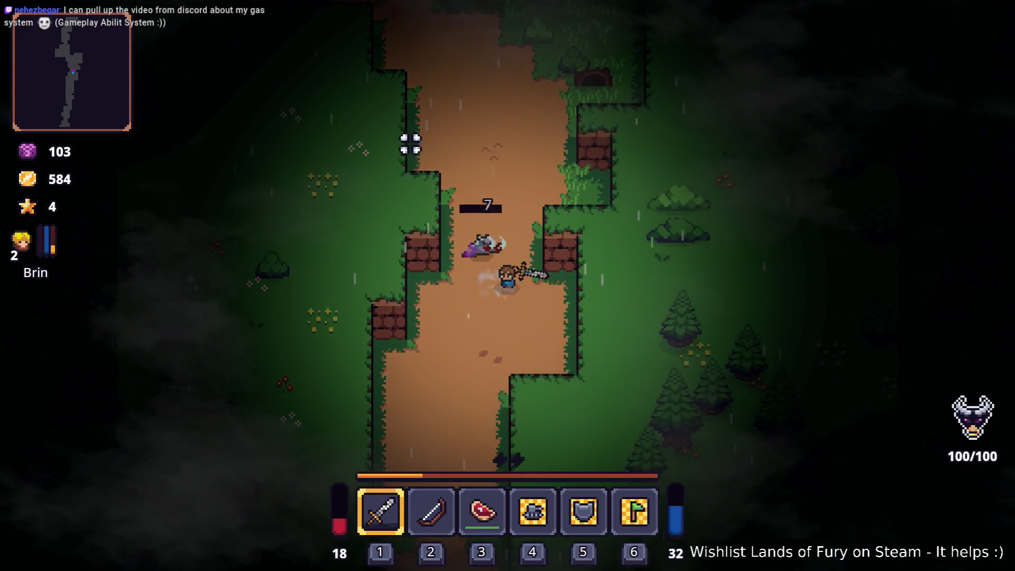
left_click(408, 136)
Walk north and open the developer console to start a Player.AddItem(phantom_fox,1 command.
key("w")
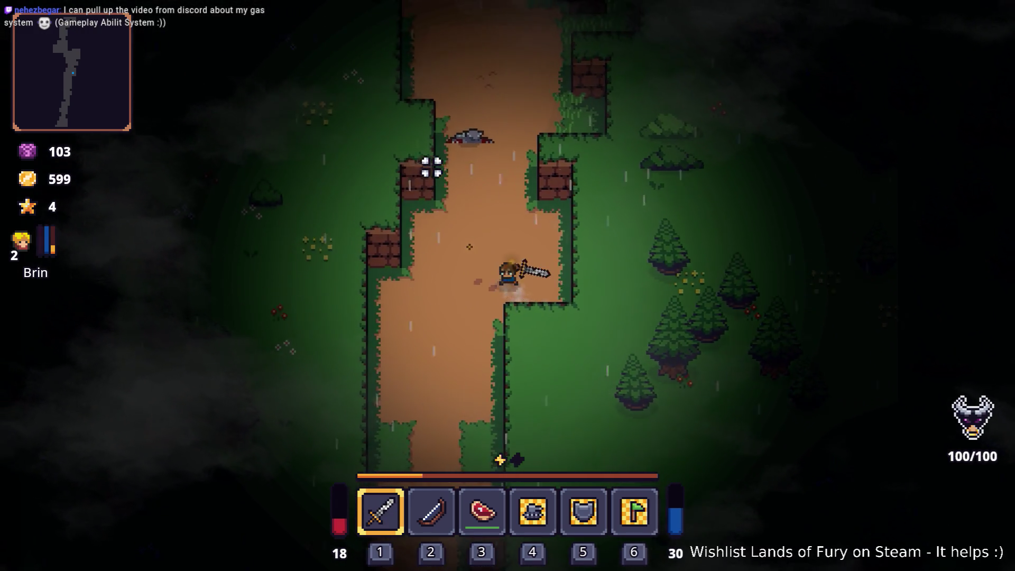
key("d")
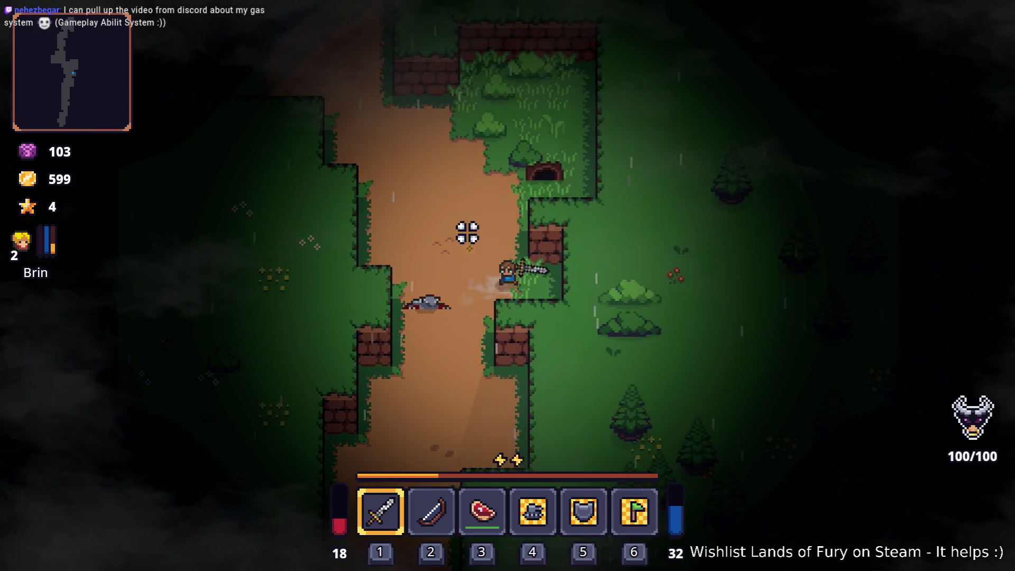
key("grave")
type("Player.AddItem(phantom_fox,1")
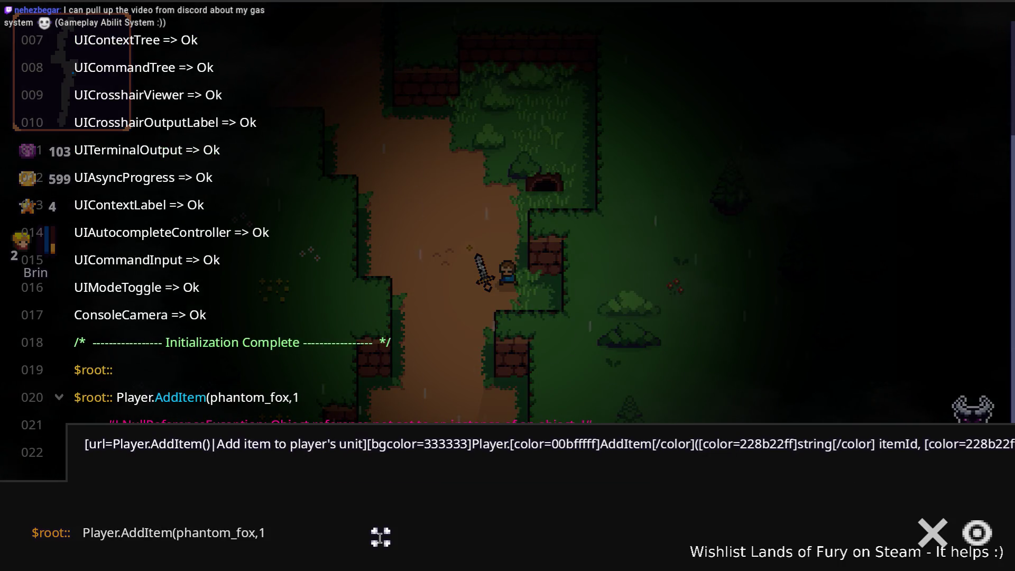
Try adding fox_phantom, berserker_blast_rune and berserk_blast_rune items via Player.AddItem.
double_click(209, 533)
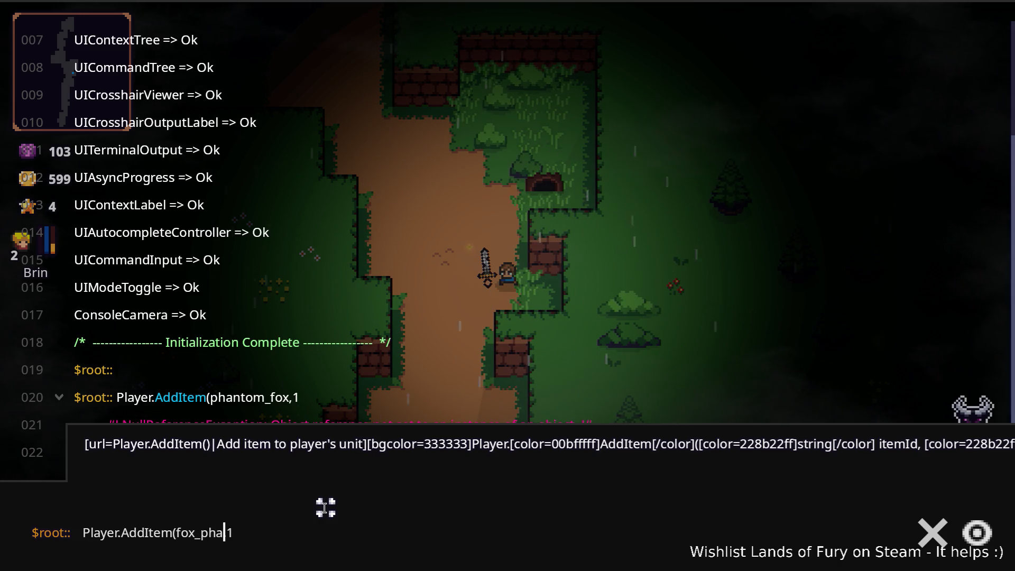
type("ntom")
key("Return")
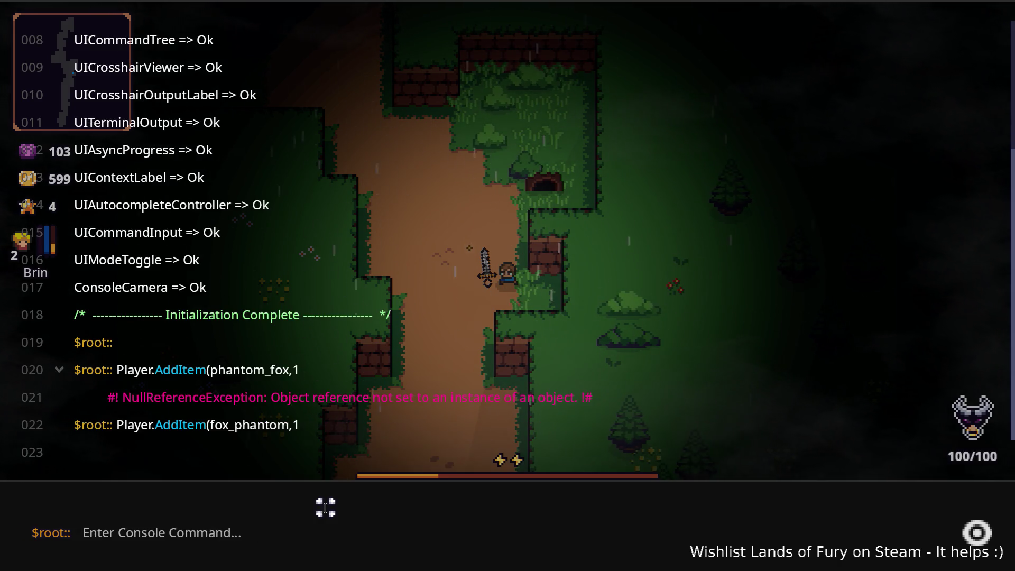
key("grave")
key("grave")
key("Up")
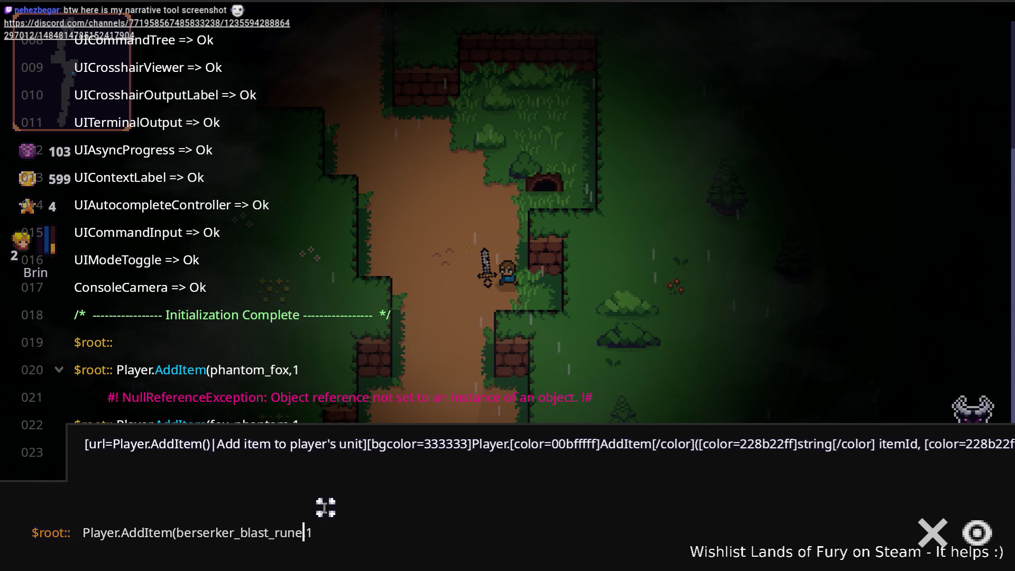
key("Return")
key("grave")
key("grave")
key("Up")
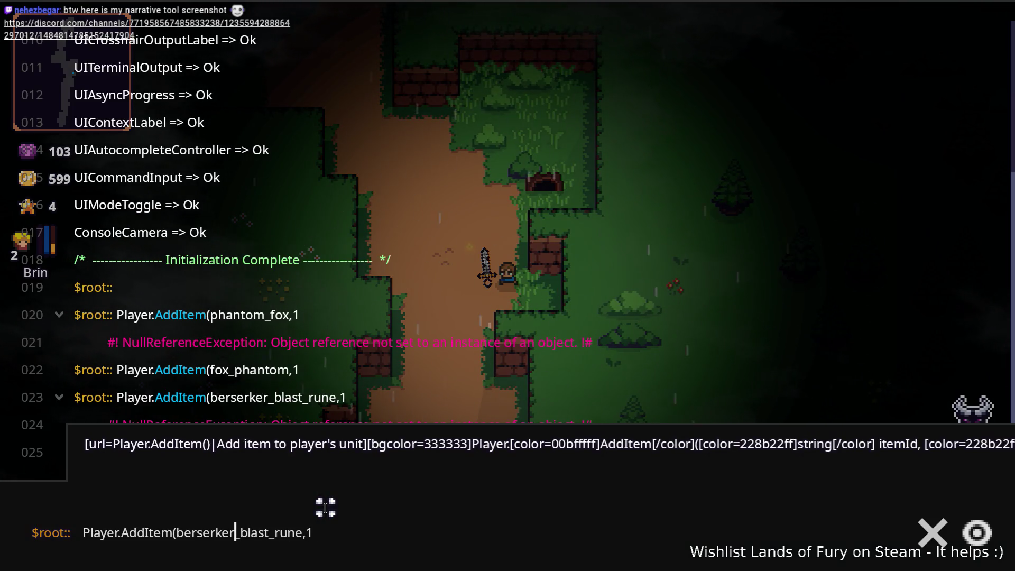
key("BackSpace")
key("BackSpace")
key("Return")
Add one large health potion with Player.AddItem(large_health_potion,1).
key("Up")
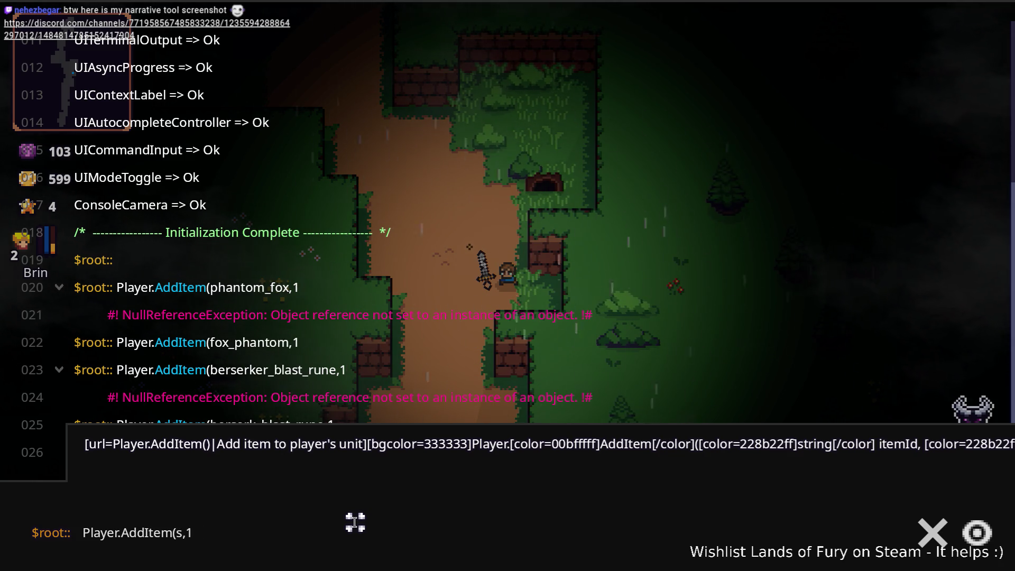
key("BackSpace")
key("BackSpace")
type("(")
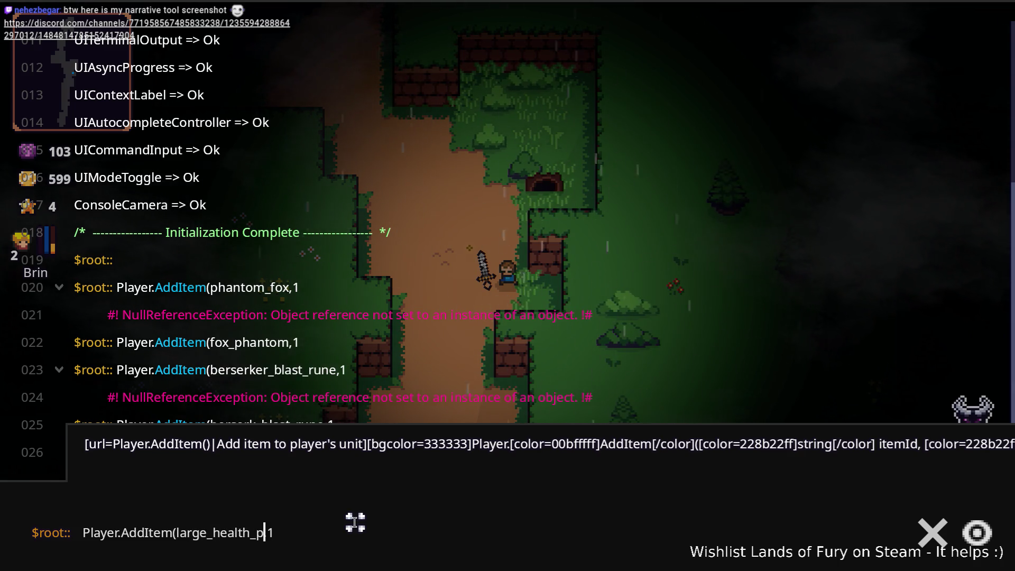
key("Return")
key("grave")
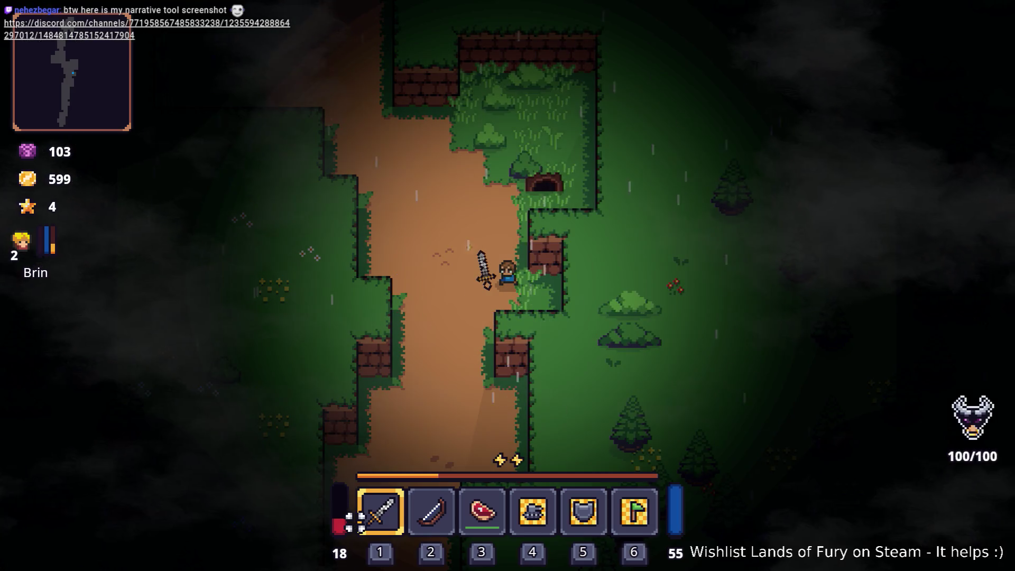
Give the player five levels with Player.AddLevels(5) and close the console.
key("grave")
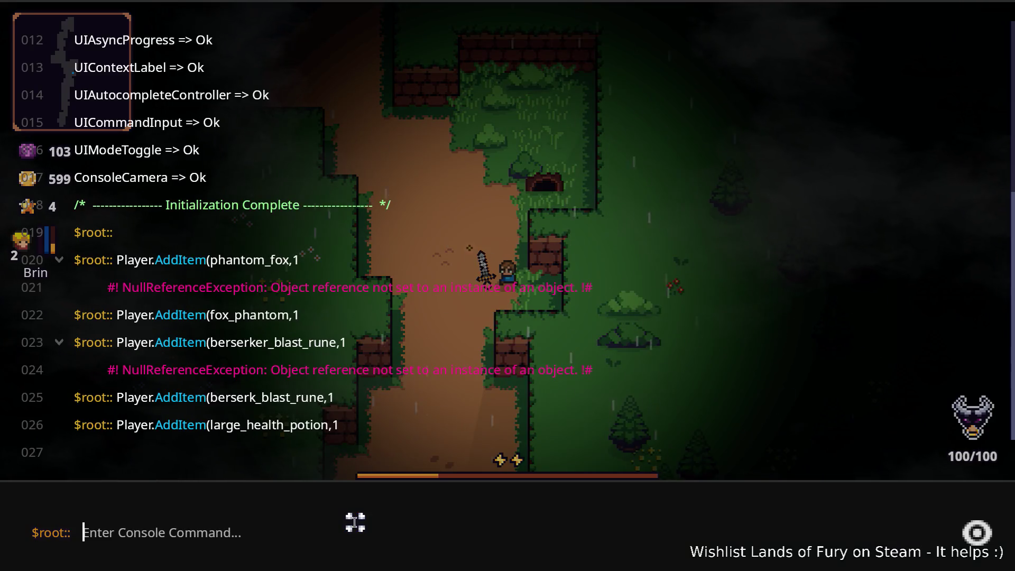
type("Player.A")
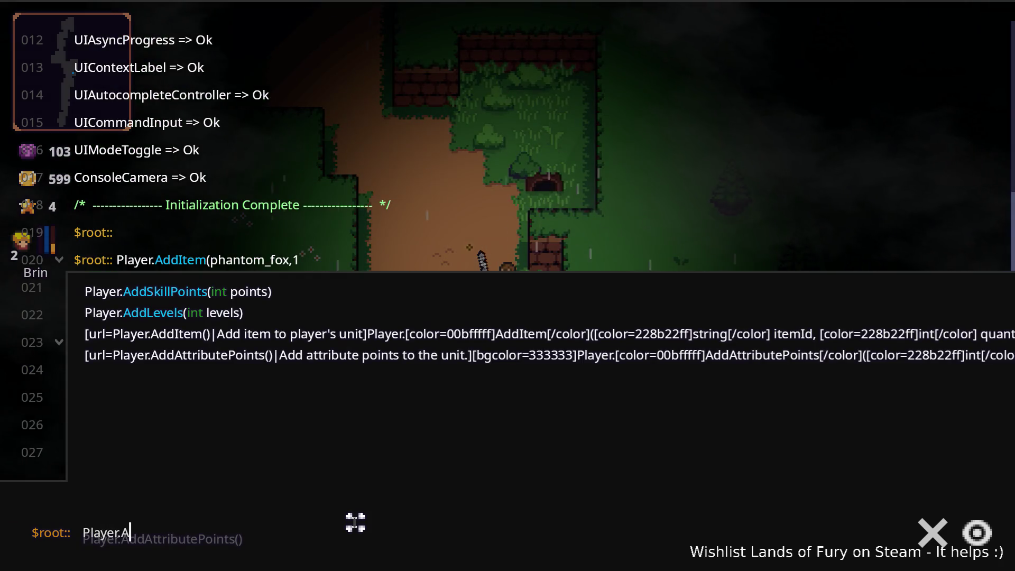
key("Down")
key("Down")
key("Tab")
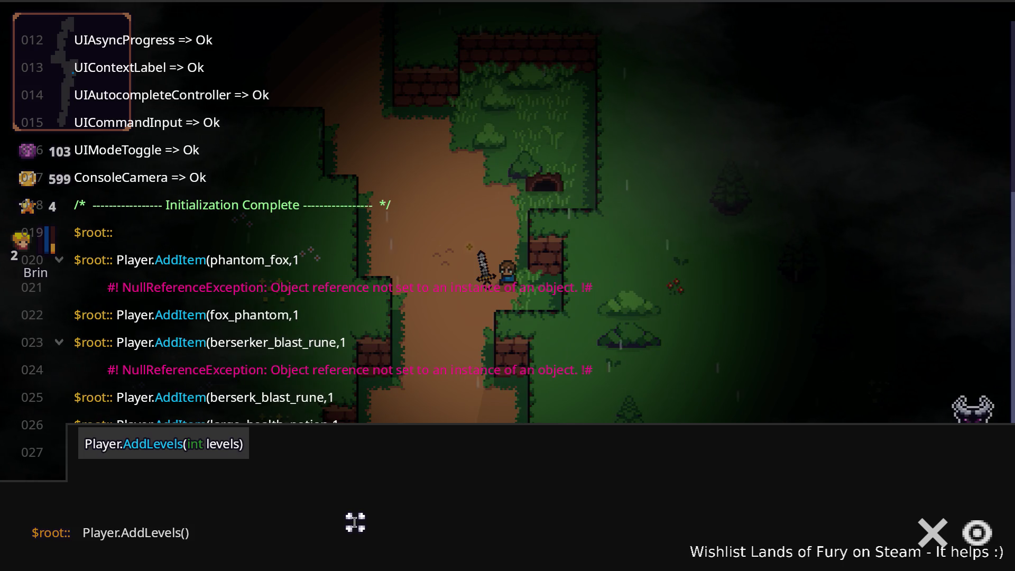
type("5")
key("Return")
key("Escape")
Spend Alma's skill points (Brawler 2/2, Dash Booster 2/2, Energy Booster 2/3, Second Wind) and confirm.
key("i")
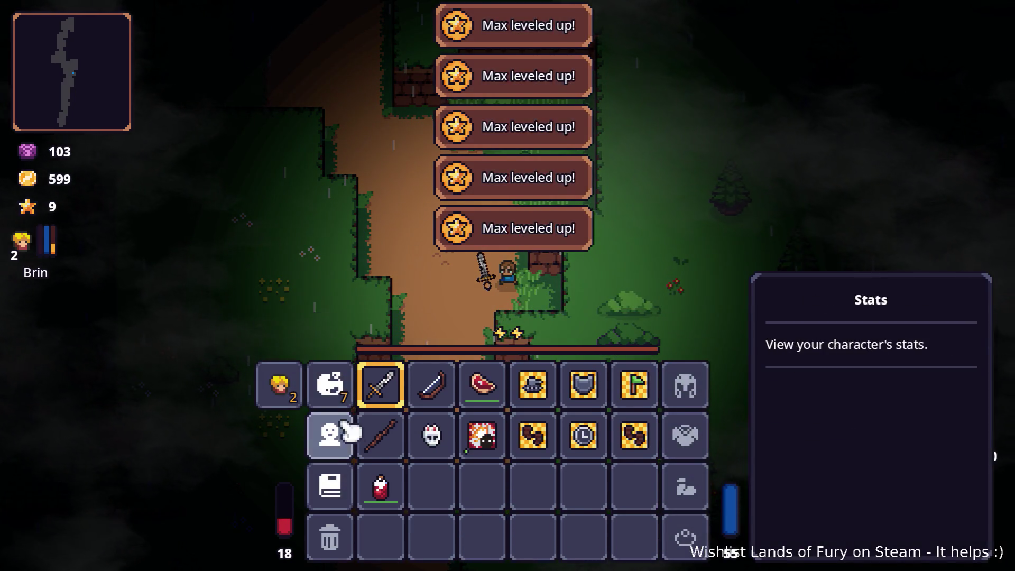
left_click(349, 433)
left_click(404, 368)
left_click(404, 368)
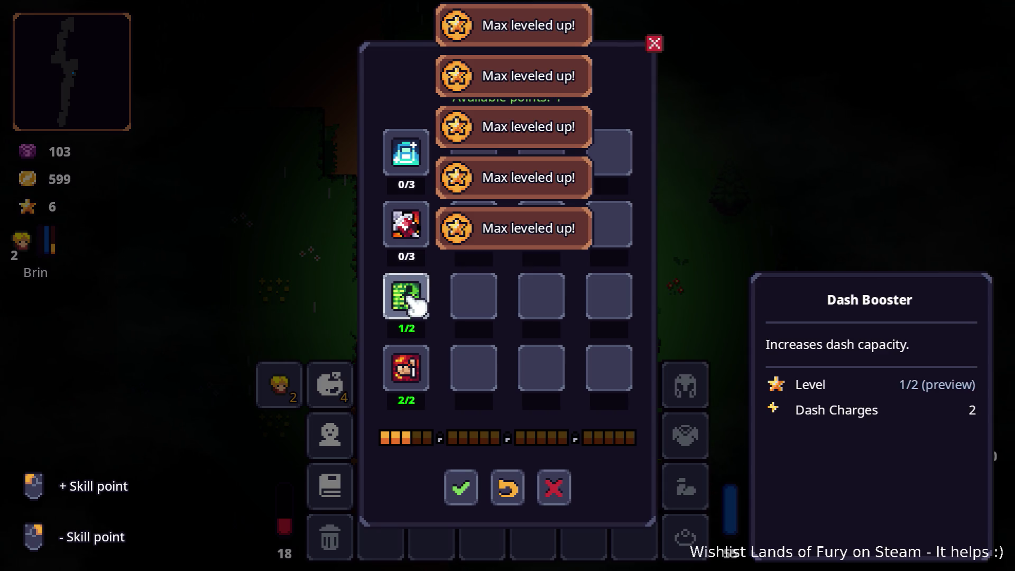
left_click(408, 225)
left_click(407, 224)
left_click(407, 158)
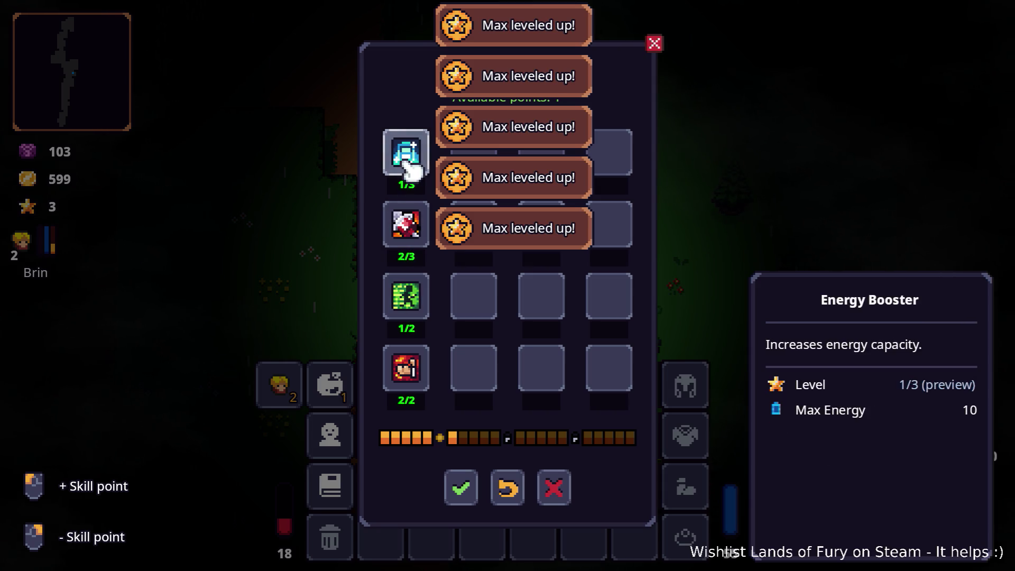
right_click(412, 235)
left_click(408, 298)
left_click(407, 154)
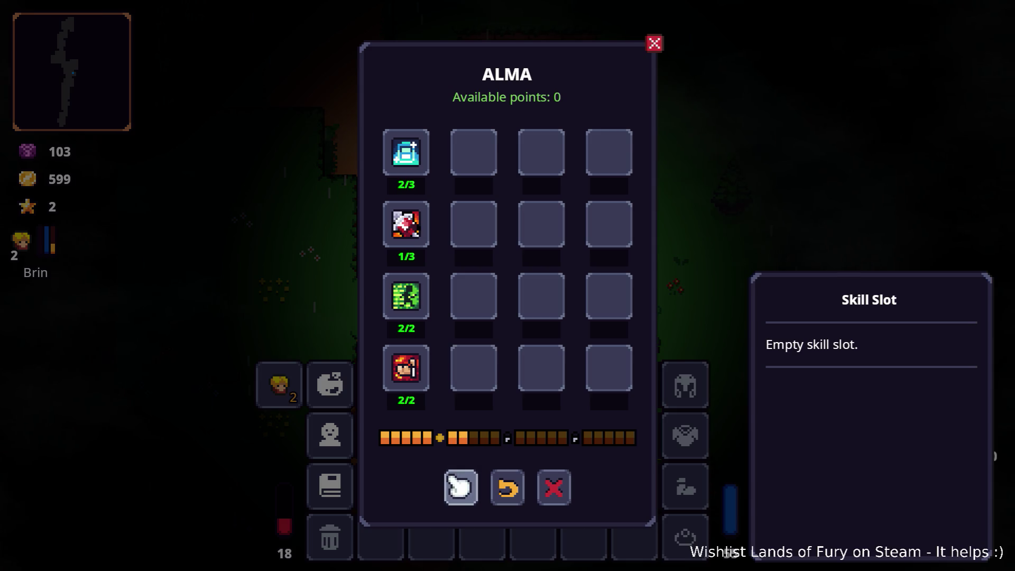
left_click(460, 486)
Raise Brin's Combat stat to 2 and confirm.
left_click(291, 391)
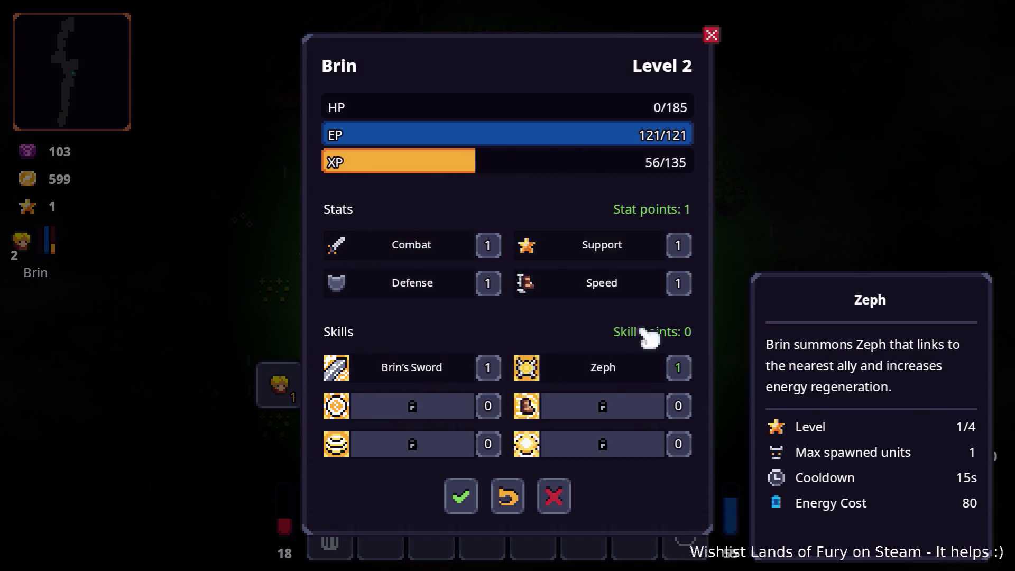
left_click(488, 245)
left_click(460, 496)
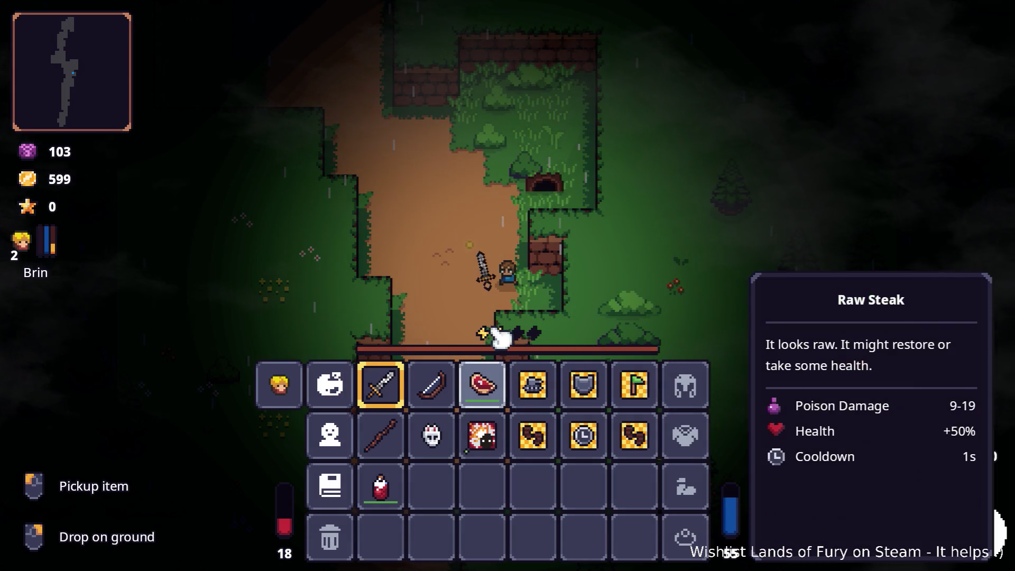
Move the large health potion onto the bow's quick slot and wear the white mask as a helmet.
mouse_move(394, 491)
left_mouse_down()
mouse_move(476, 404)
mouse_move(438, 397)
left_mouse_up()
key("i")
Socket the Berserk Blast Rune into the sword.
key("i")
left_click(429, 433)
left_click(682, 391)
right_click(404, 394)
left_click(430, 294)
left_click(432, 226)
key("Escape")
key("i")
Walk north up the dirt path and strike the skeleton enemy.
key("w")
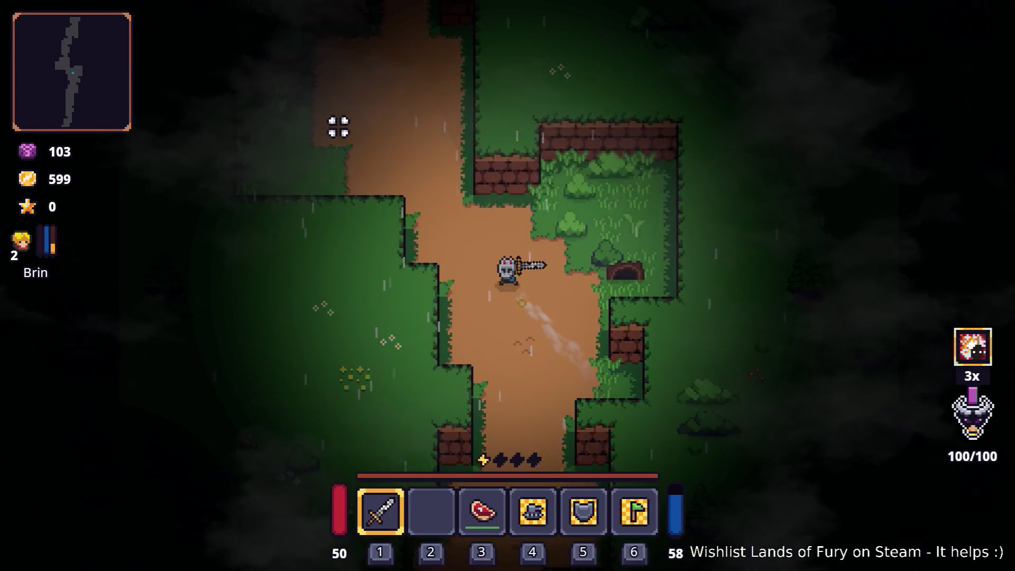
key("w")
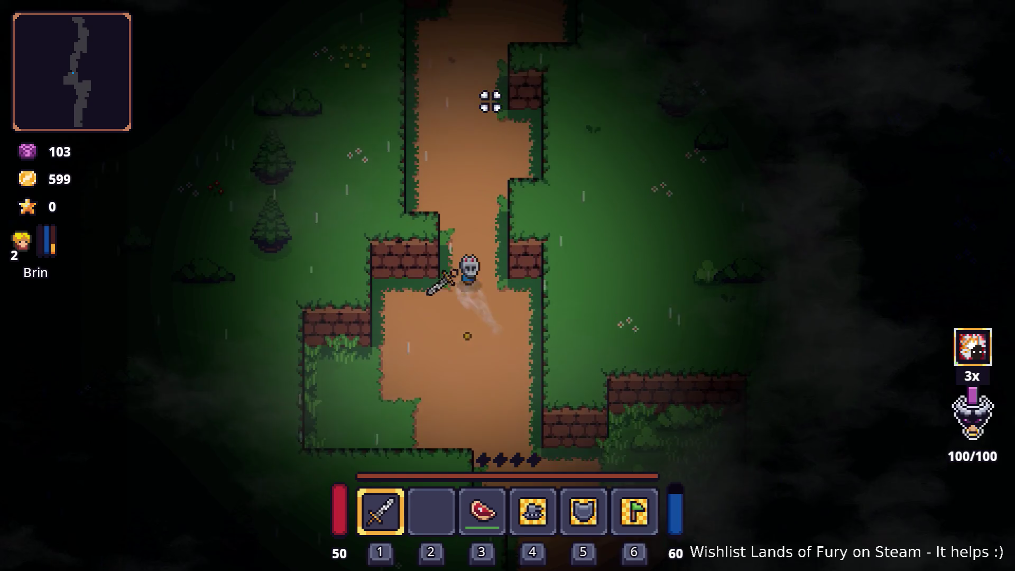
key("w")
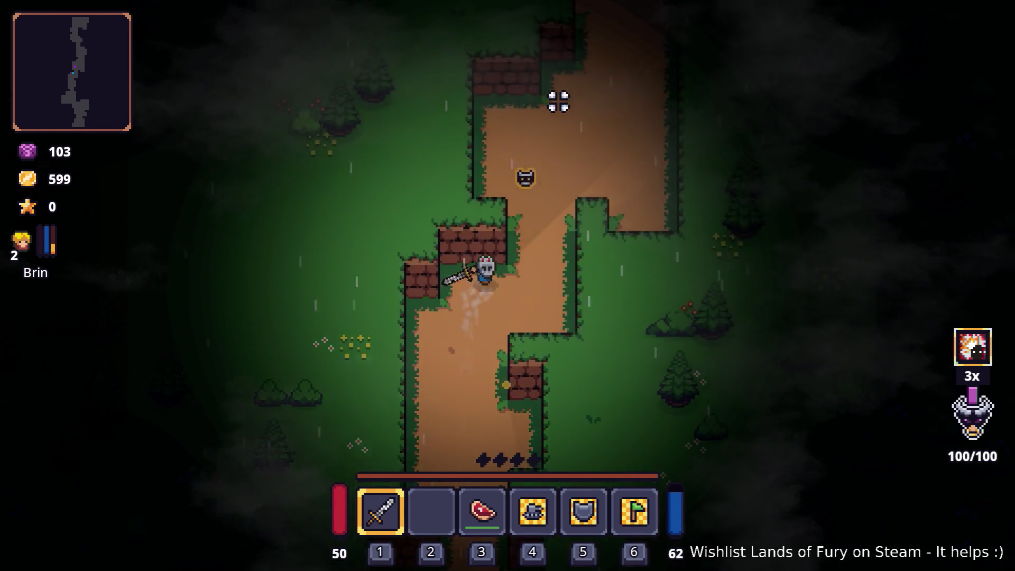
left_click(412, 154)
key("w")
left_click(404, 169)
key("space")
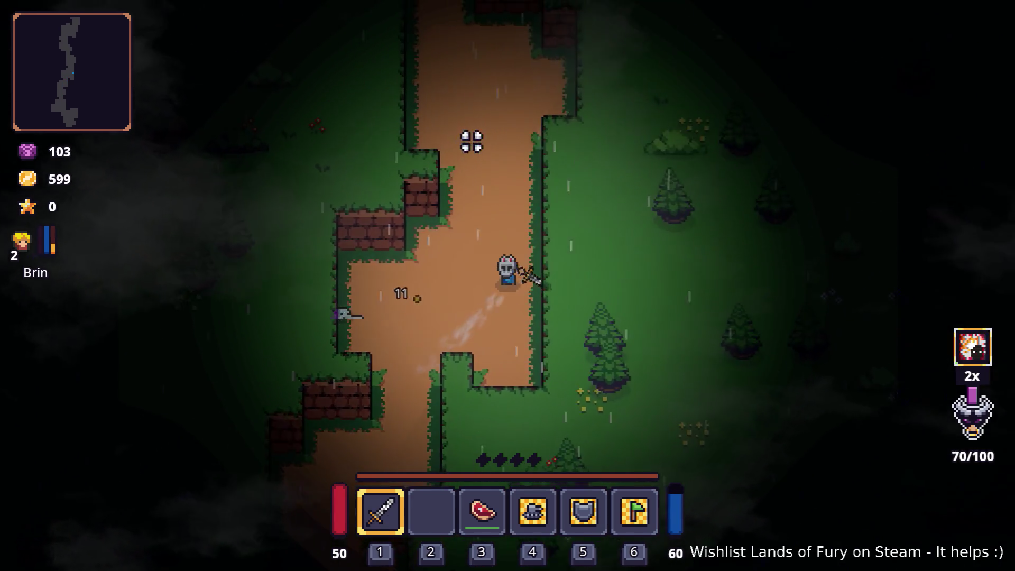
key("w")
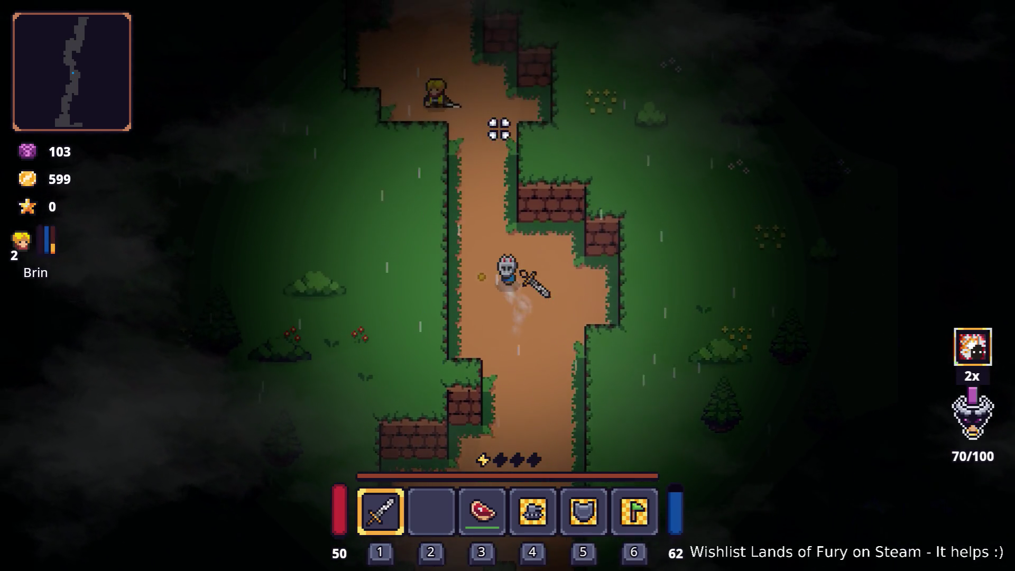
Check the Raw Steak item in the inventory, then resume play.
key("w")
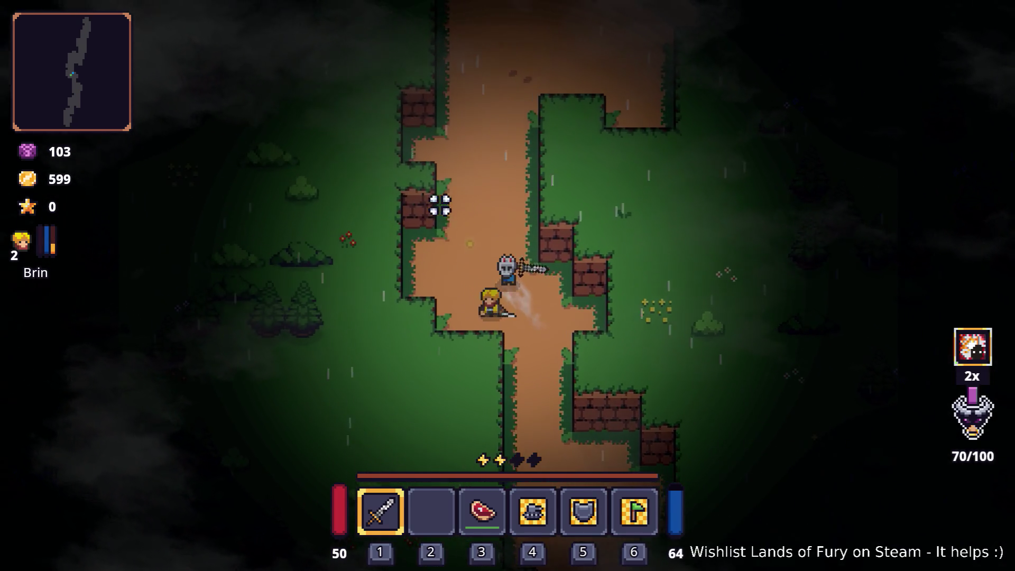
key("Tab")
mouse_move(484, 388)
key("Tab")
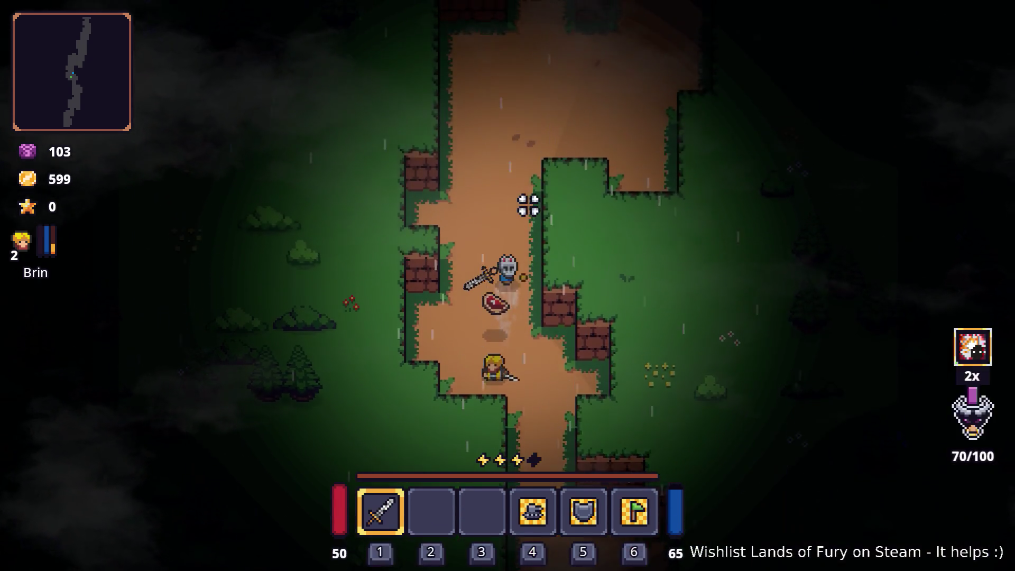
Fight the enemies along the path, moving north-east and dodging back south.
key("s")
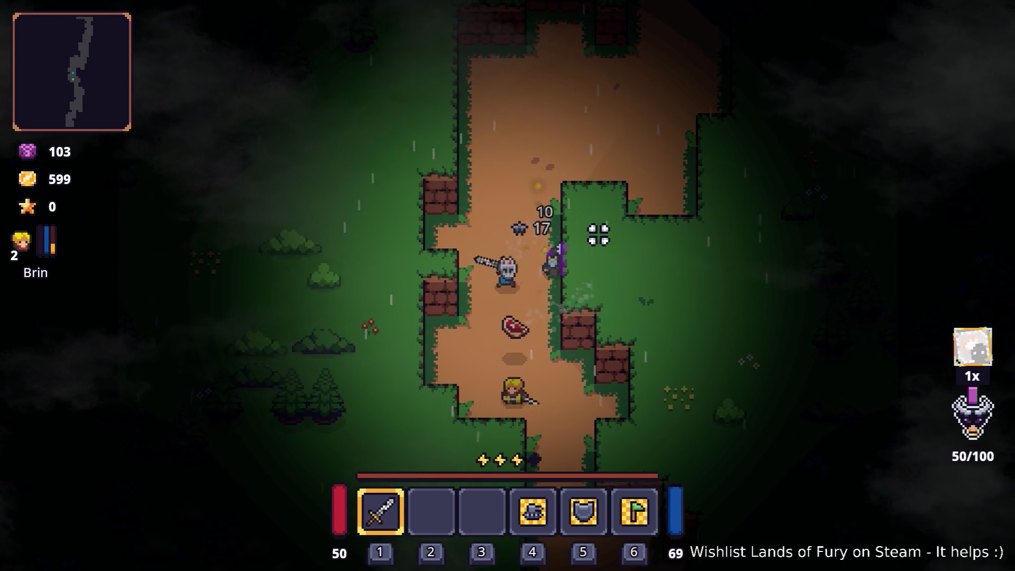
key("w")
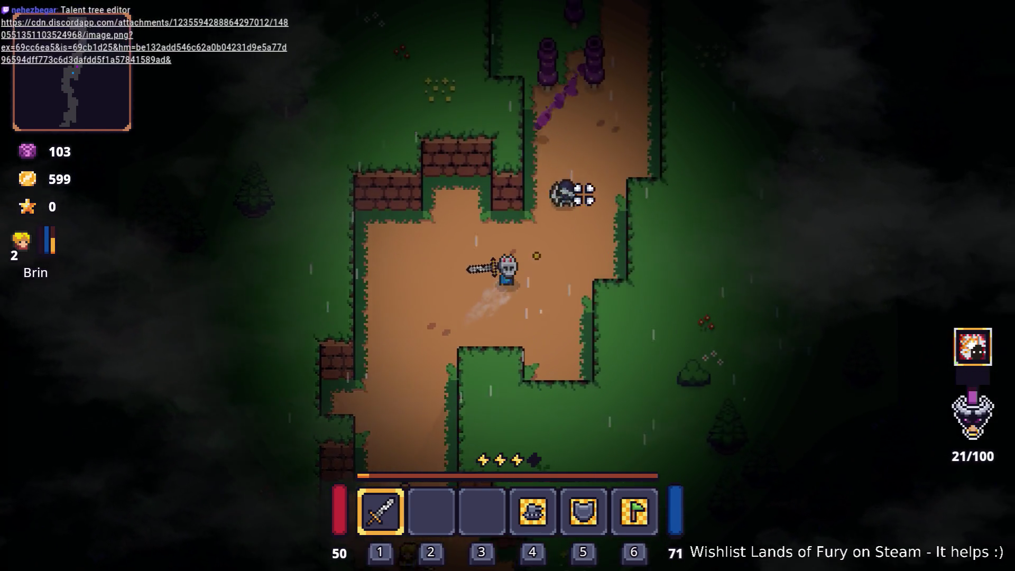
key("w")
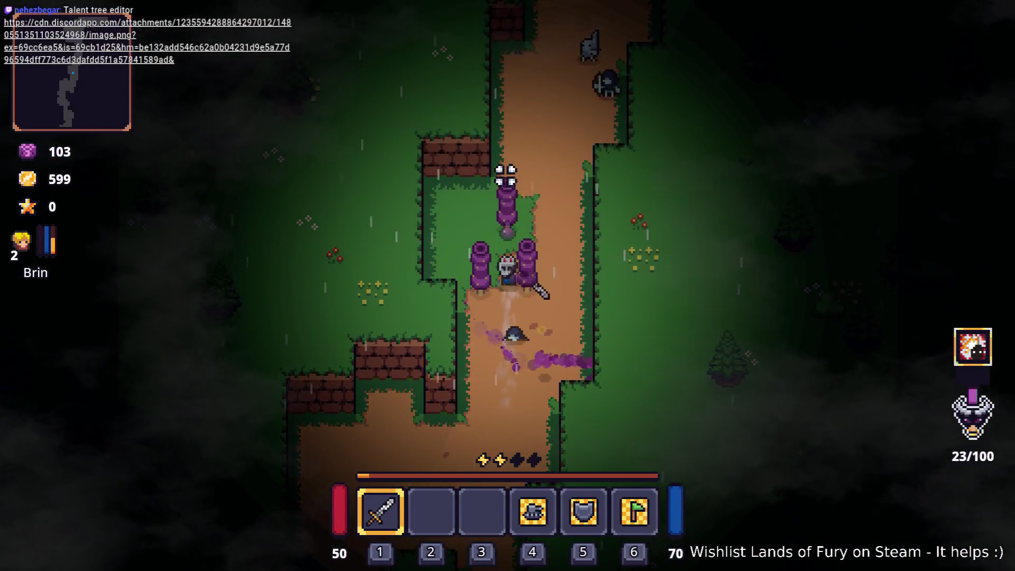
key("w")
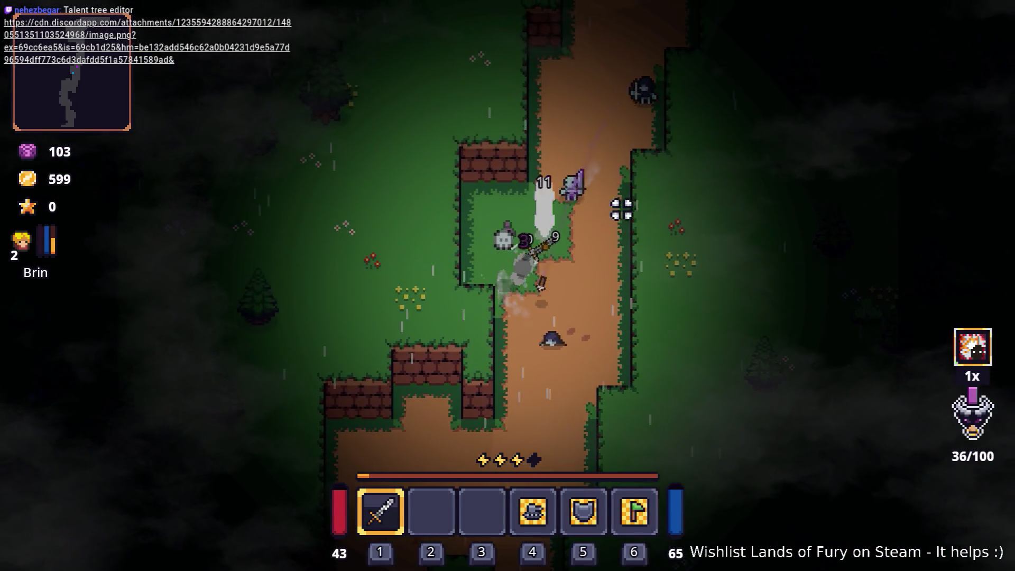
key("w")
key("d")
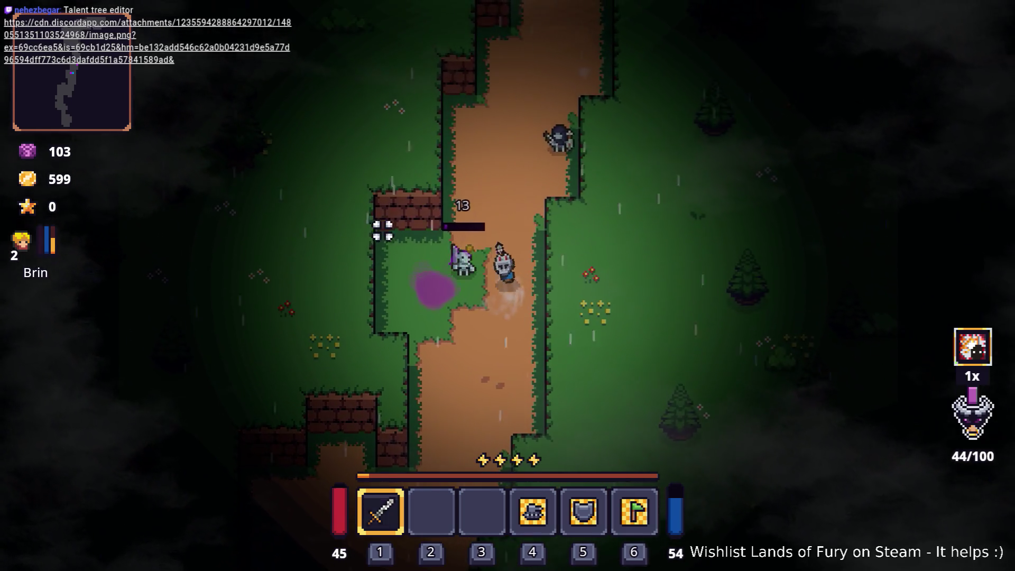
key("s")
key("a")
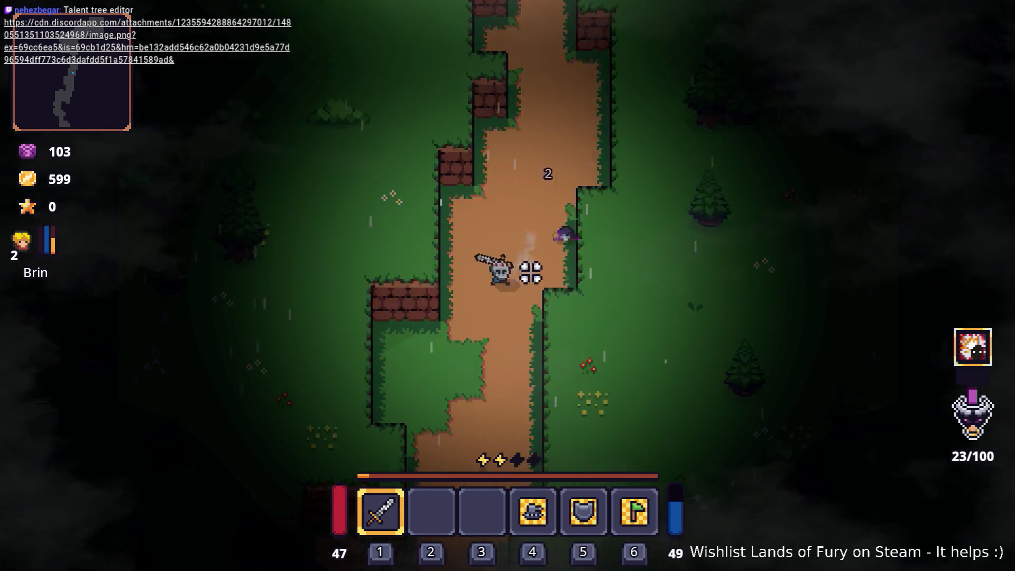
key("s")
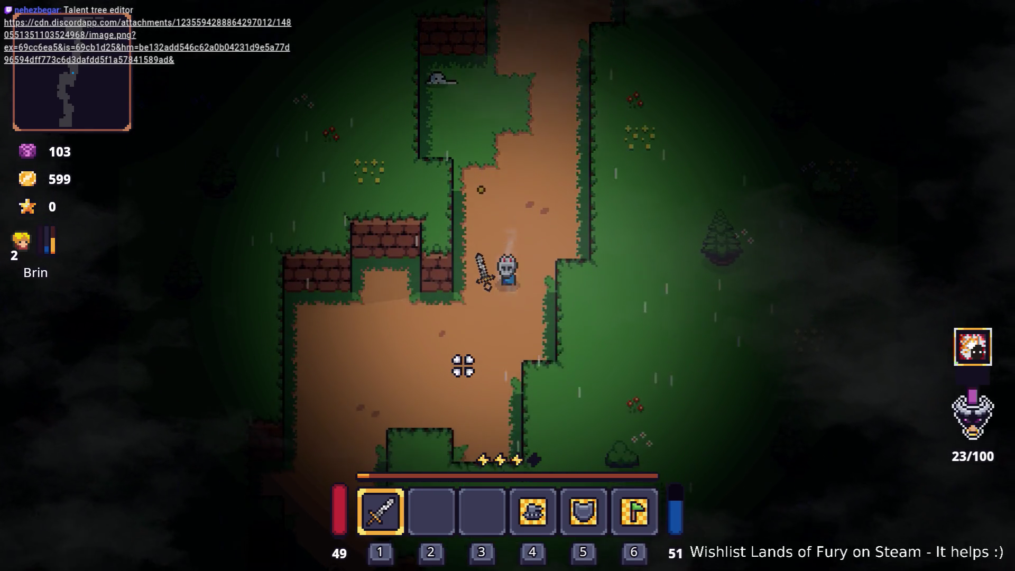
key("s")
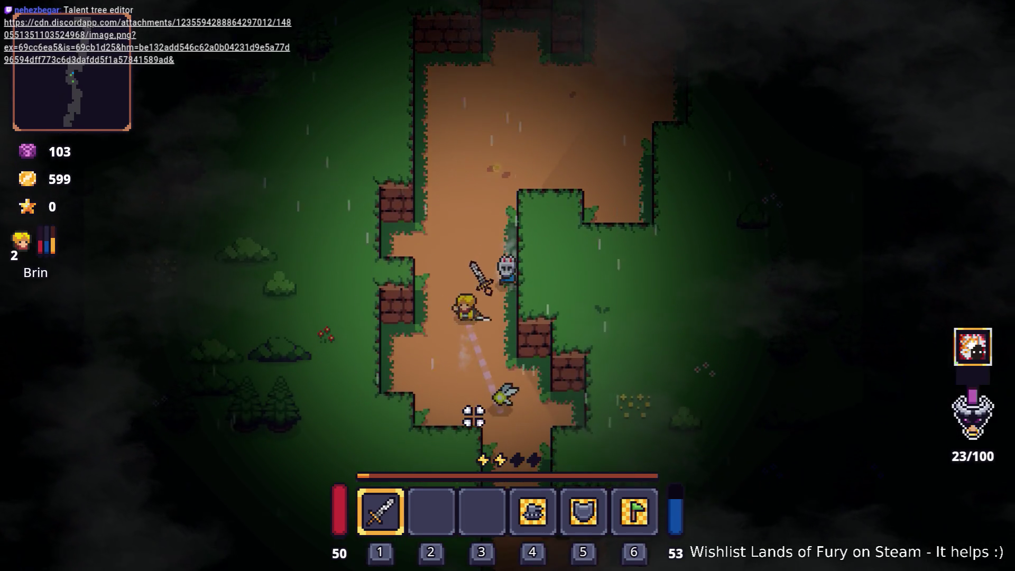
key("w")
key("d")
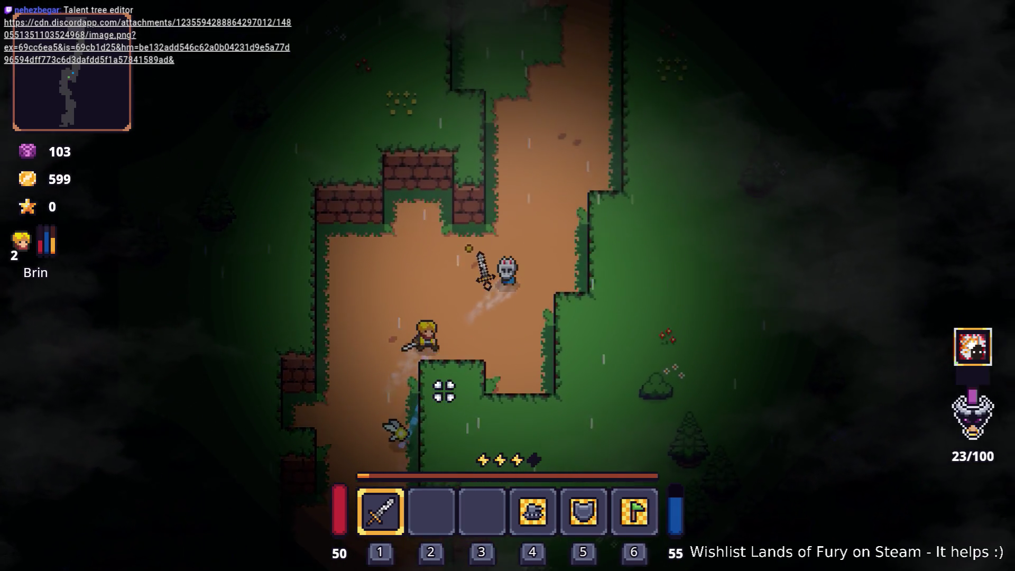
Push north collecting gold and pick up the Burning Stick at the campfire.
key("w")
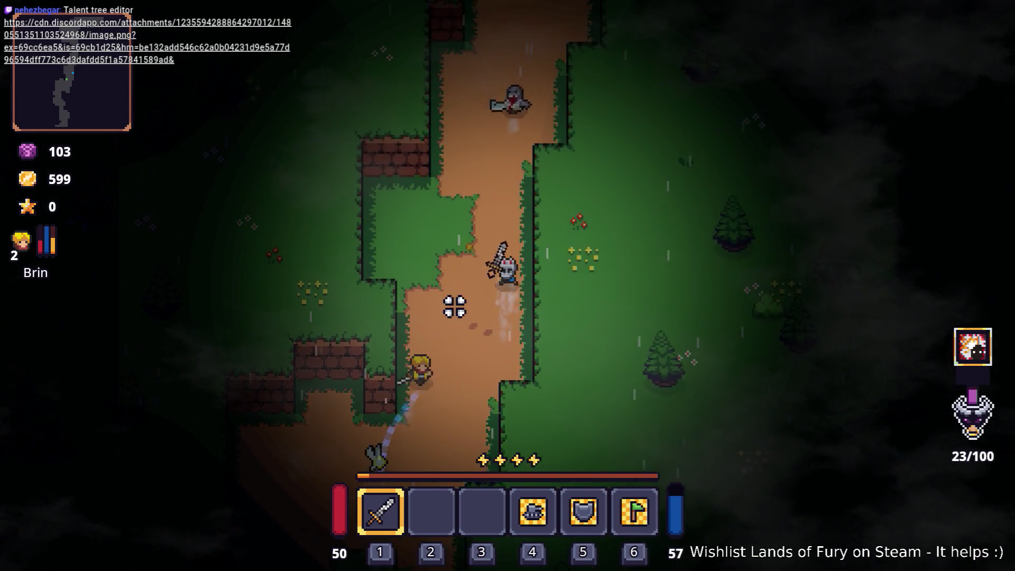
key("w")
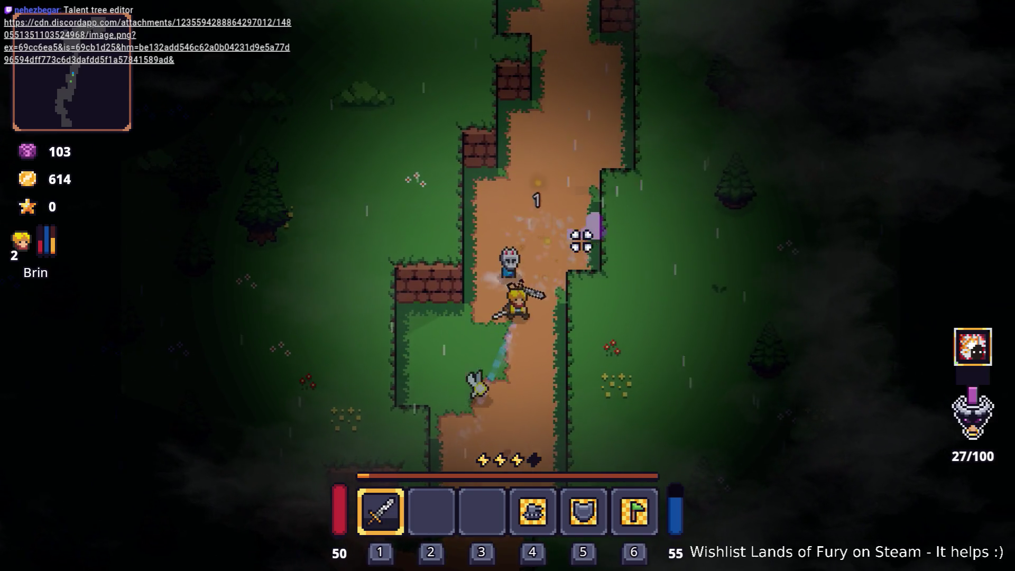
key("w")
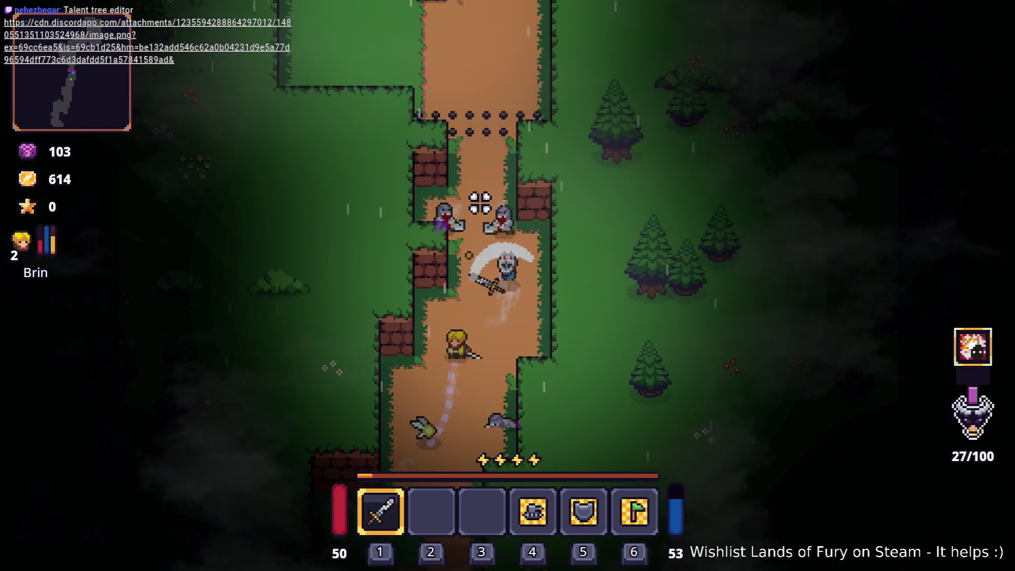
key("w")
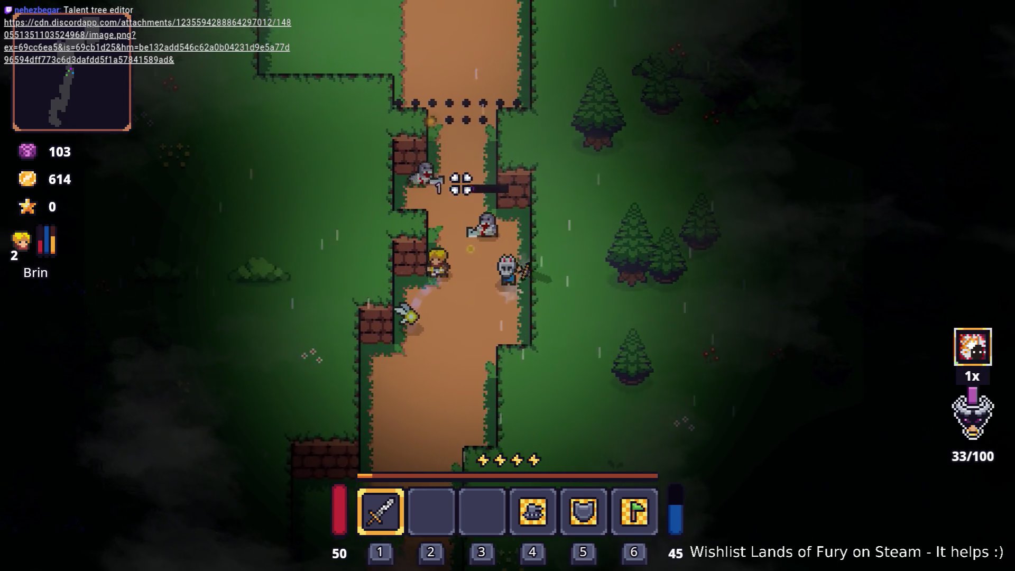
key("w")
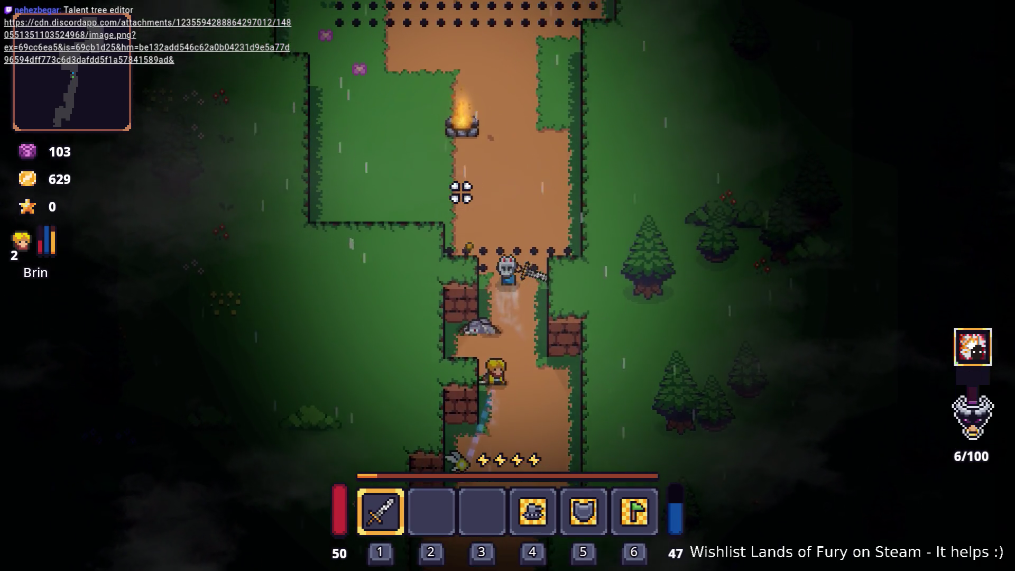
key("e")
key("w")
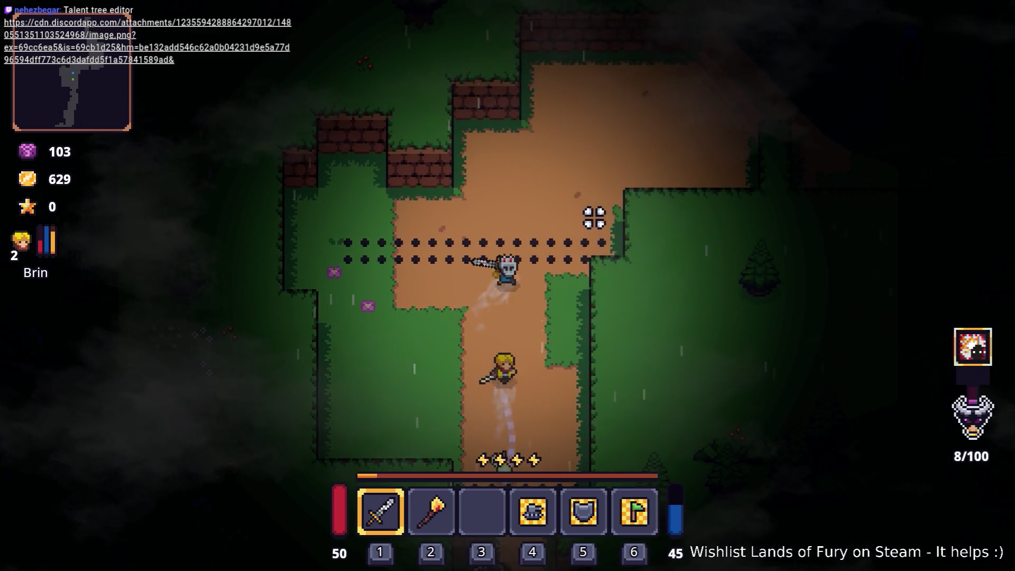
Dash north-east up the dirt path.
key("w")
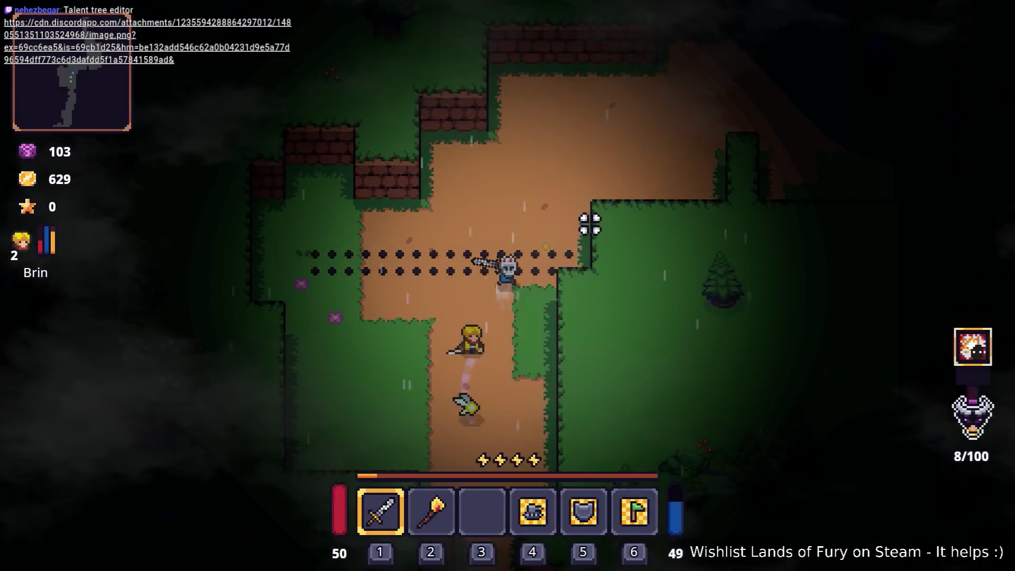
key("space")
key("w")
key("d")
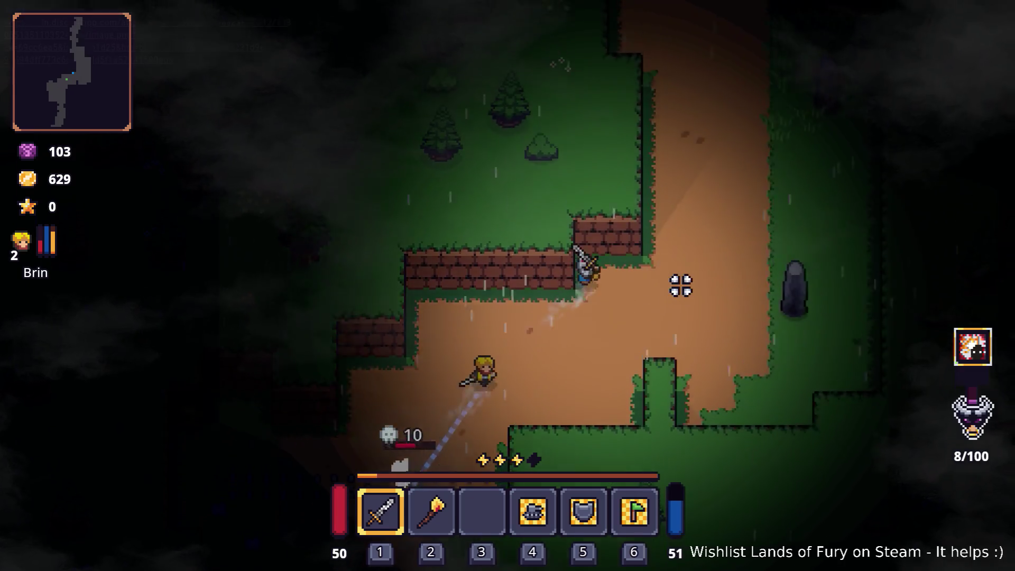
key("d")
key("w")
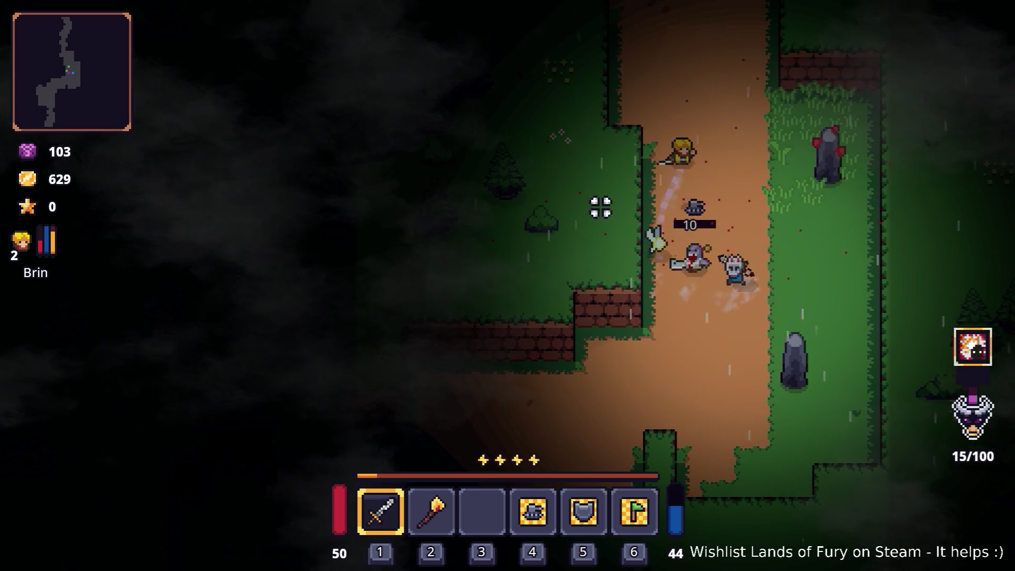
key("space")
key("w")
key("d")
key("w")
key("a")
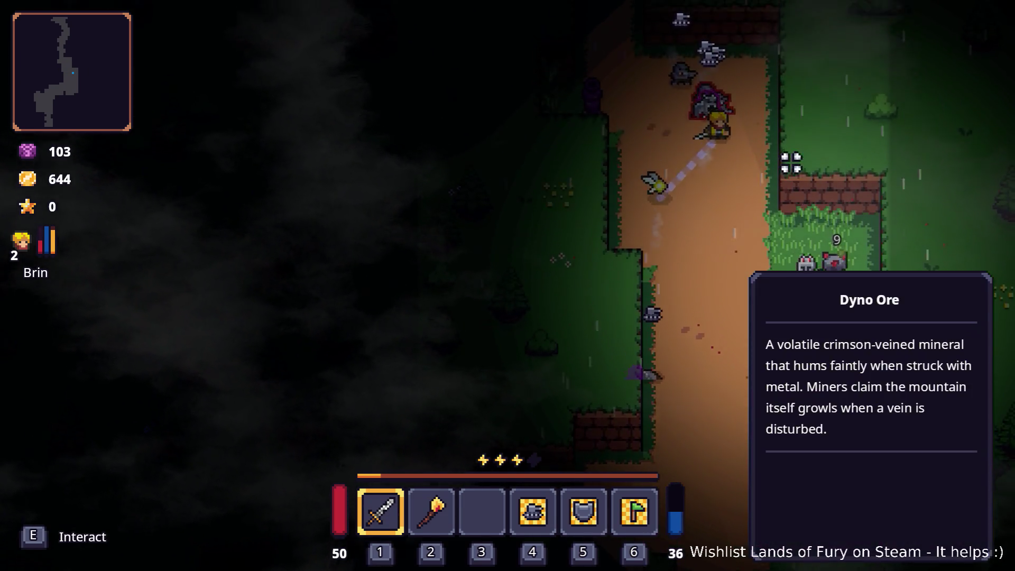
Fight through the enemy pack and clear the path northward.
key("w")
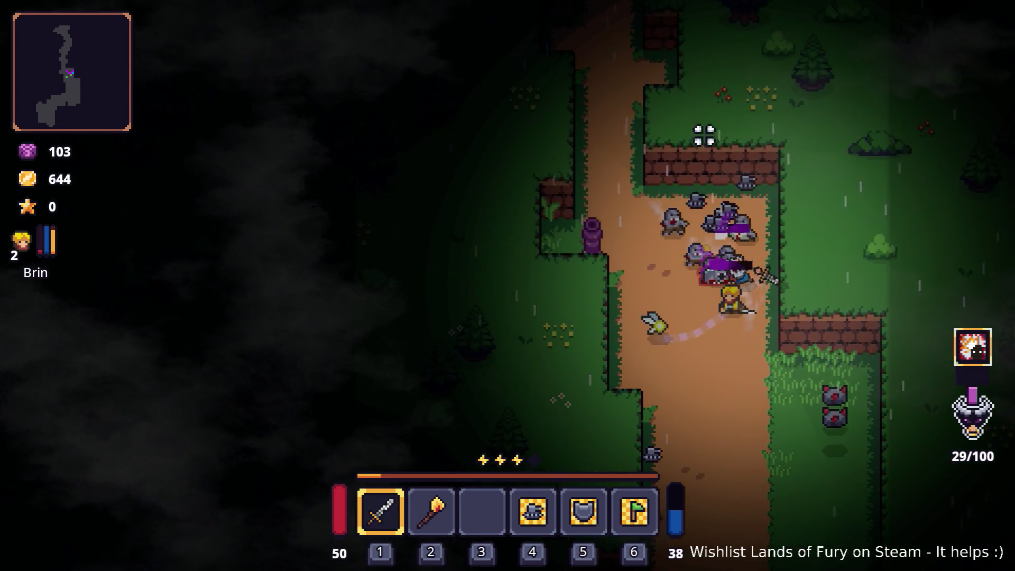
key("w")
key("d")
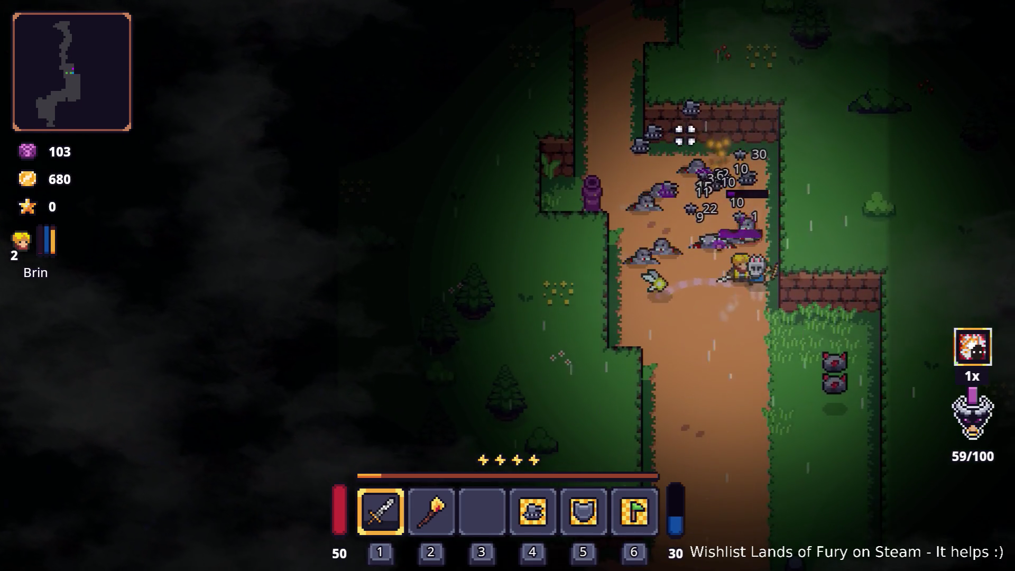
key("a")
key("w")
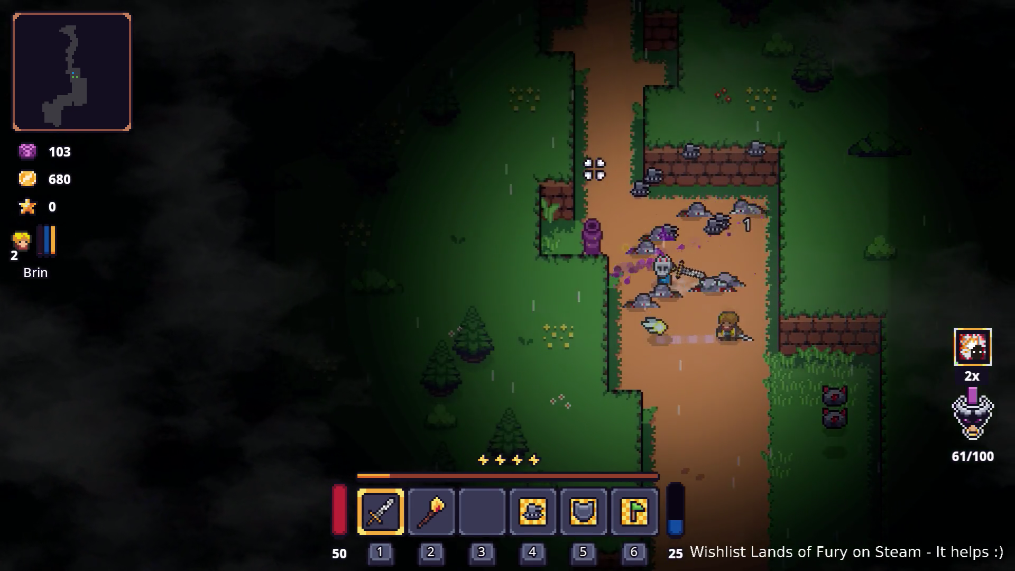
key("w")
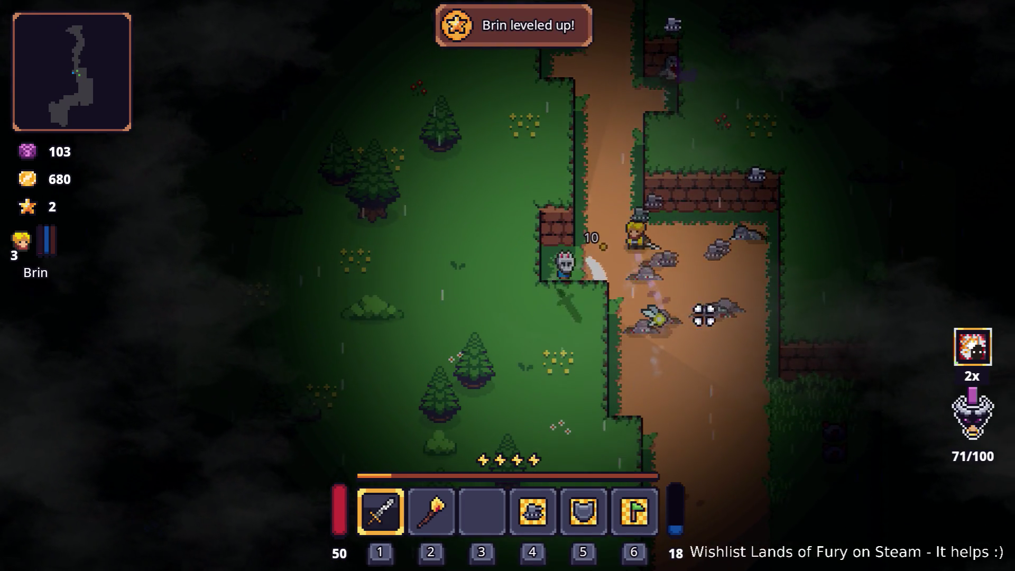
key("w")
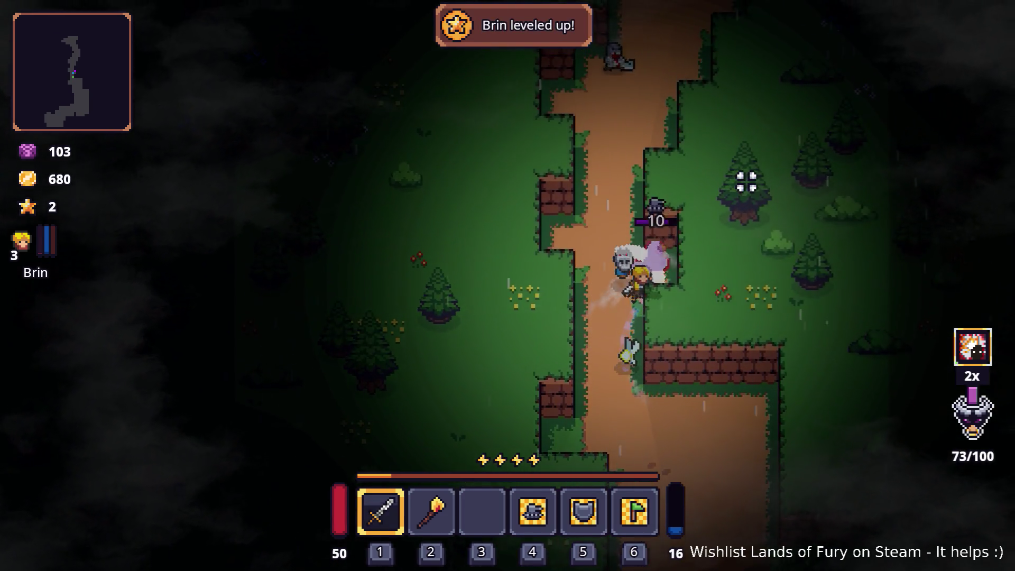
key("w")
key("w")
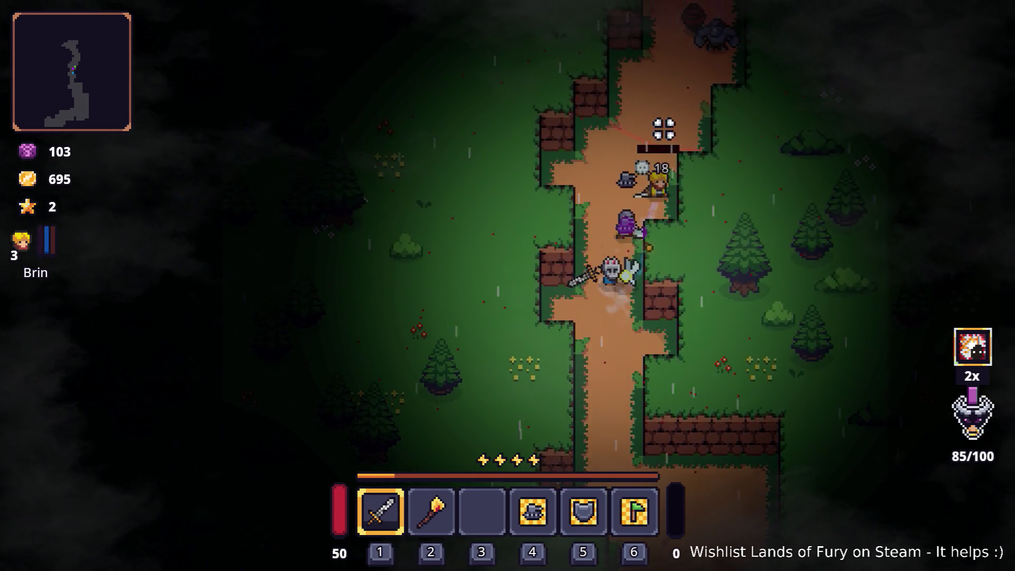
Fight the golem and the advancing enemies, retreating and striking back.
key("w")
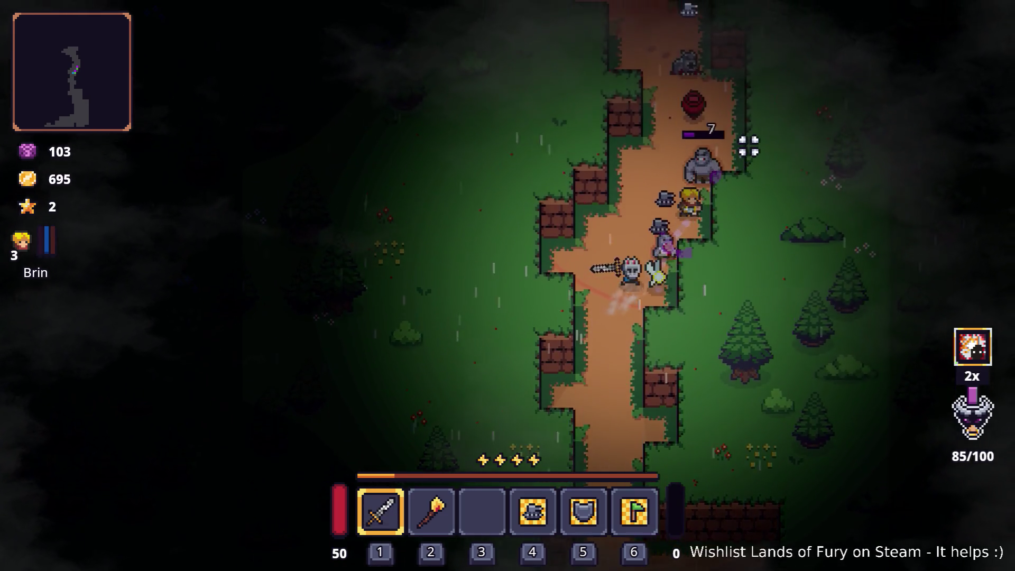
key("w")
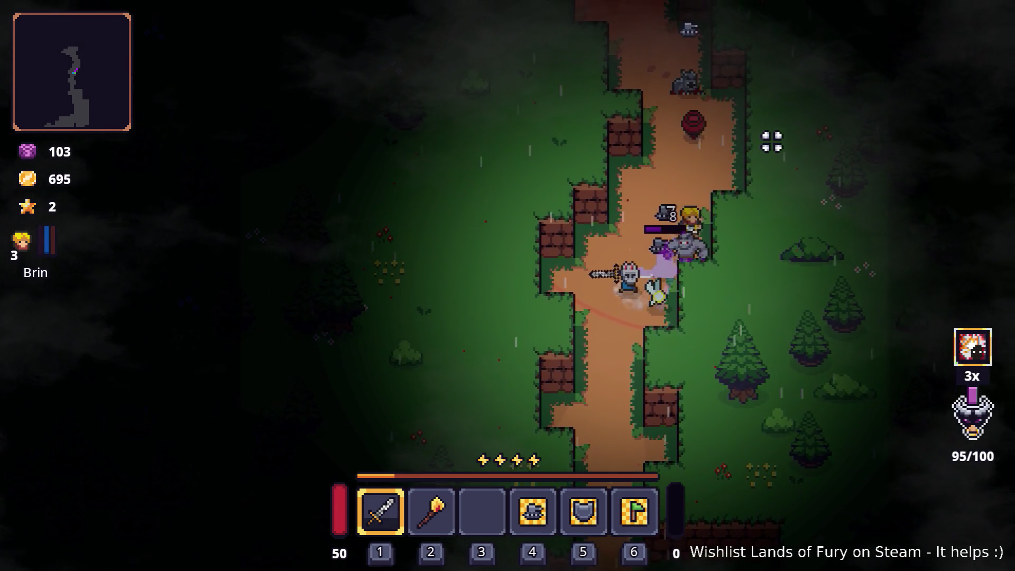
key("w")
key("w")
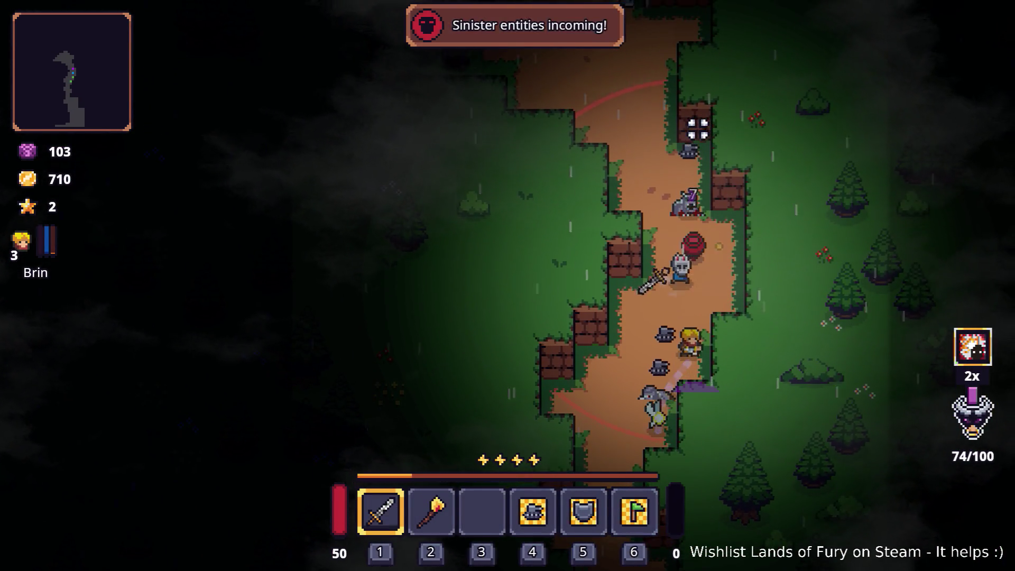
key("w")
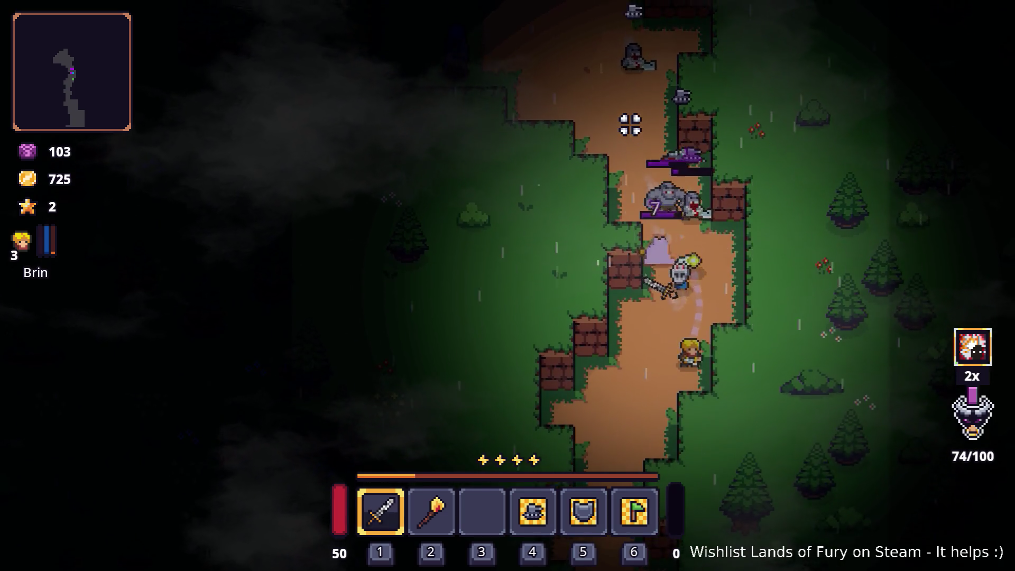
key("a")
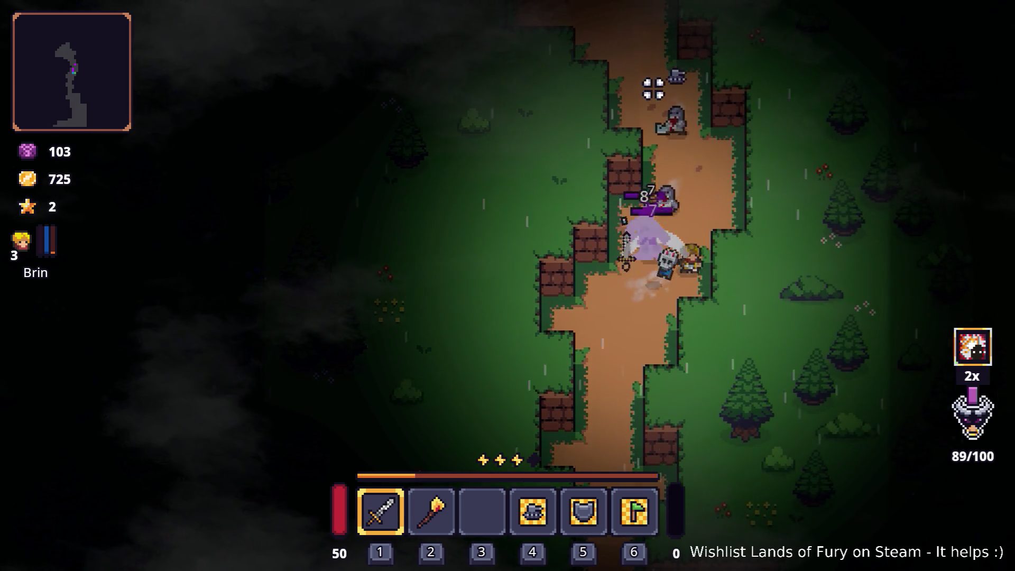
key("w")
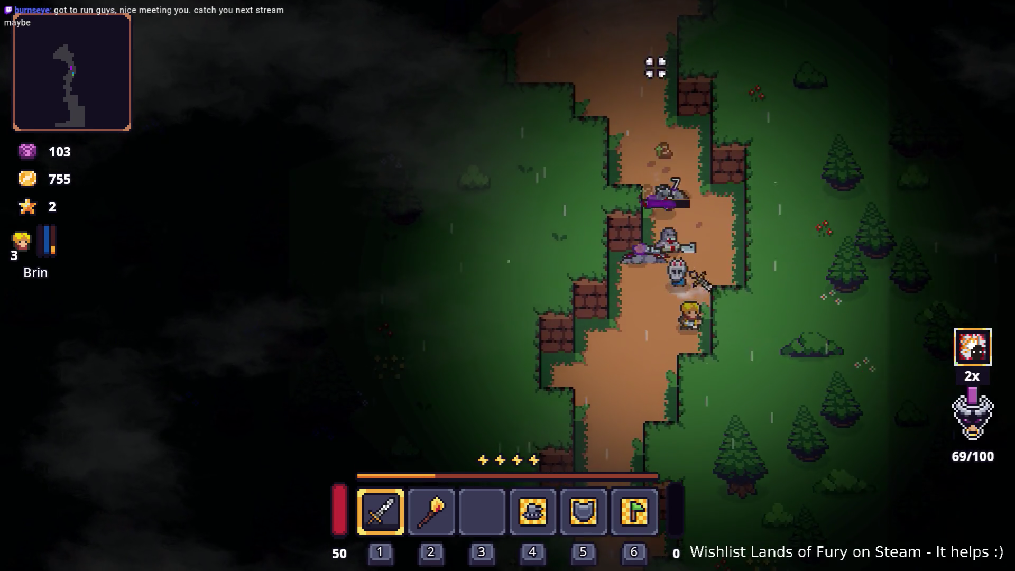
key("s")
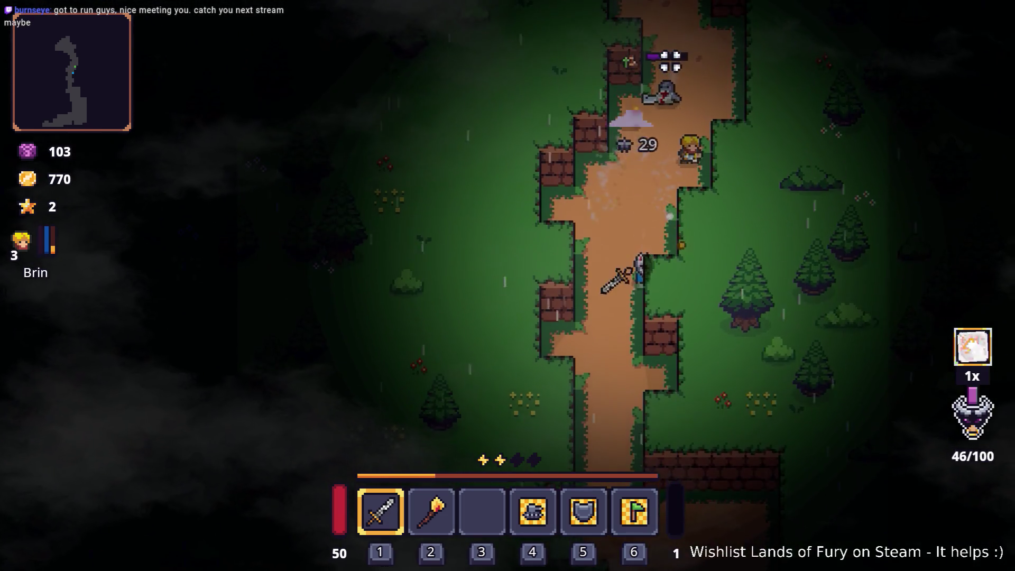
key("w")
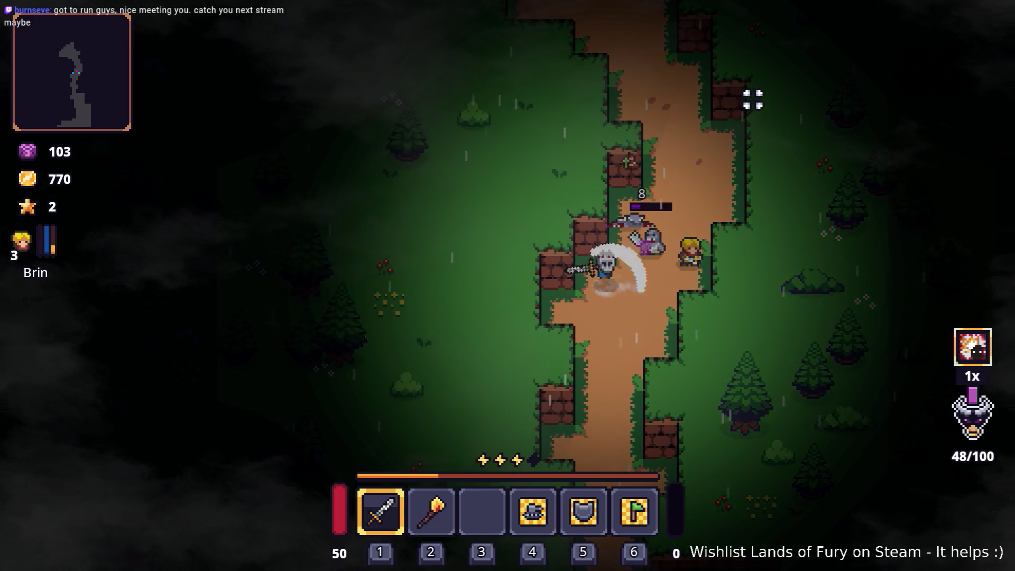
Kill the last enemy on the path and dash up the cleared road.
key("s")
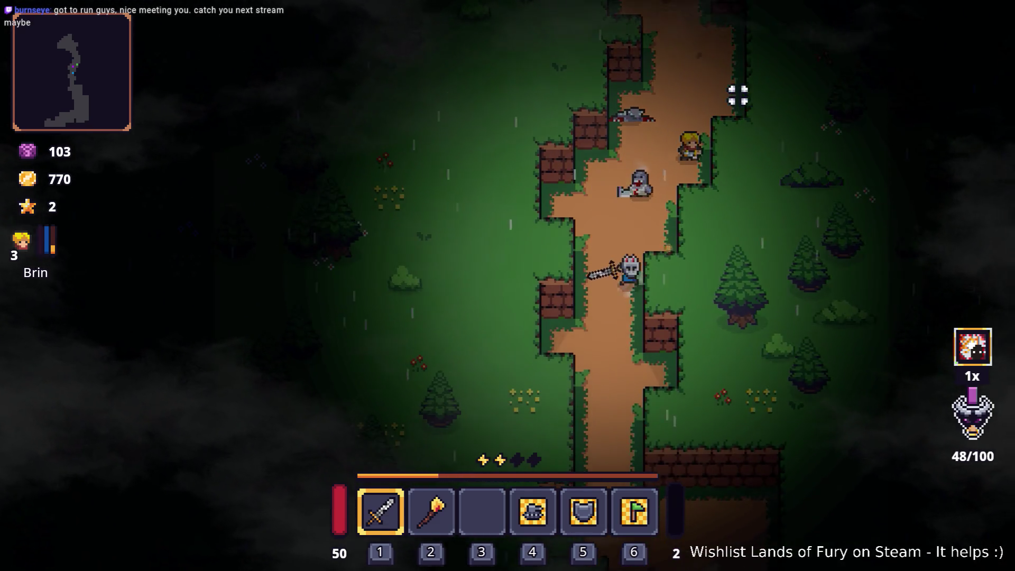
key("s")
key("a")
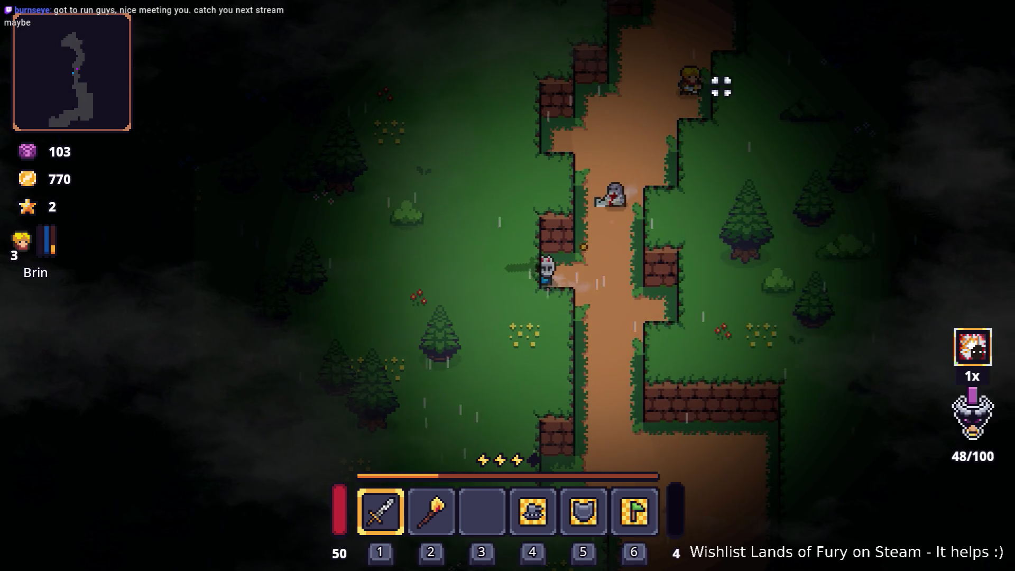
key("w")
key("d")
key("w")
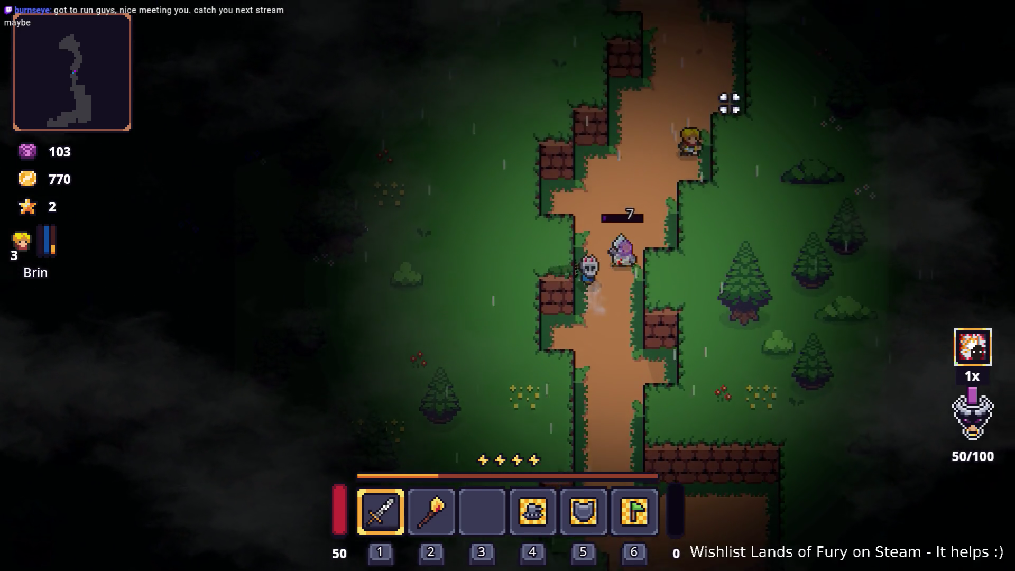
left_click(724, 132)
key("d")
key("w")
key("space")
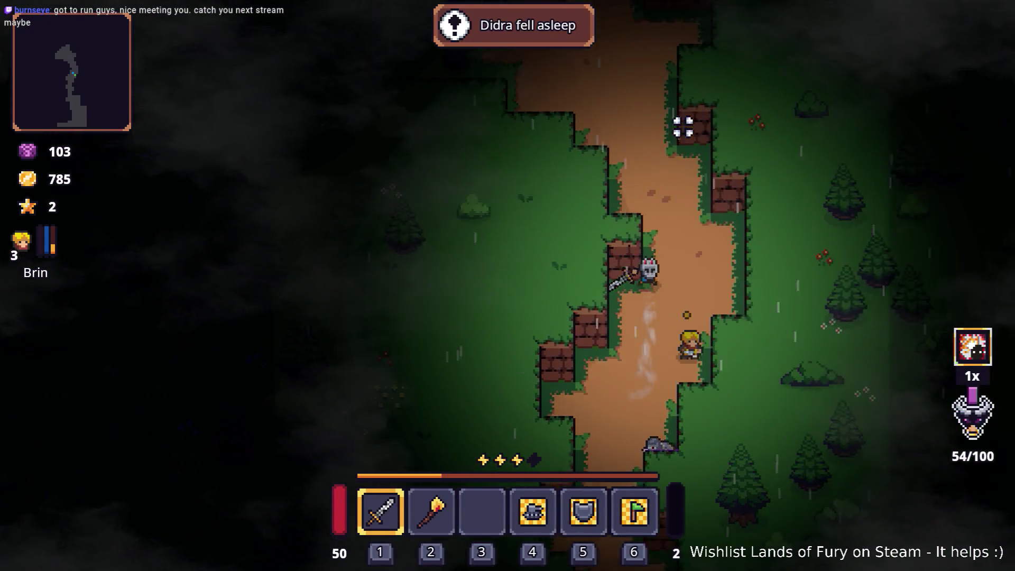
Walk up past the stone pillar and collect the crystal.
key("w")
key("a")
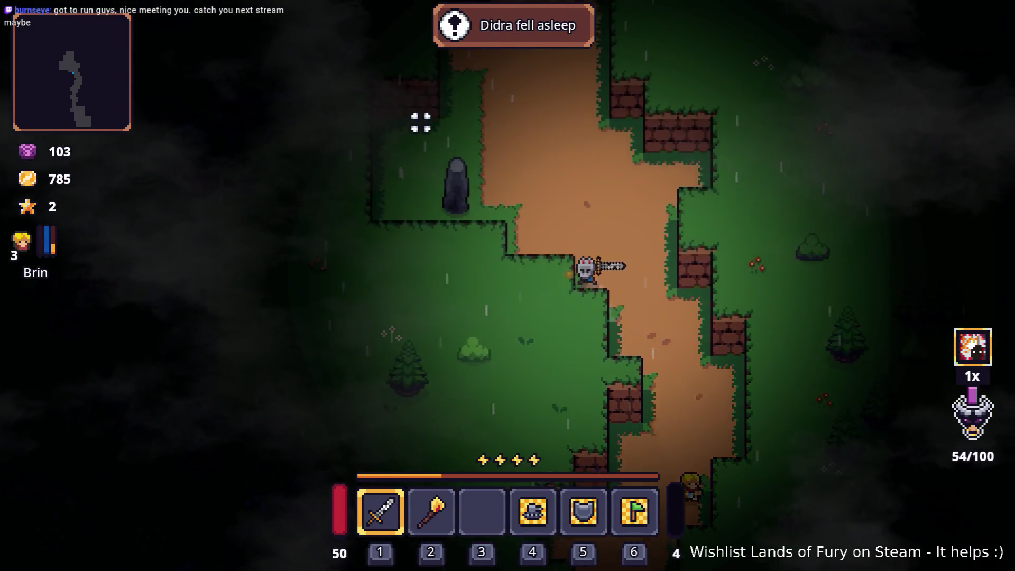
key("w")
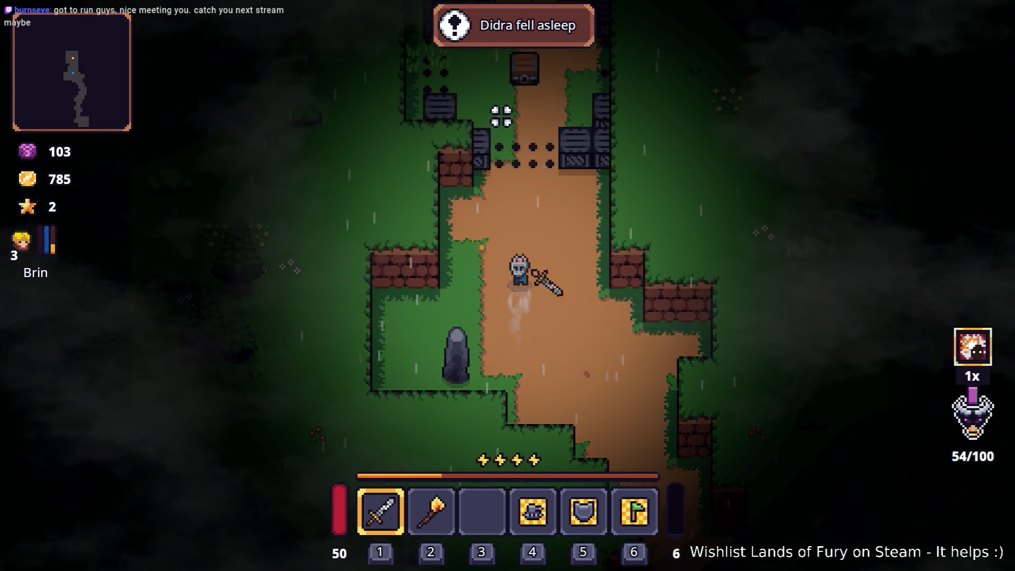
key("w")
key("space")
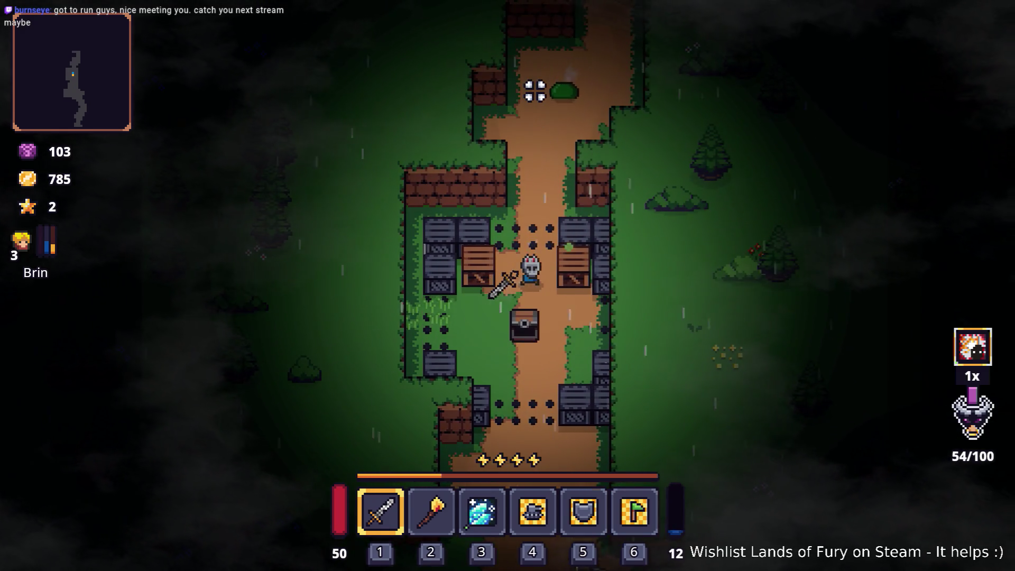
Replace the sword's Berserk Blast rune with the crystal rune.
key("i")
key("e")
left_click(433, 295)
left_click(431, 224)
key("e")
key("i")
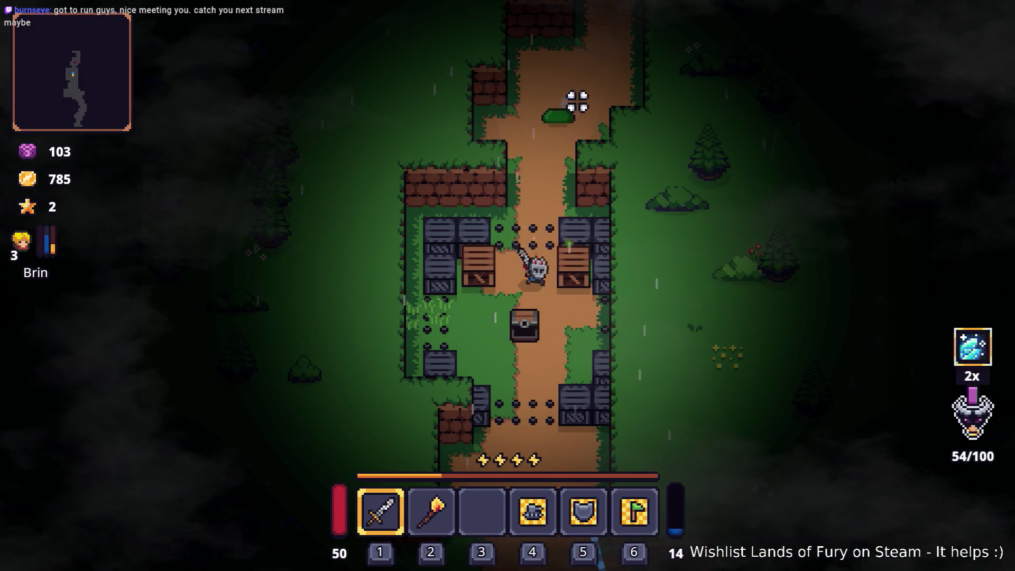
Smash the wooden crate and kill the slime while advancing up the path.
key("w")
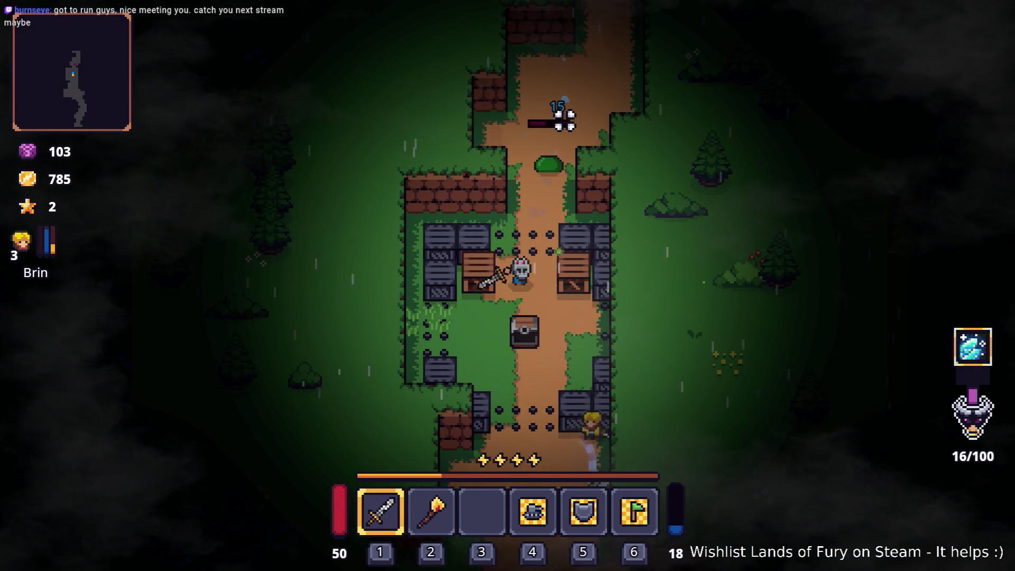
key("d")
left_click(672, 169)
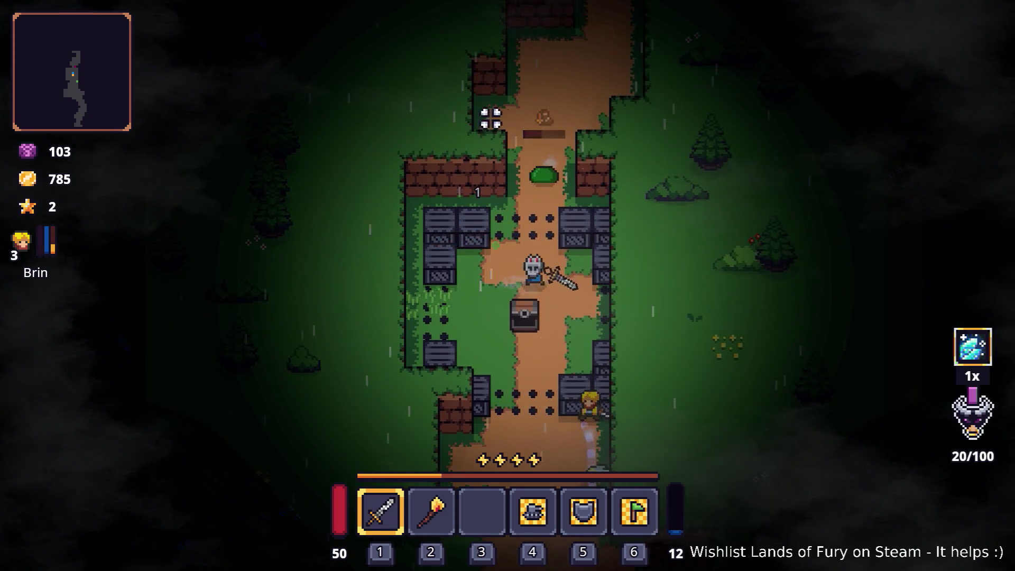
key("w")
key("space")
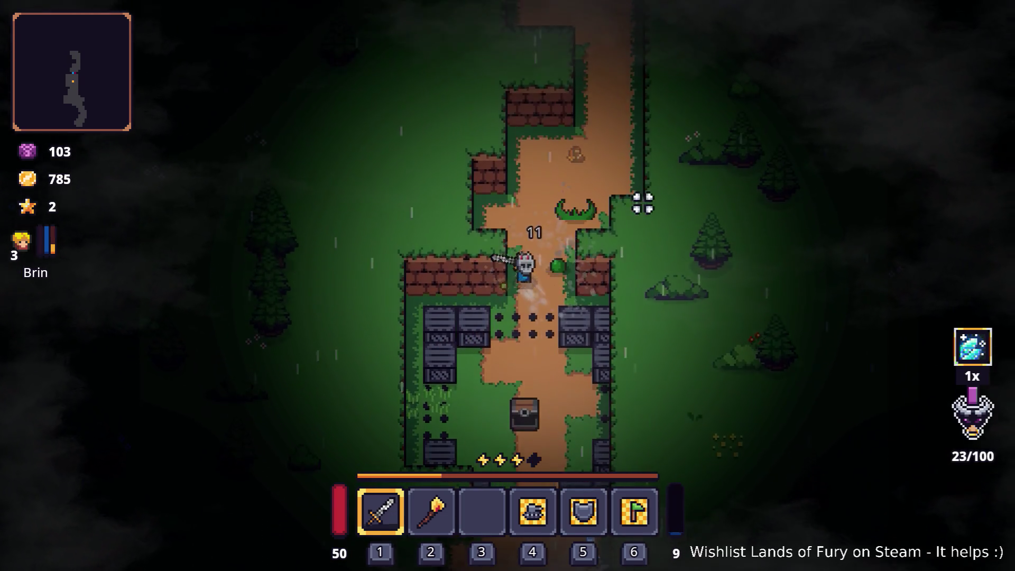
left_click(632, 307)
key("w")
left_click(575, 322)
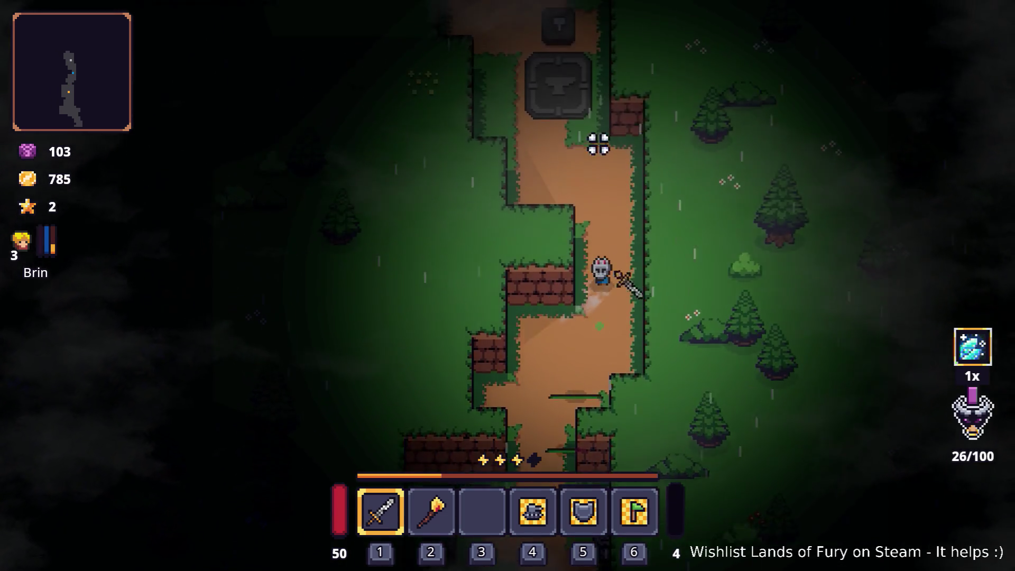
key("space")
Head up-left past the spikes, break the campfire crate and fight nearby enemies.
key("w")
key("a")
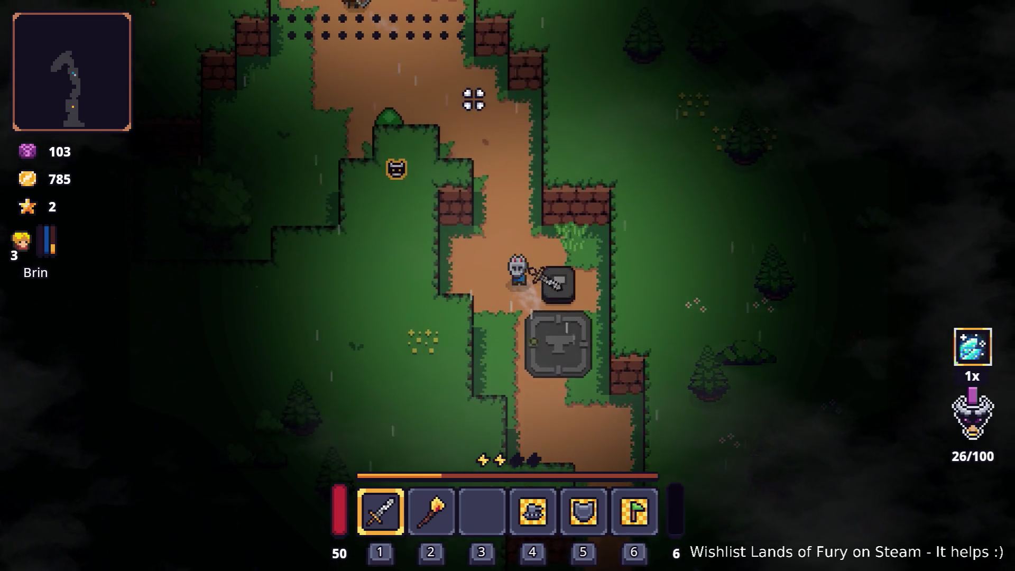
key("a")
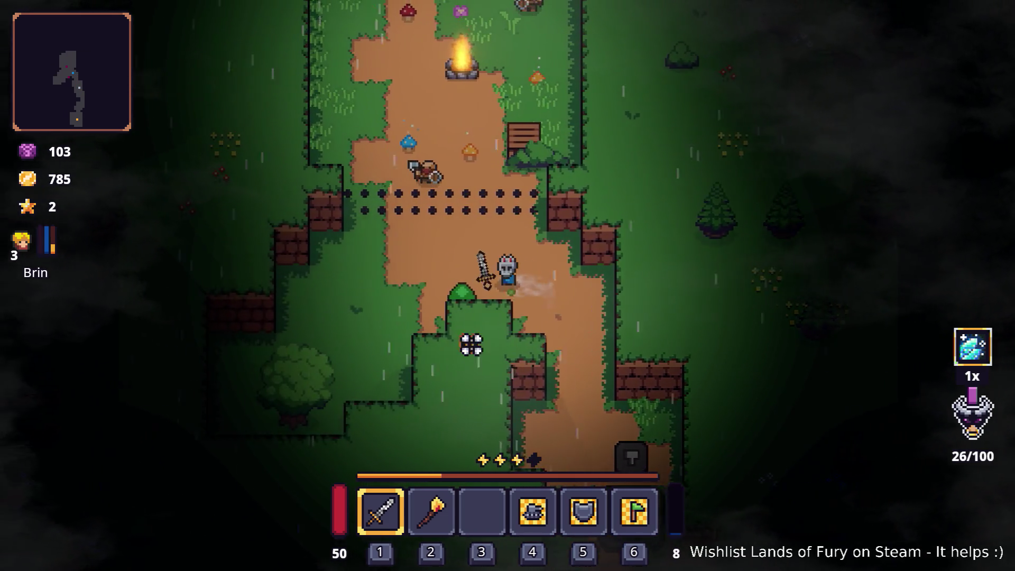
key("w")
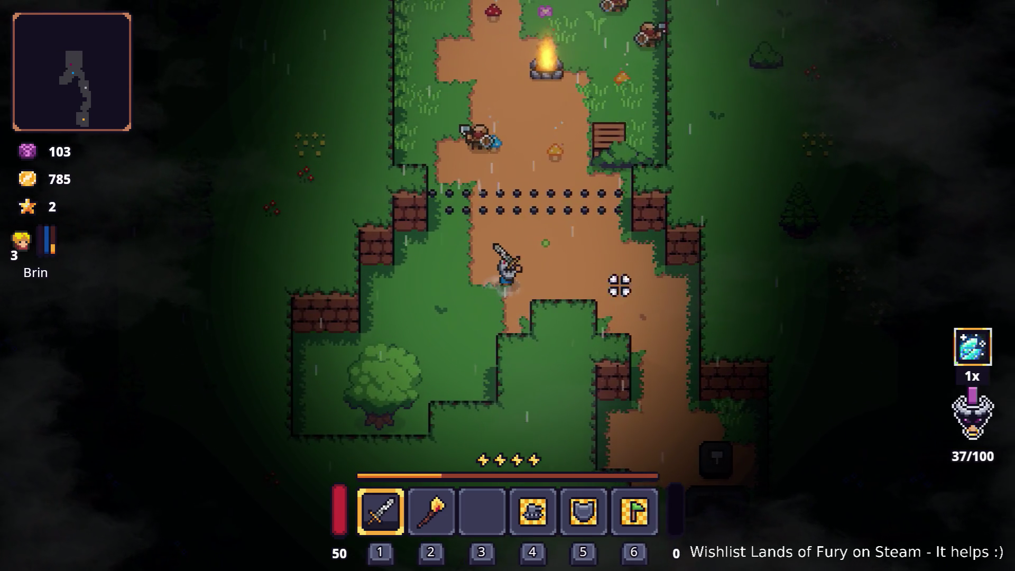
left_click(415, 233)
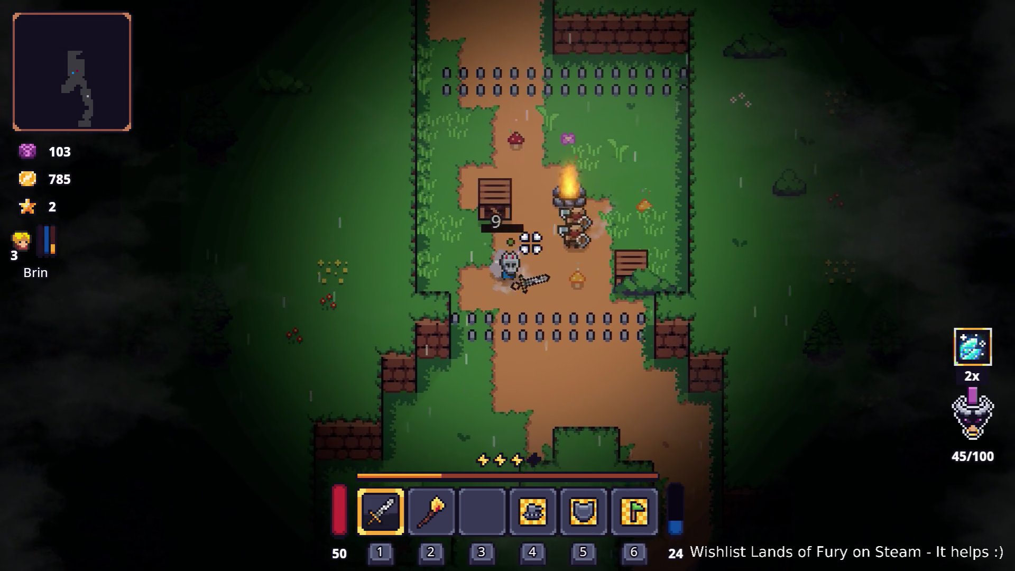
key("a")
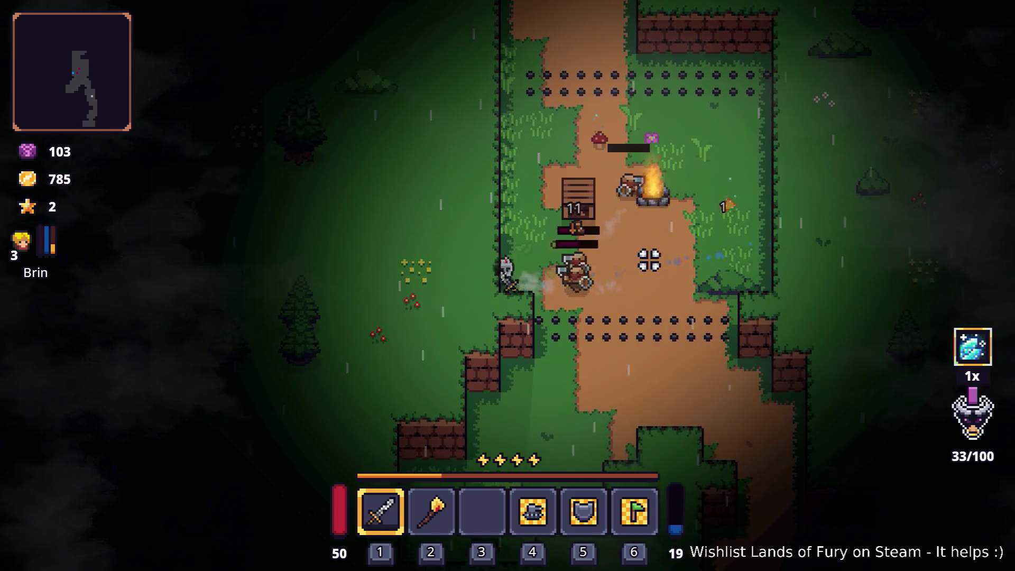
key("w")
left_click(649, 260)
key("w")
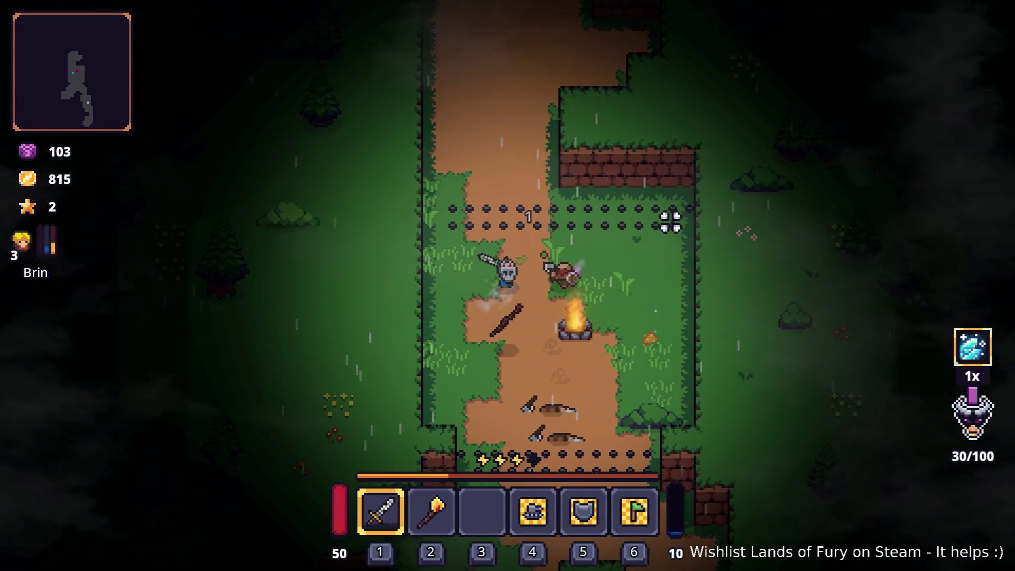
left_click(602, 287)
Walk to the purple pillar and use it to travel onward.
key("w")
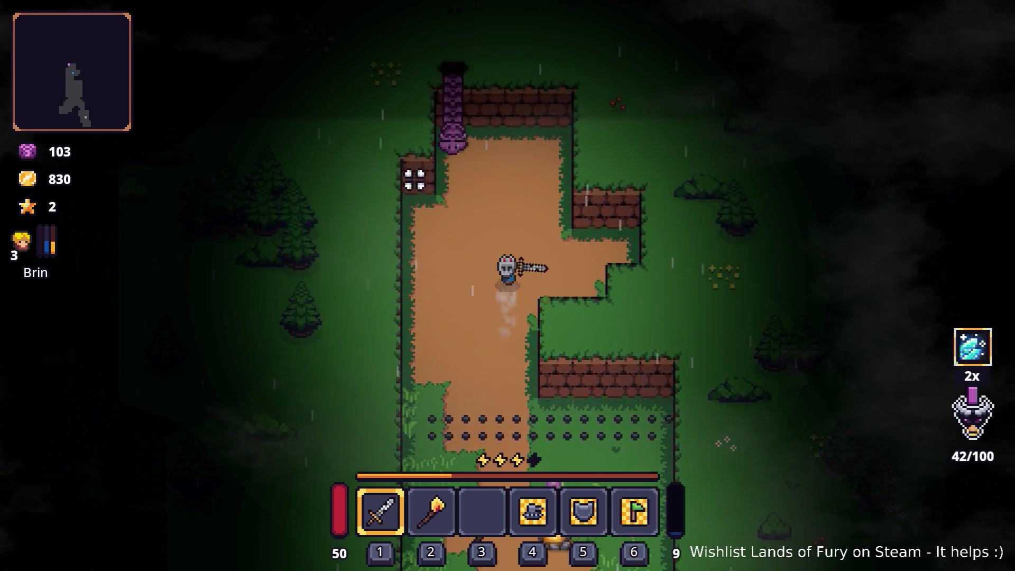
key("a")
key("e")
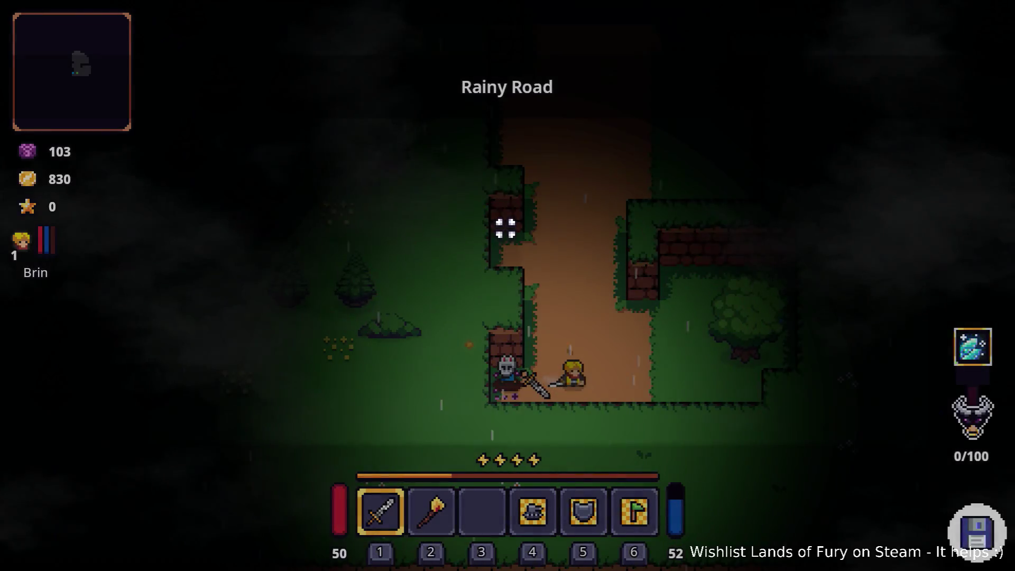
Dash up Rainy Road, hit an enemy, then pause the game.
key("w")
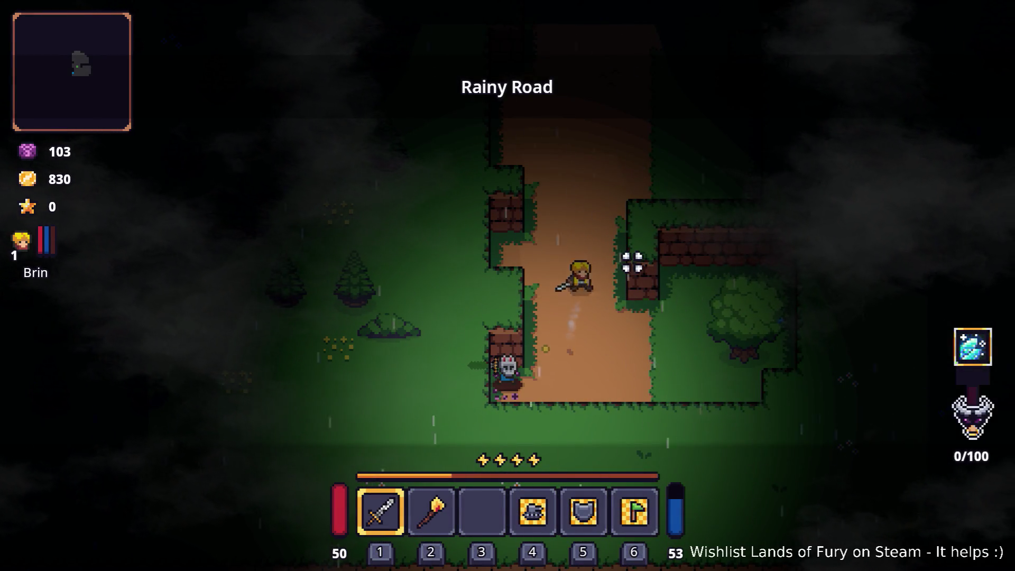
key("w")
key("space")
key("space")
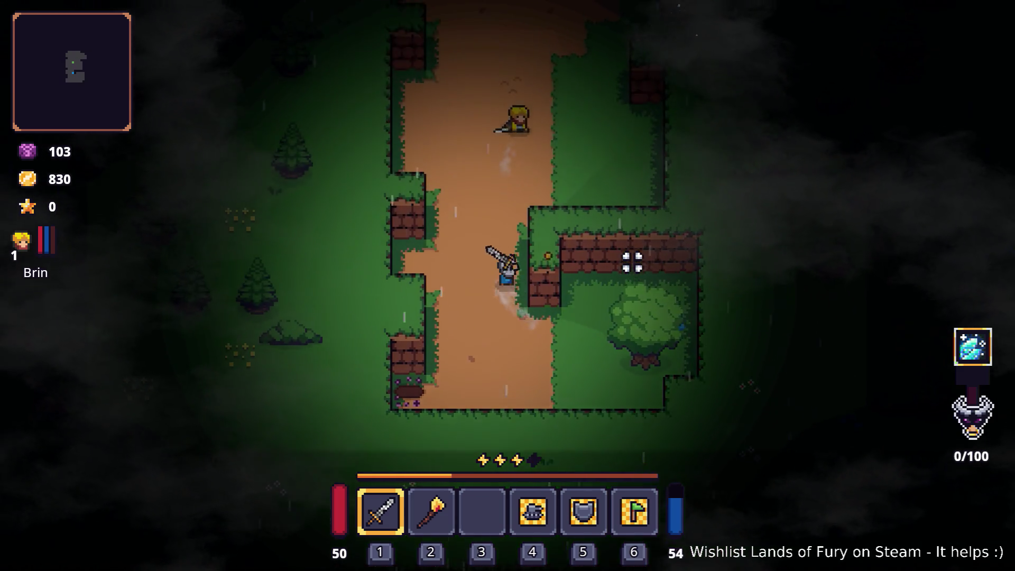
key("w")
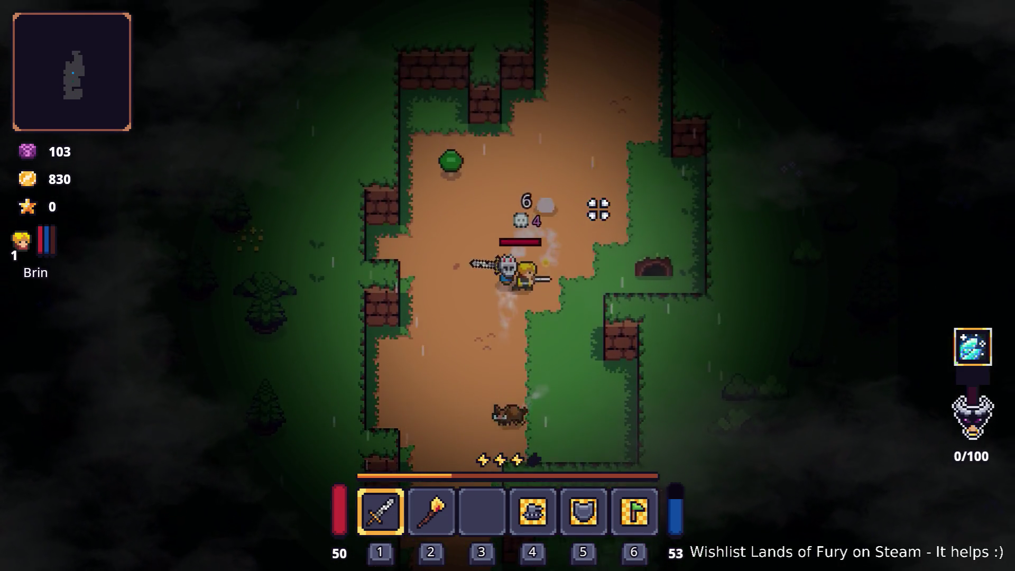
left_click(596, 209)
key("Escape")
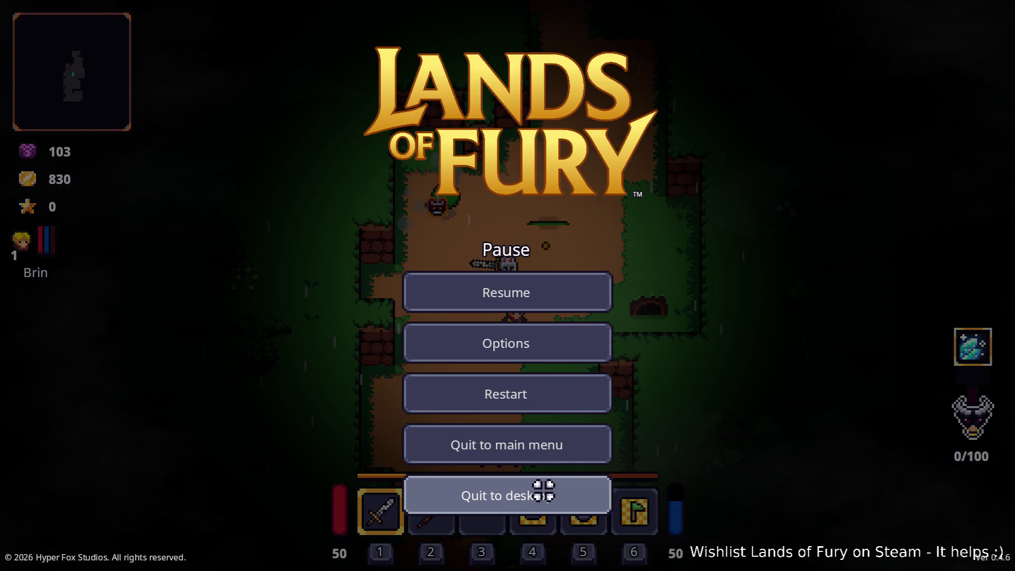
Quit to the editor, view the 233 Debugger errors, and drag the browser window aside.
left_click(544, 490)
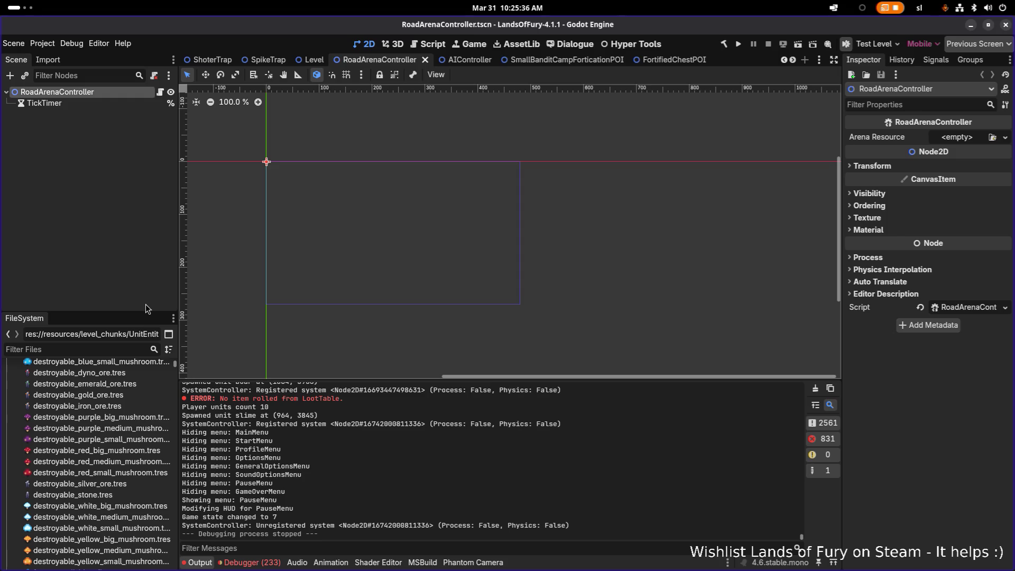
left_click(264, 562)
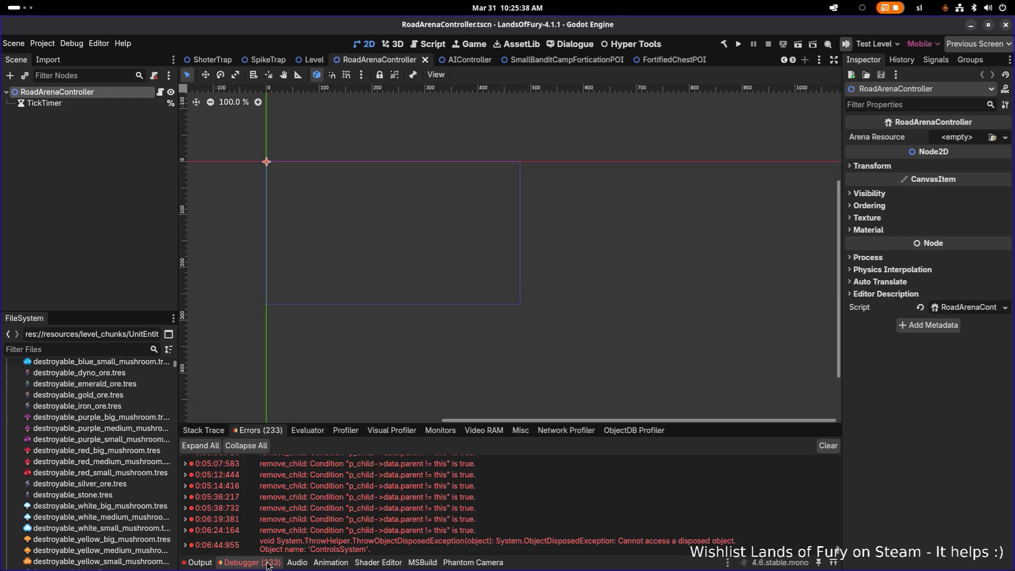
mouse_move(313, 530)
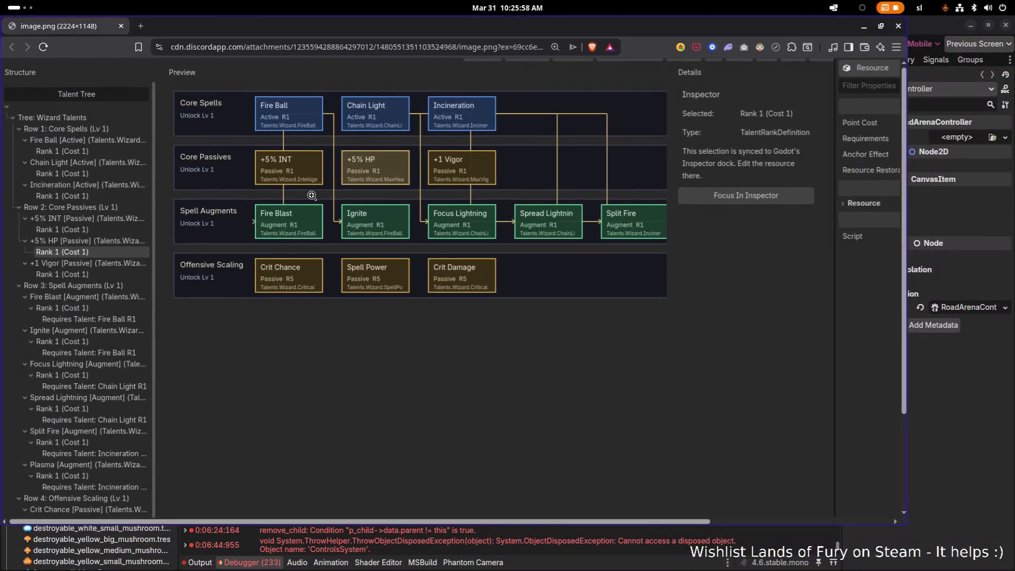
mouse_move(550, 29)
left_mouse_down()
mouse_move(63, 129)
mouse_move(58, 151)
left_mouse_up()
Maximize the Wizard Talents image window, then close it after viewing.
double_click(58, 165)
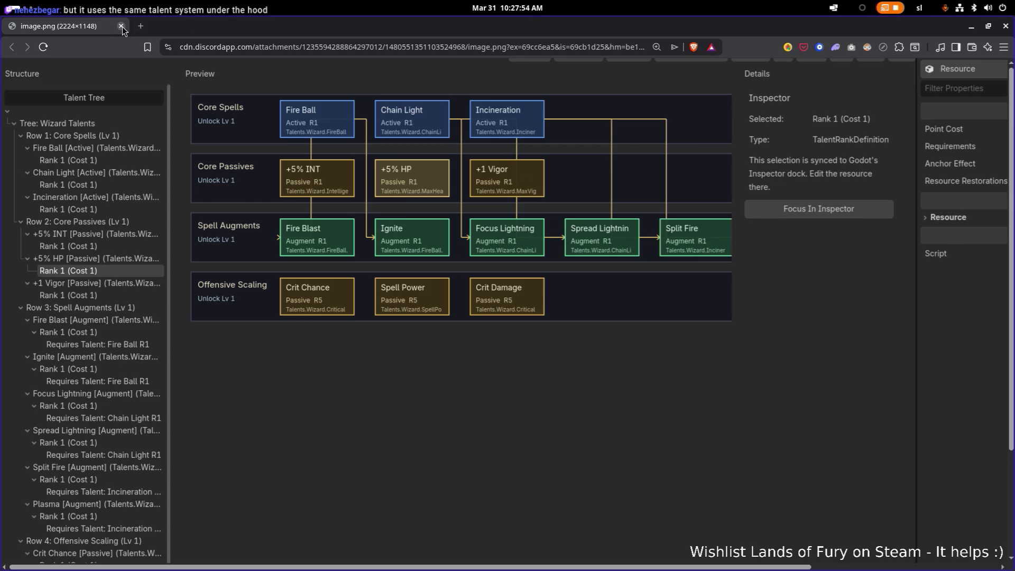
left_click(1005, 27)
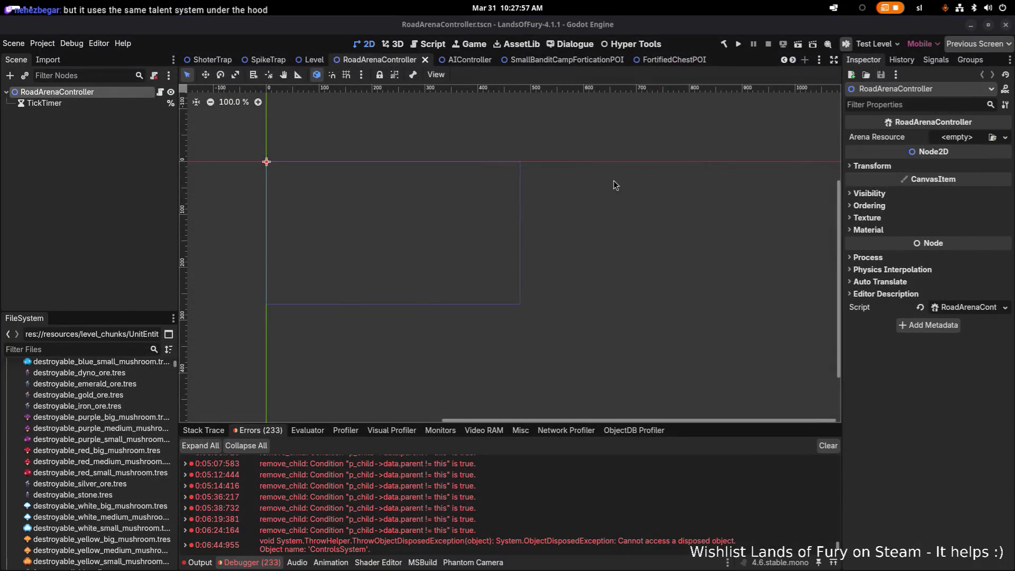
Filter the FileSystem by 'item', then replace the filter with 'ironswor'.
left_click(69, 349)
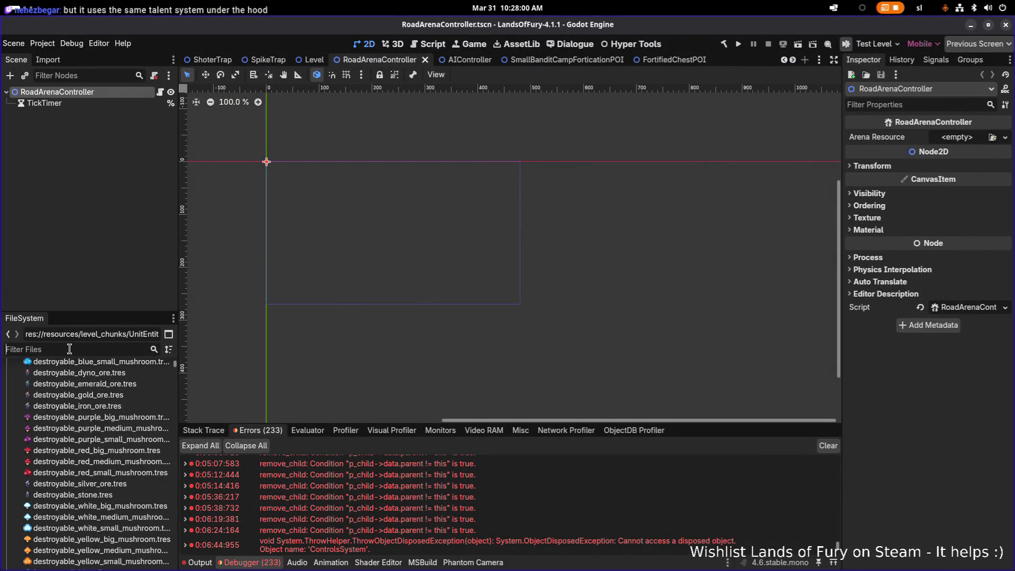
type("item")
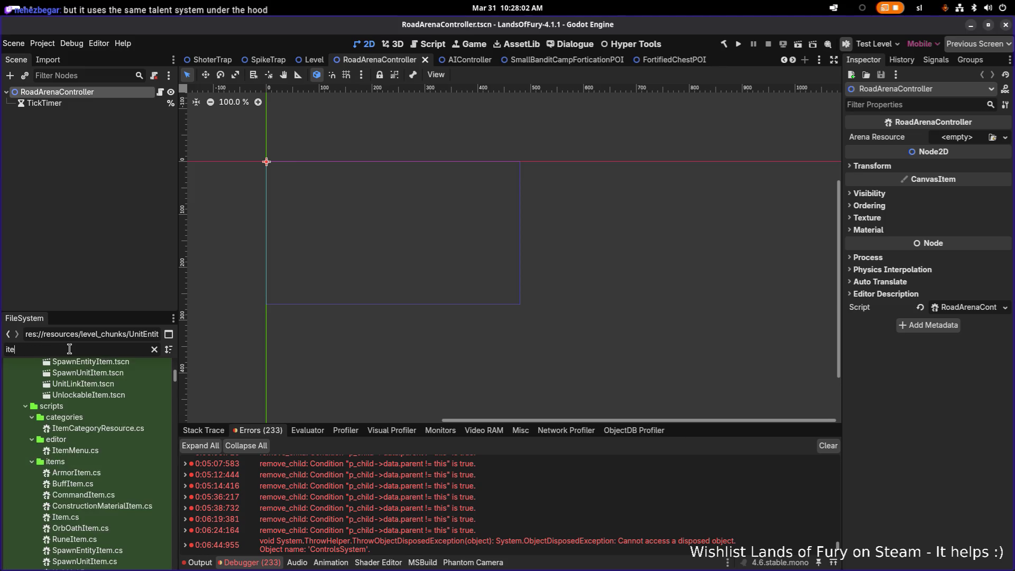
key("ctrl+a")
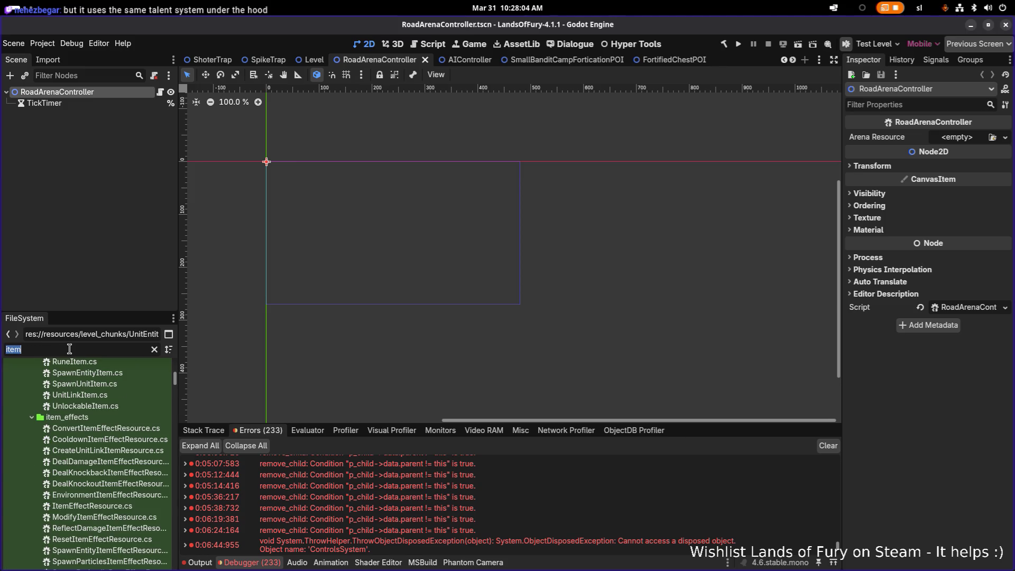
key("BackSpace")
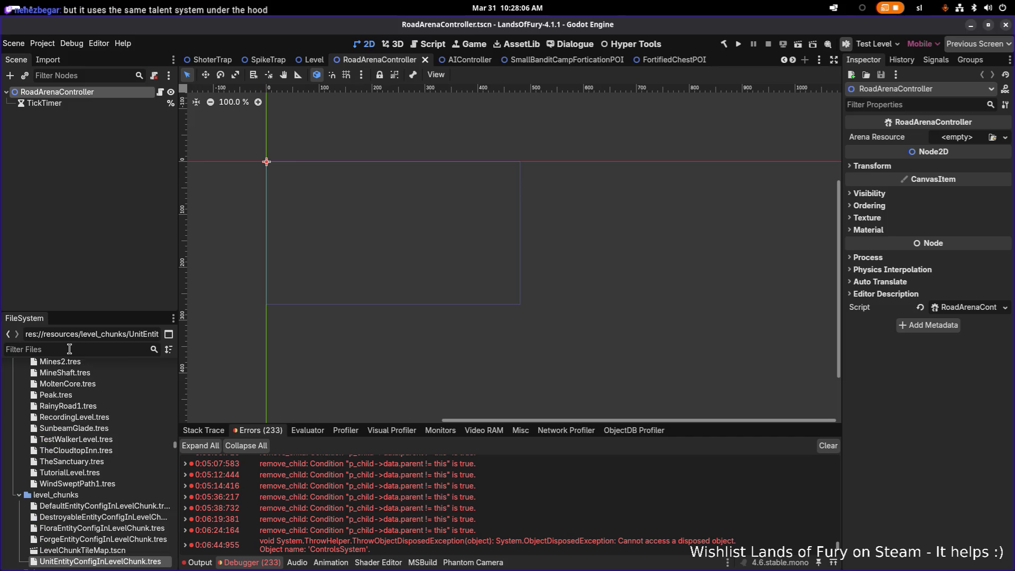
type("iron")
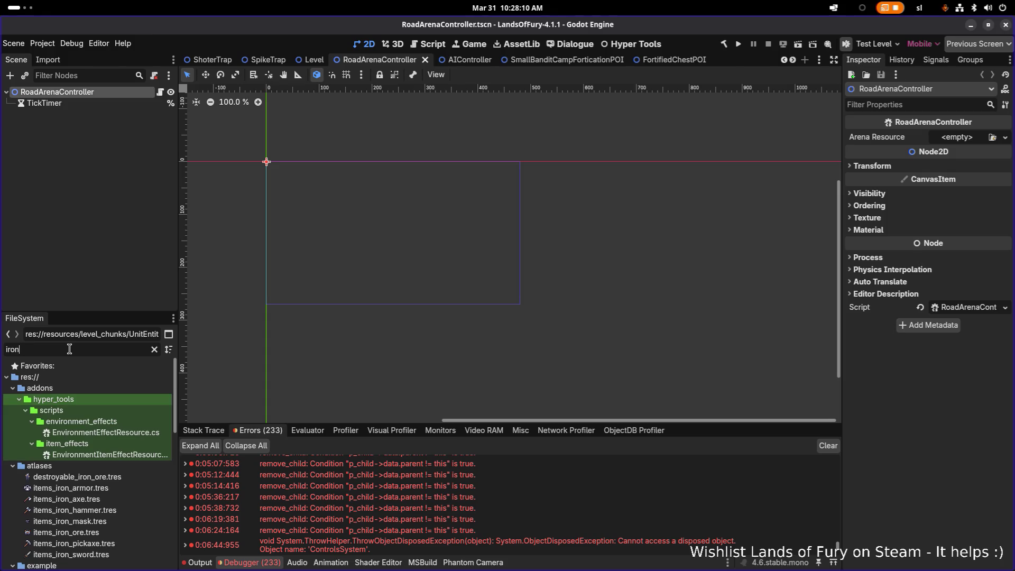
type("swor")
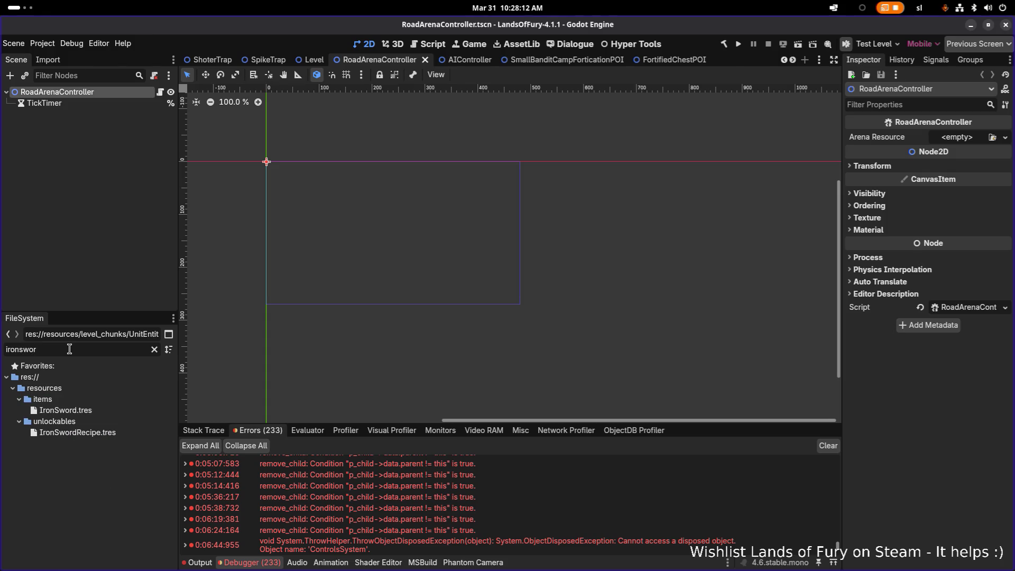
Open IronSword.tres in a widened Inspector and scroll to its four rune slots and item effects.
left_click(79, 410)
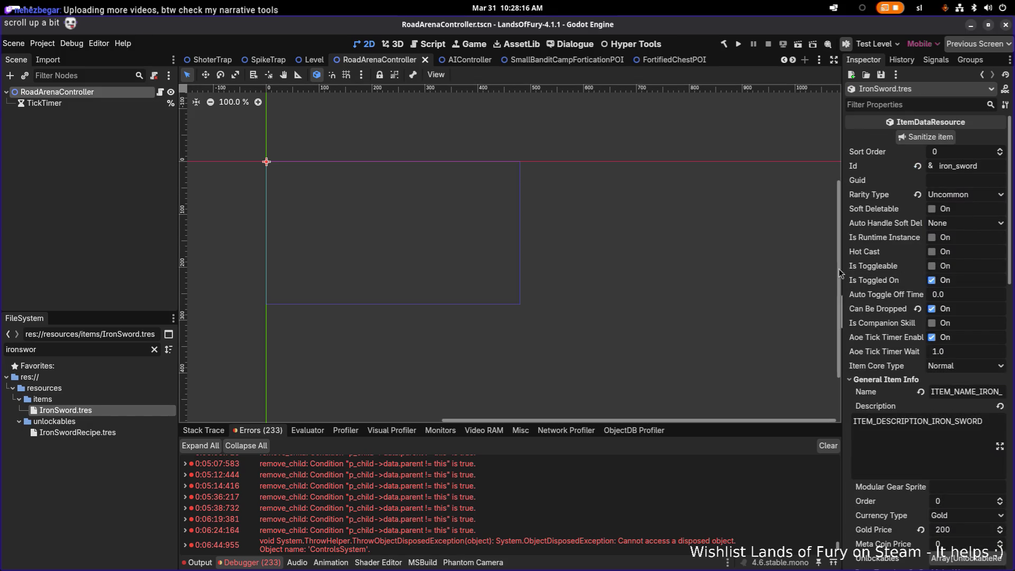
left_click_drag(841, 274, 632, 268)
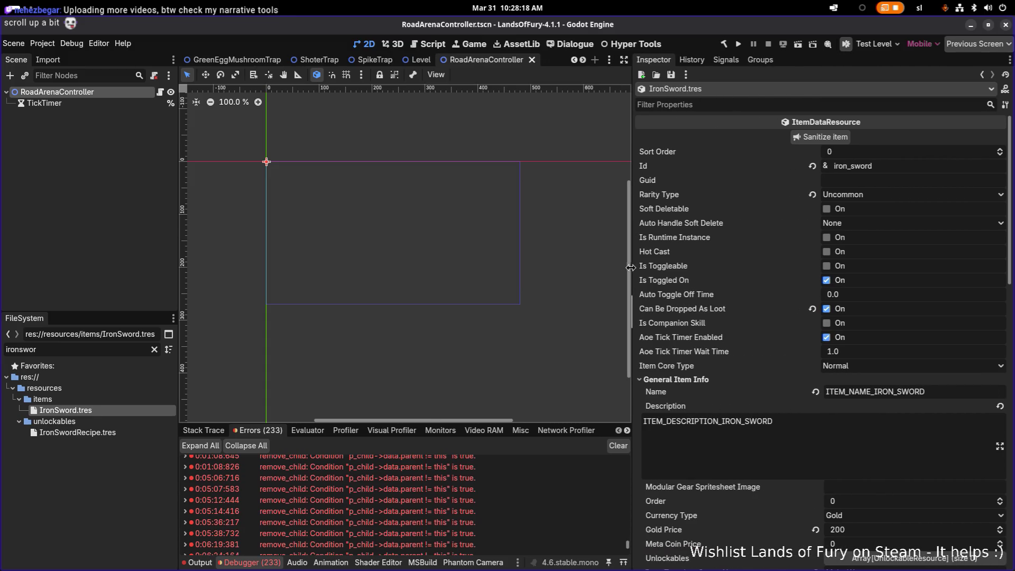
scroll(856, 377, "down", 5)
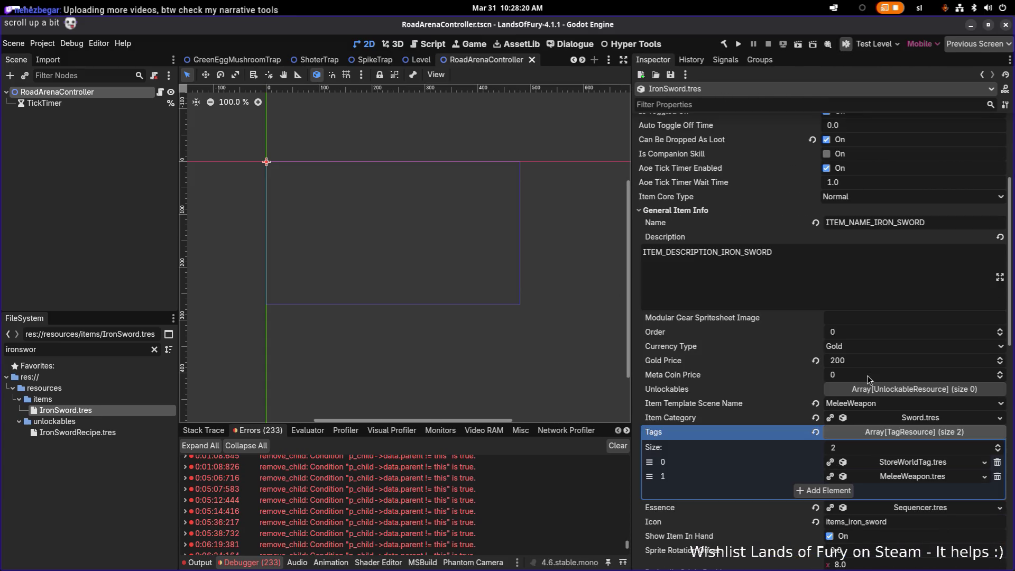
scroll(856, 378, "down", 1)
scroll(818, 337, "down", 10)
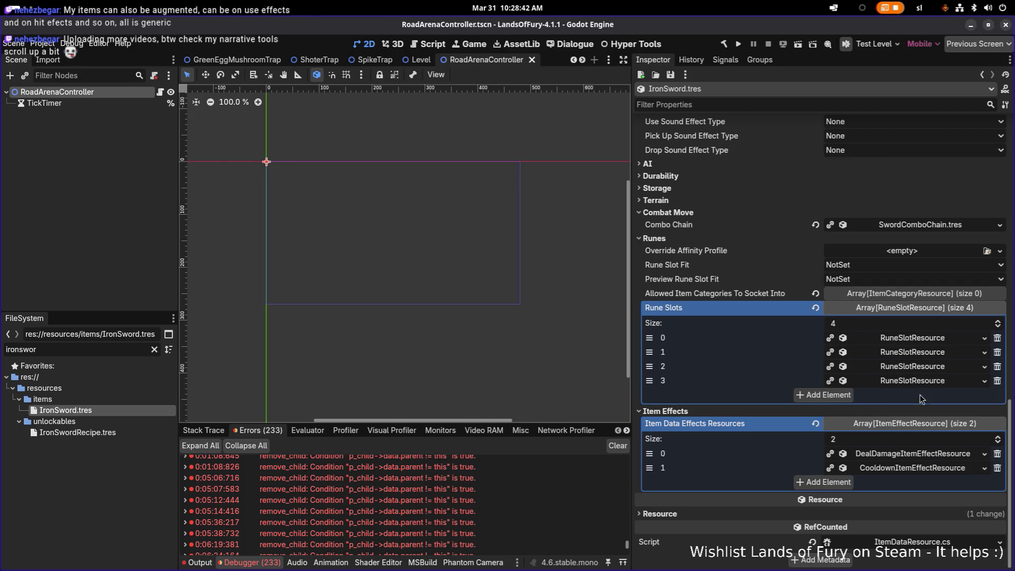
Inspect the DealDamageItemEffectResource info and listening condition settings, then collapse it and the Rune Slots list.
left_click(931, 454)
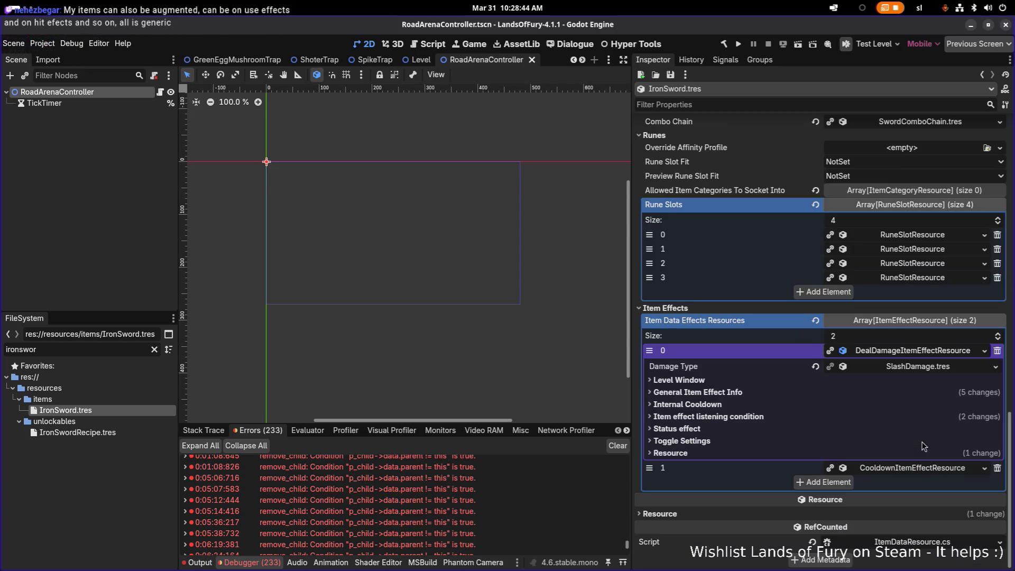
left_click(929, 352)
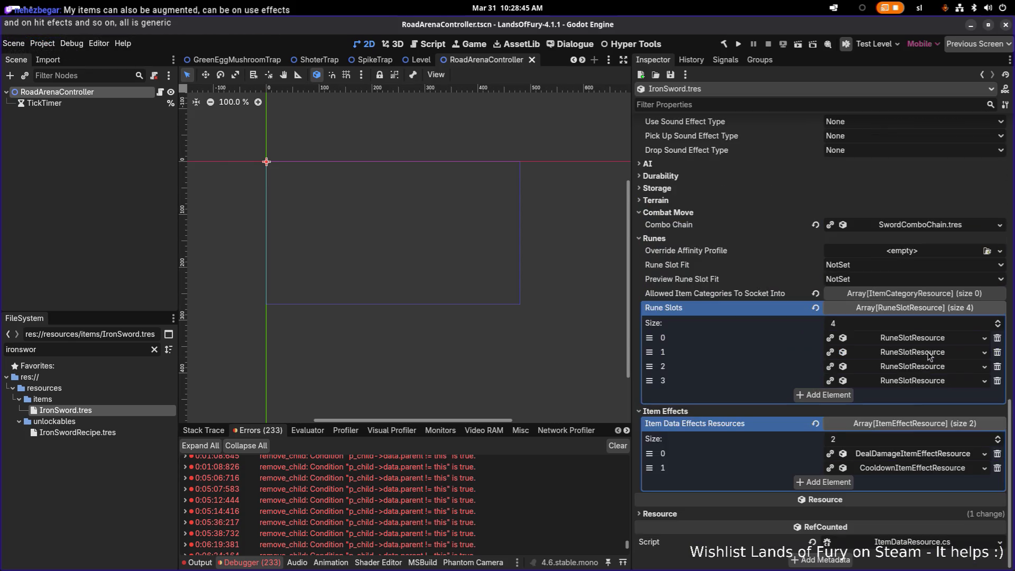
left_click(922, 455)
left_click(742, 394)
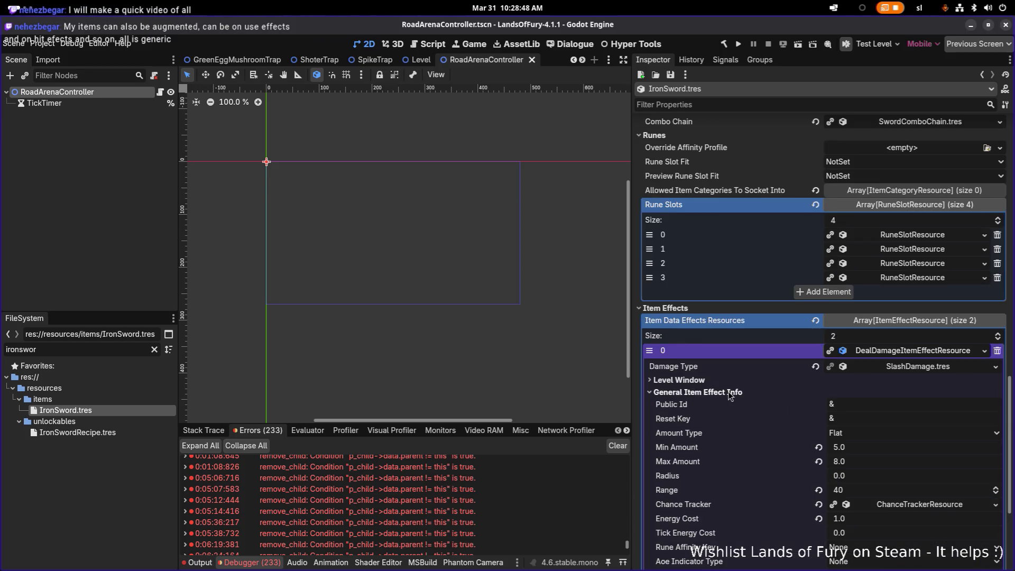
scroll(753, 407, "down", 5)
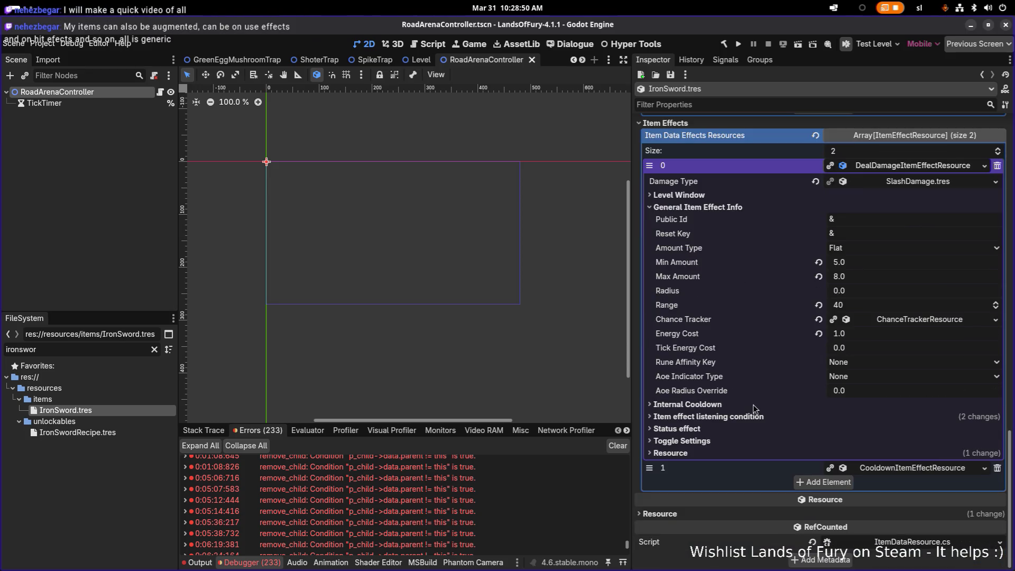
left_click(737, 417)
scroll(738, 421, "down", 3)
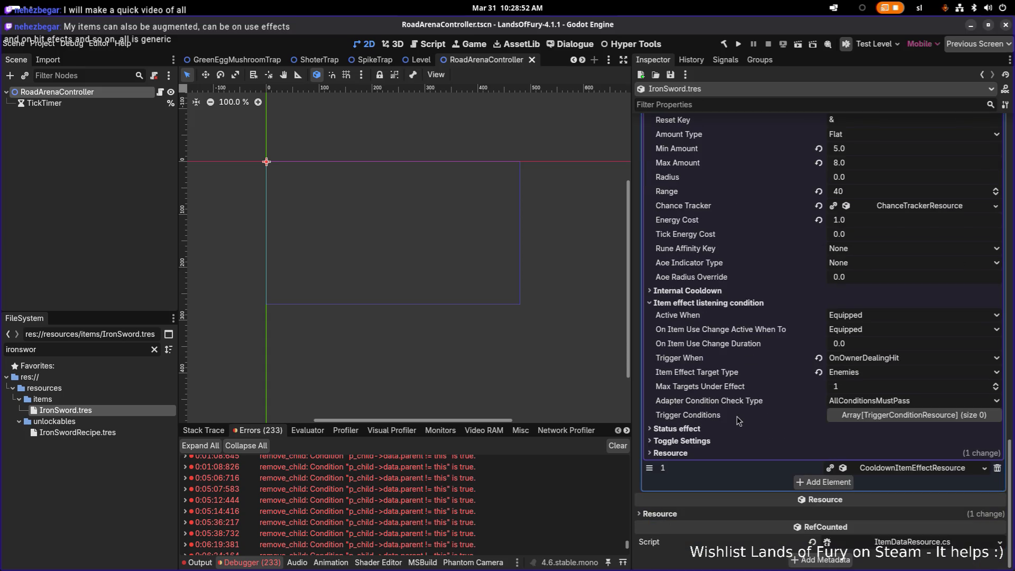
scroll(752, 358, "up", 10)
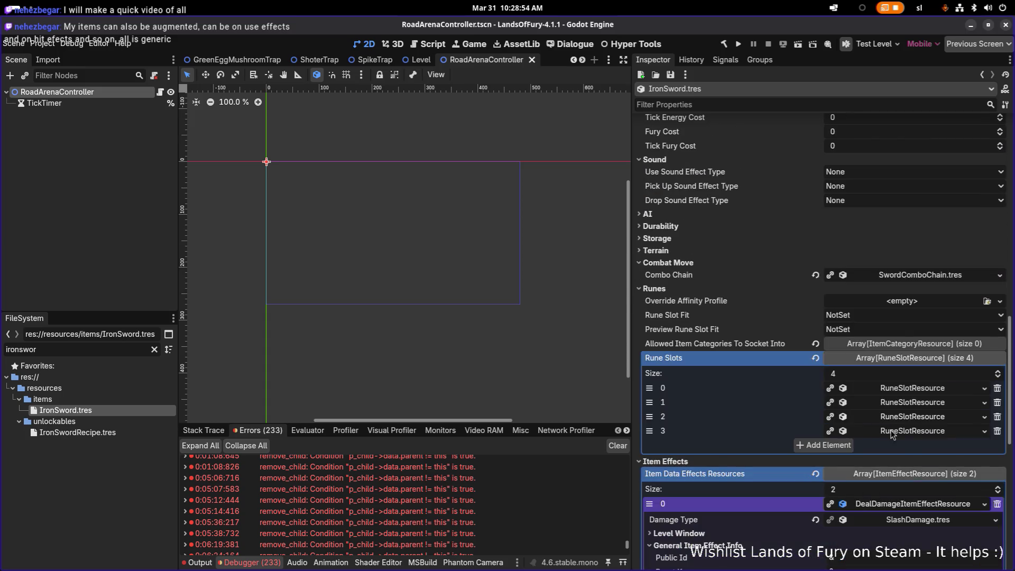
left_click(918, 447)
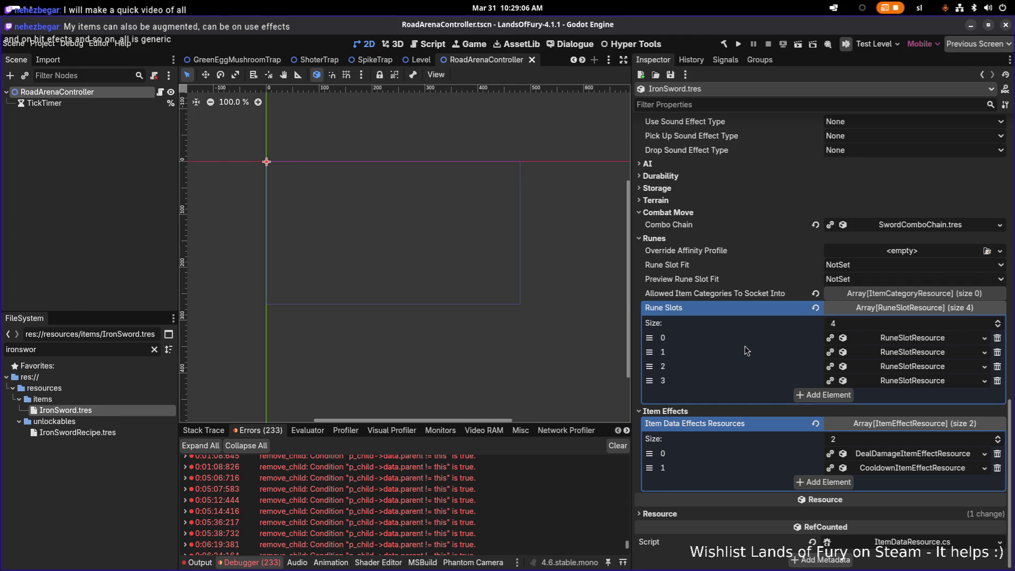
left_click(915, 316)
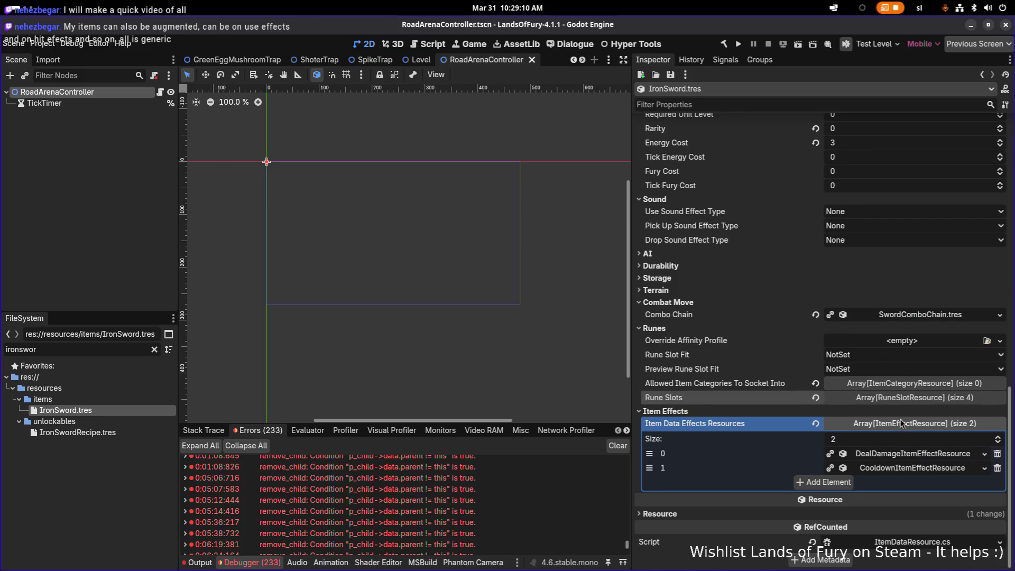
Fold the item effects list and run the project to reach the Lands of Fury title menu.
left_click(905, 423)
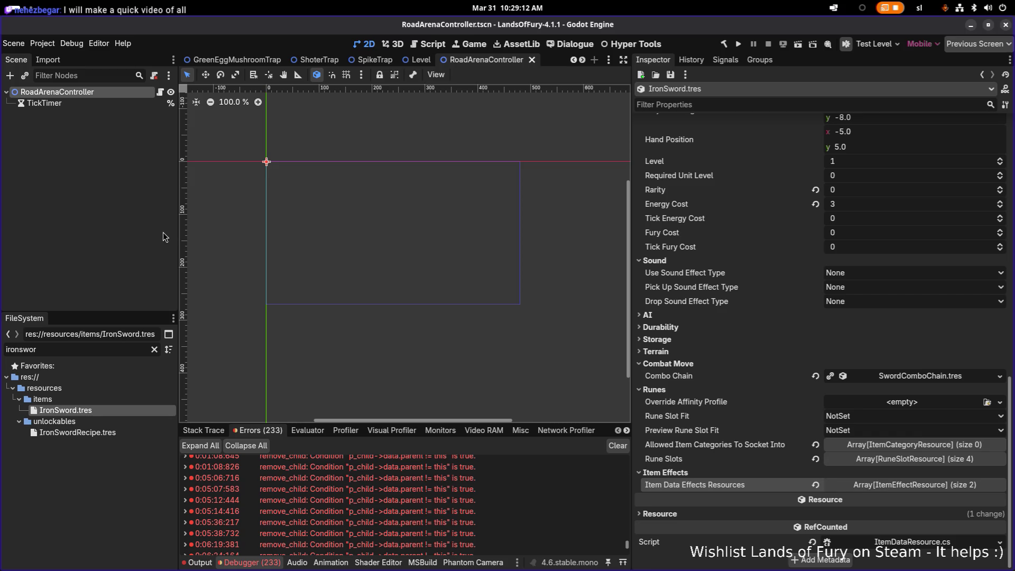
mouse_move(236, 215)
left_mouse_down()
mouse_move(358, 201)
mouse_move(283, 206)
mouse_move(351, 220)
mouse_move(298, 219)
left_mouse_up()
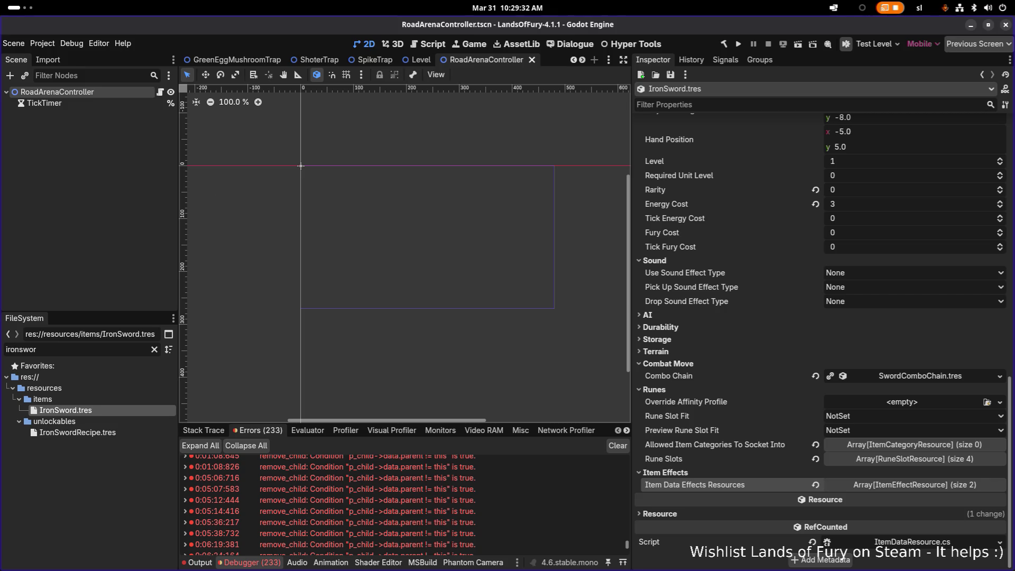
left_click(737, 45)
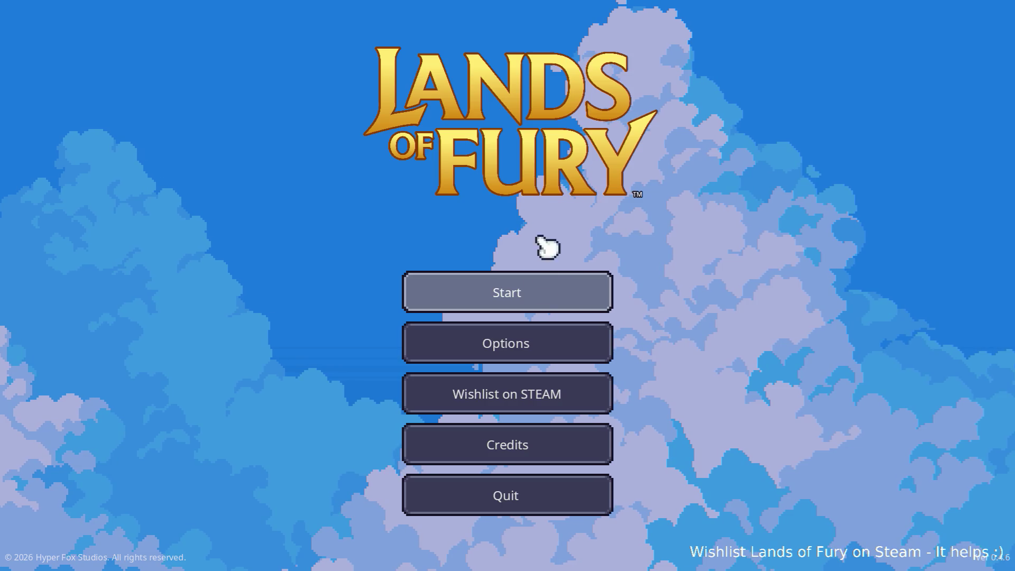
Start the game on the first profile and open the Journal's recipe list from the inventory.
left_click(517, 290)
left_click(507, 289)
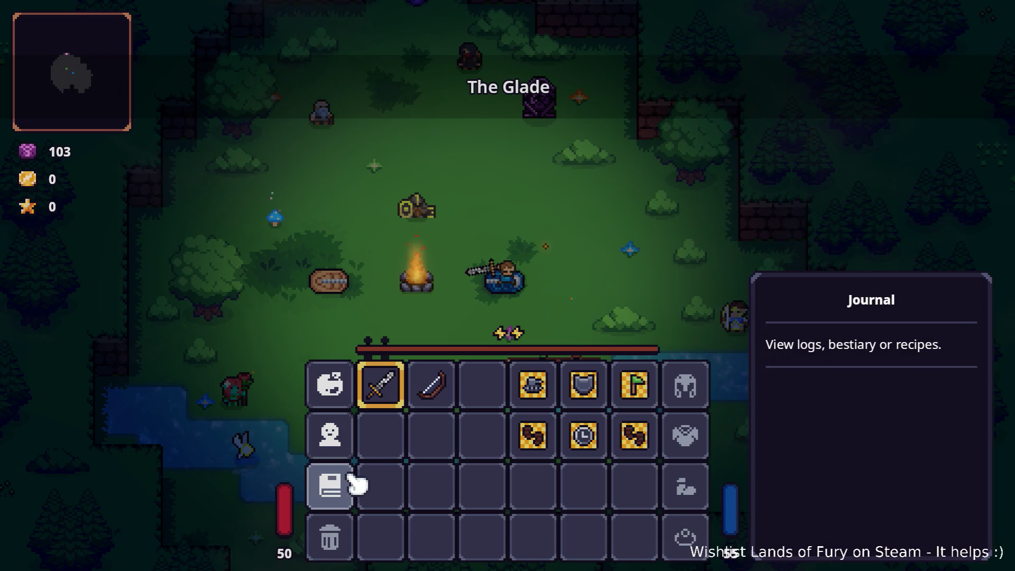
left_click(338, 494)
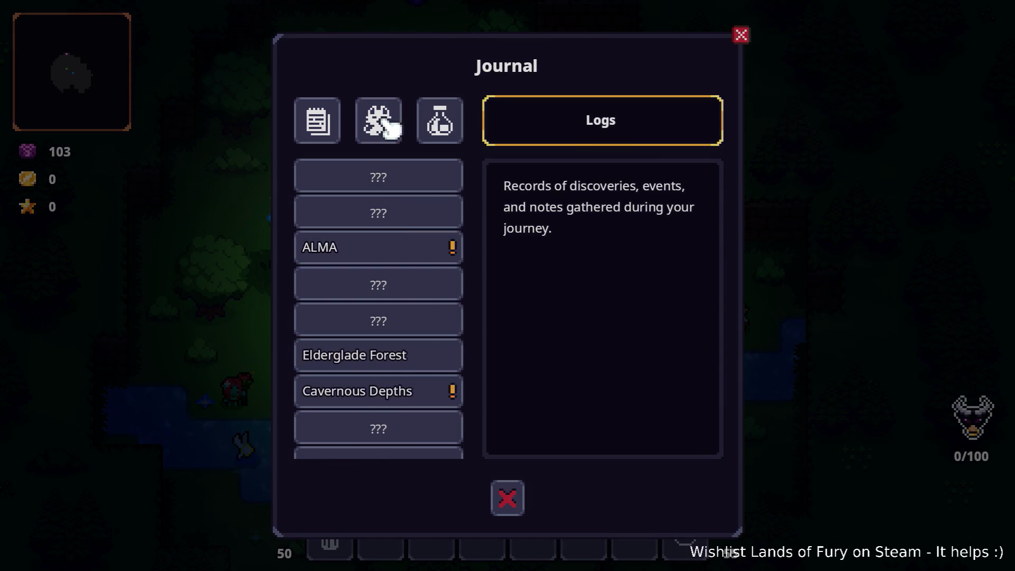
left_click(394, 130)
left_click(430, 130)
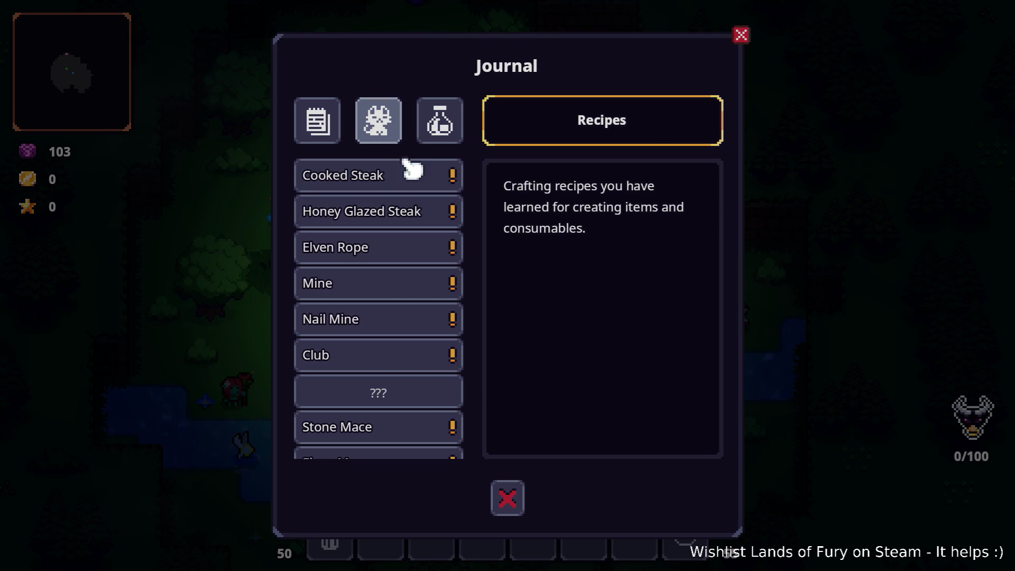
left_click(390, 135)
left_click(446, 135)
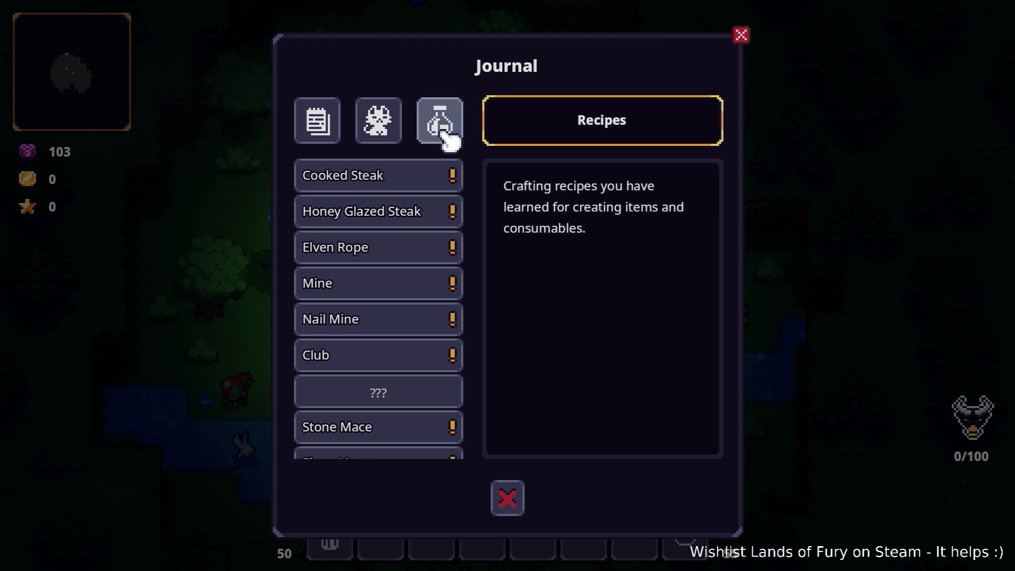
scroll(427, 283, "down", 2)
scroll(424, 262, "down", 3)
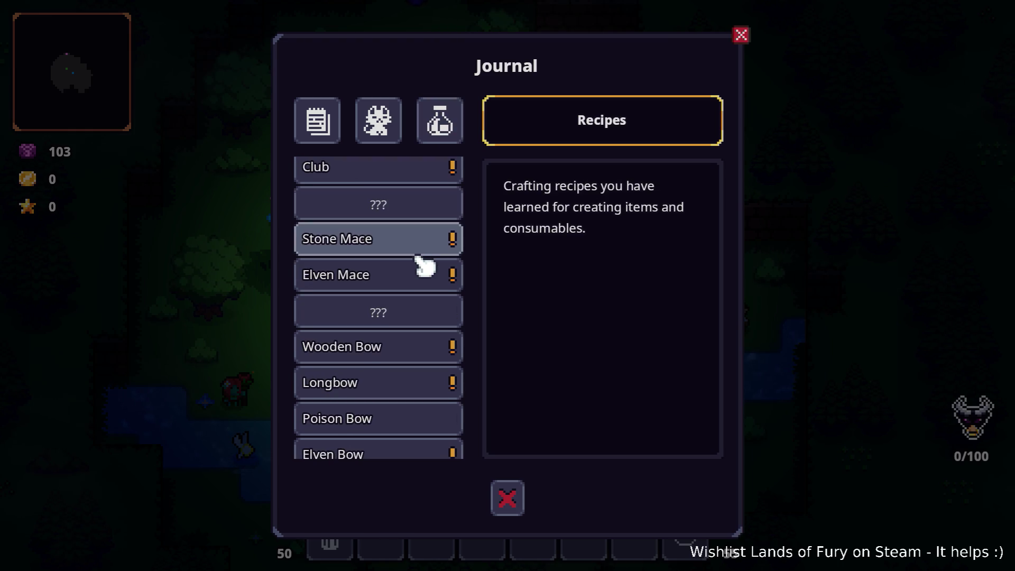
Browse the Elven Mace, Wooden Bow, Longbow and Berserk Blast Rune recipes, ending on Poison Bow.
left_click(413, 276)
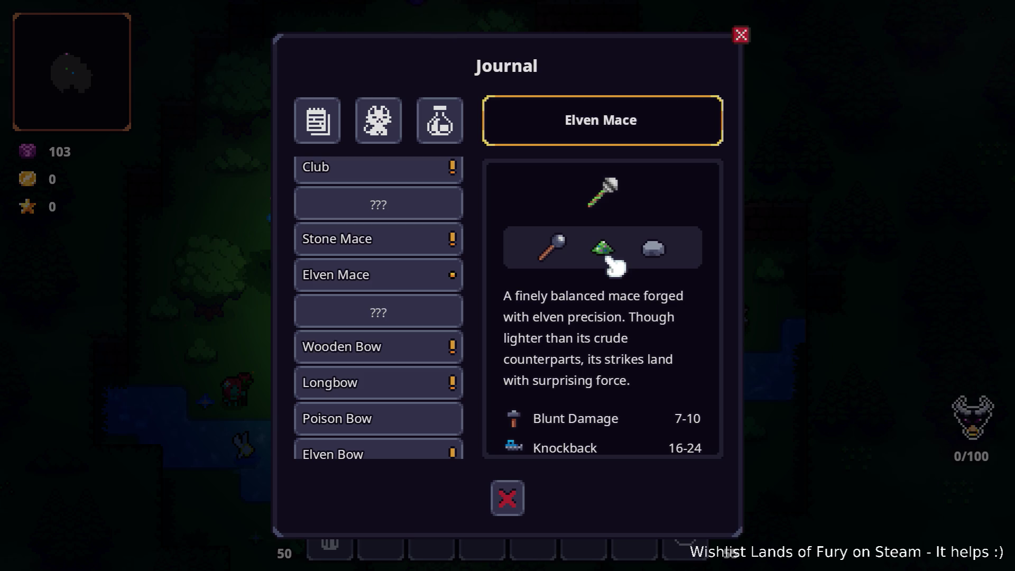
scroll(655, 259, "down", 1)
scroll(650, 259, "up", 1)
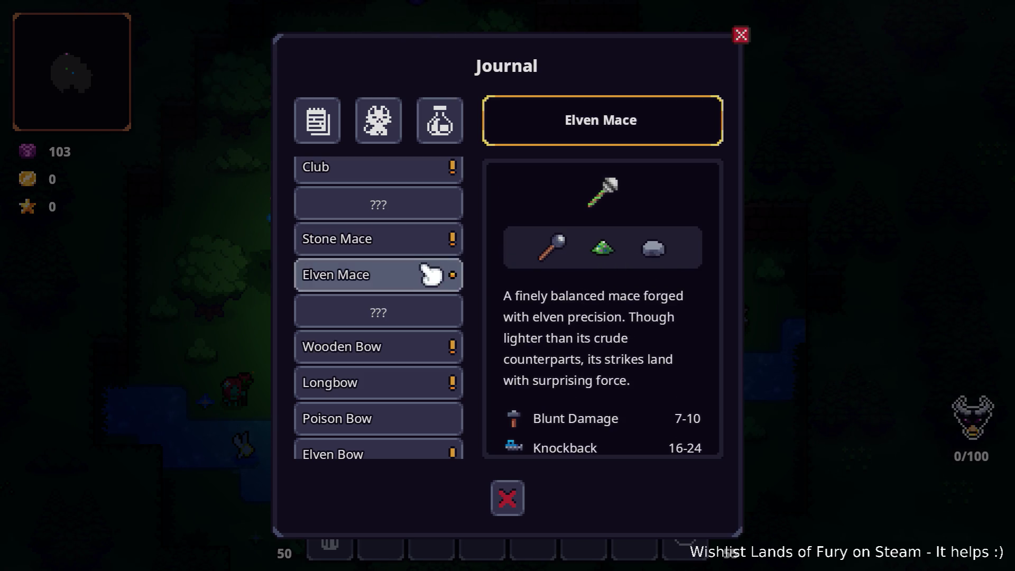
left_click(410, 361)
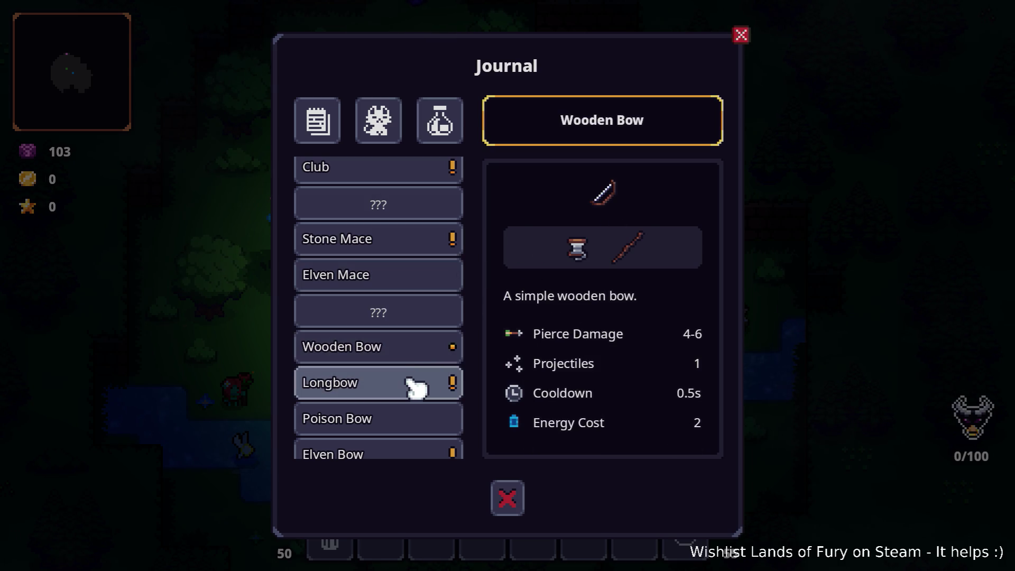
left_click(414, 384)
scroll(507, 344, "down", 3)
left_click(411, 423)
scroll(413, 418, "down", 2)
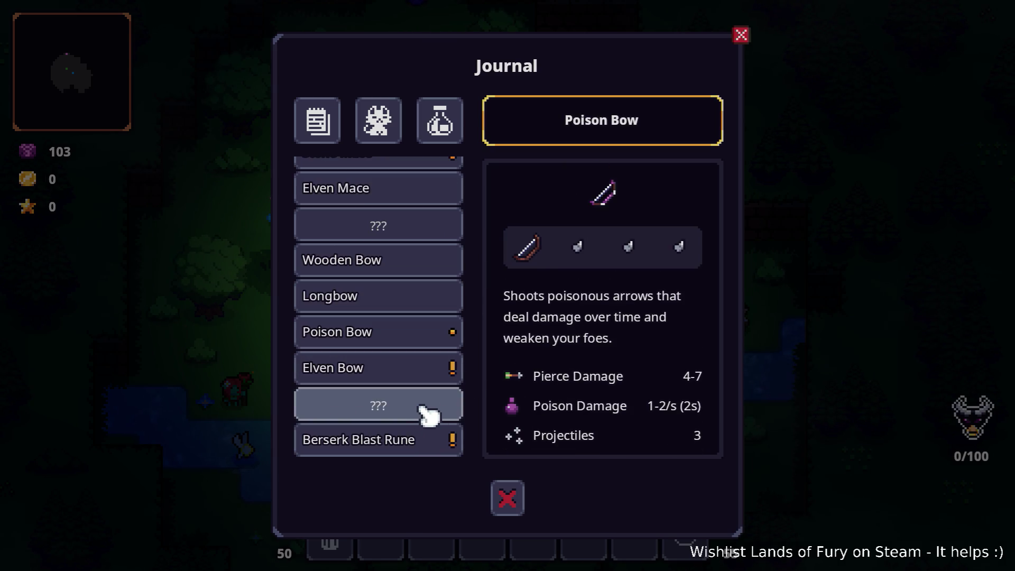
scroll(581, 374, "down", 2)
left_click(377, 418)
left_click(389, 437)
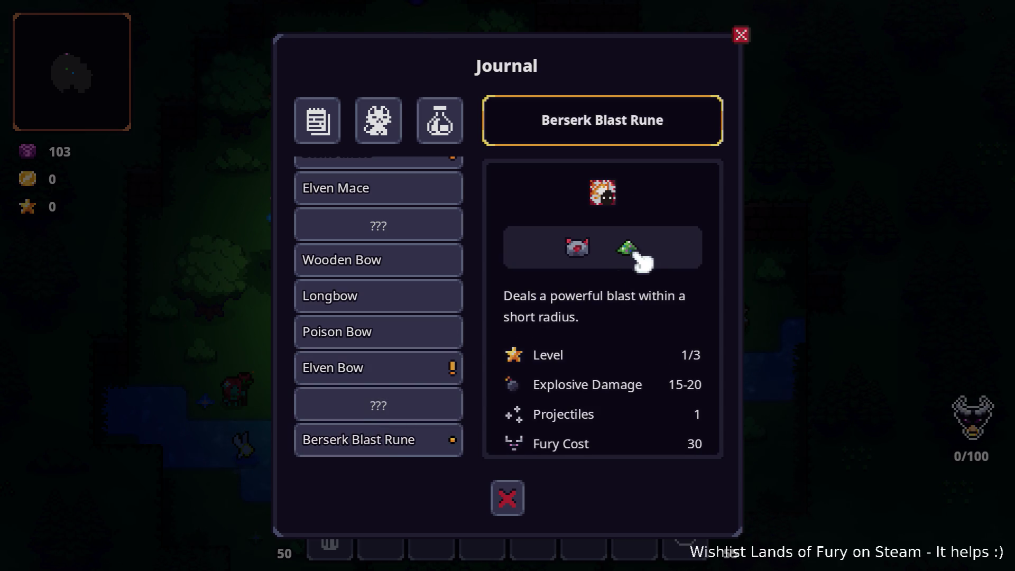
left_click(442, 326)
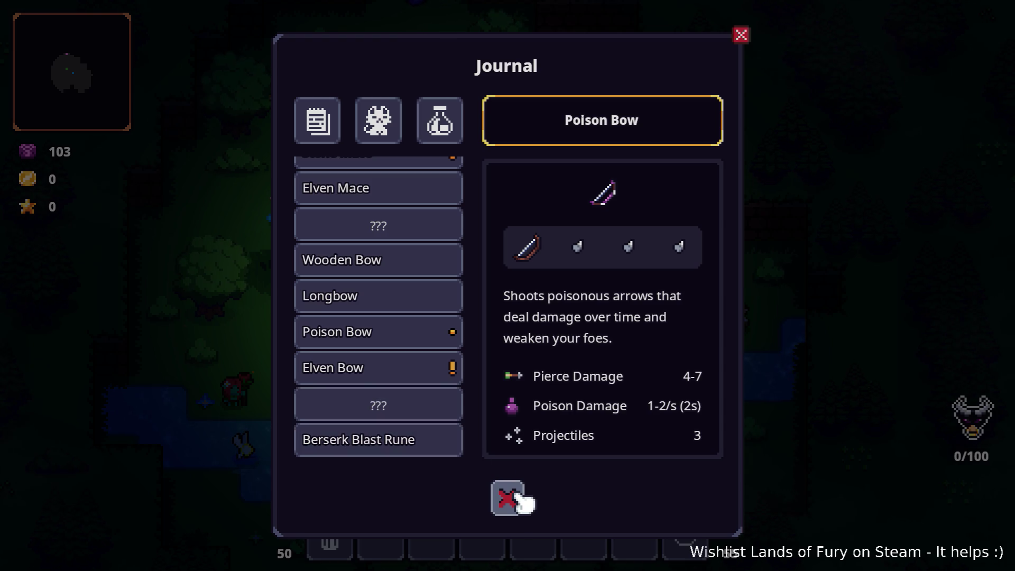
Browse the bestiary pages for Bandit Horseman, Slime, Spiked Slime and Giant Rat.
left_click(385, 136)
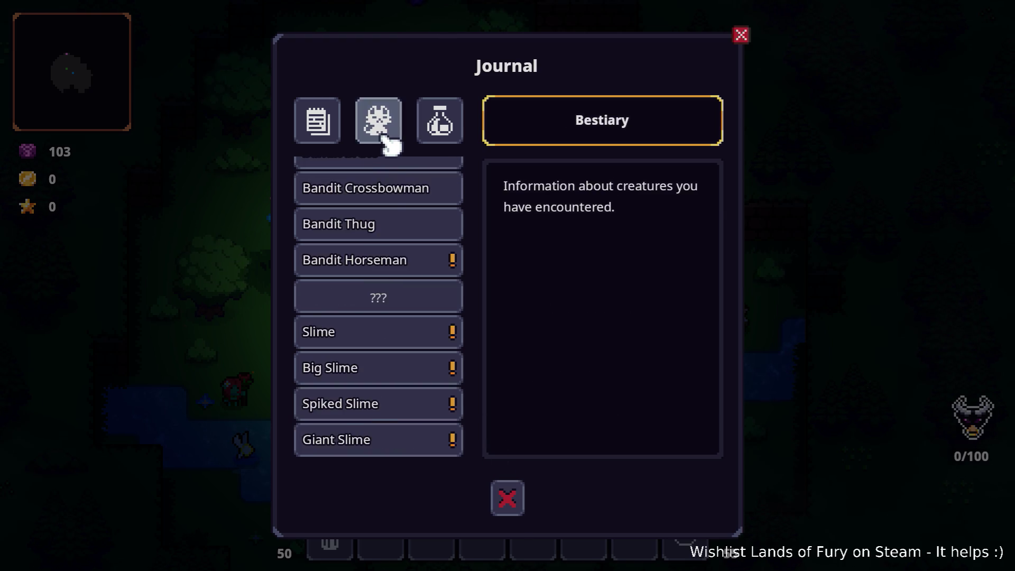
left_click(389, 260)
left_click(399, 338)
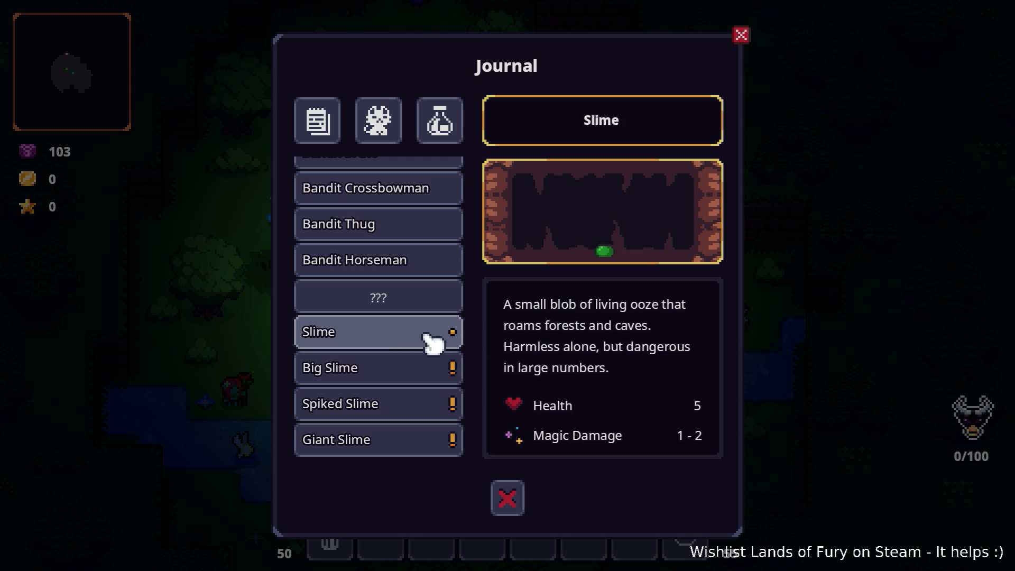
left_click(366, 402)
scroll(528, 327, "down", 2)
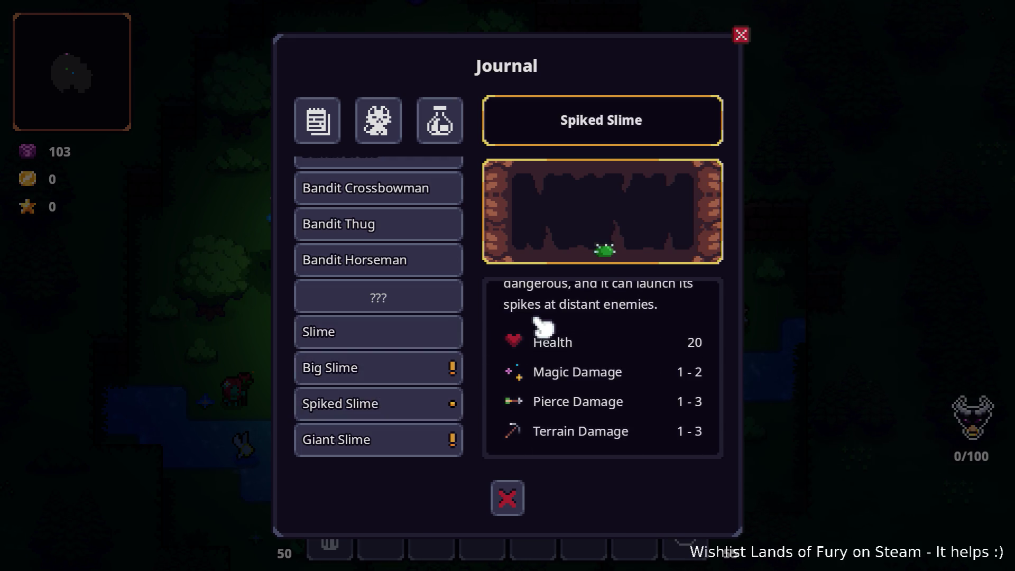
scroll(544, 364, "up", 2)
scroll(403, 370, "down", 5)
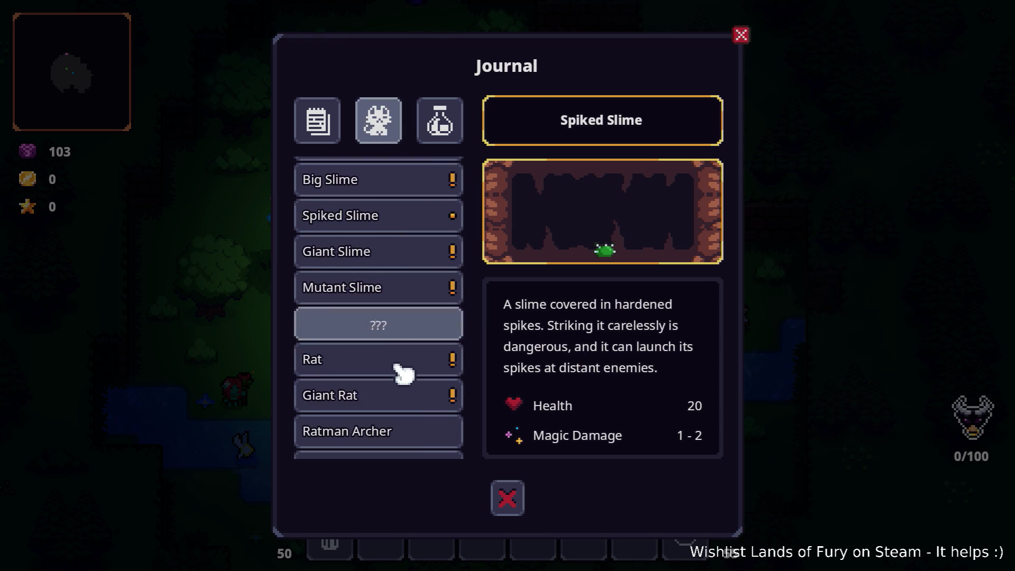
left_click(403, 396)
scroll(566, 374, "down", 2)
Read The Forge and ALMA log entries, close the journal, and quit the game to the editor.
left_click(319, 134)
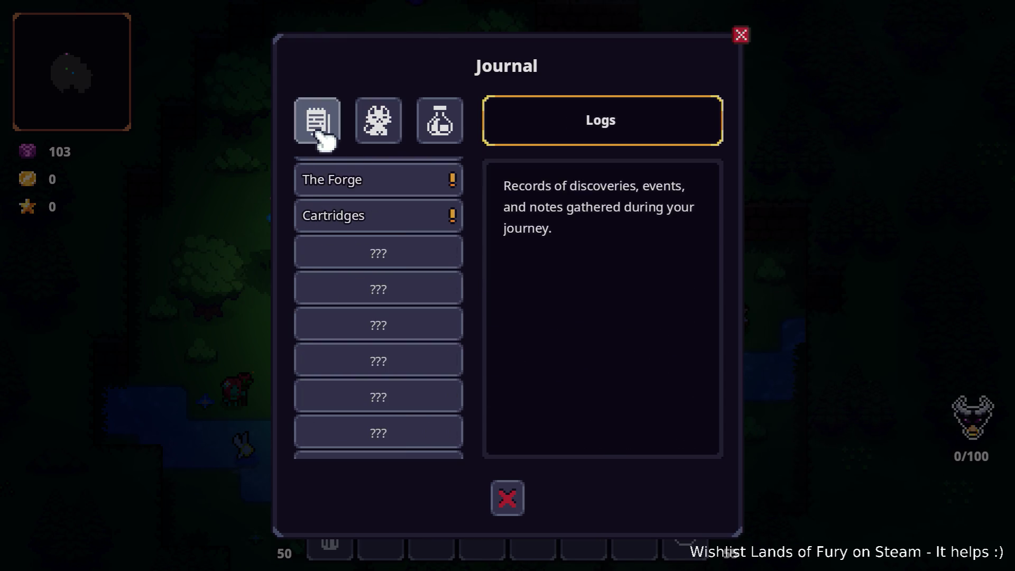
left_click(411, 190)
scroll(430, 240, "down", 5)
left_click(422, 259)
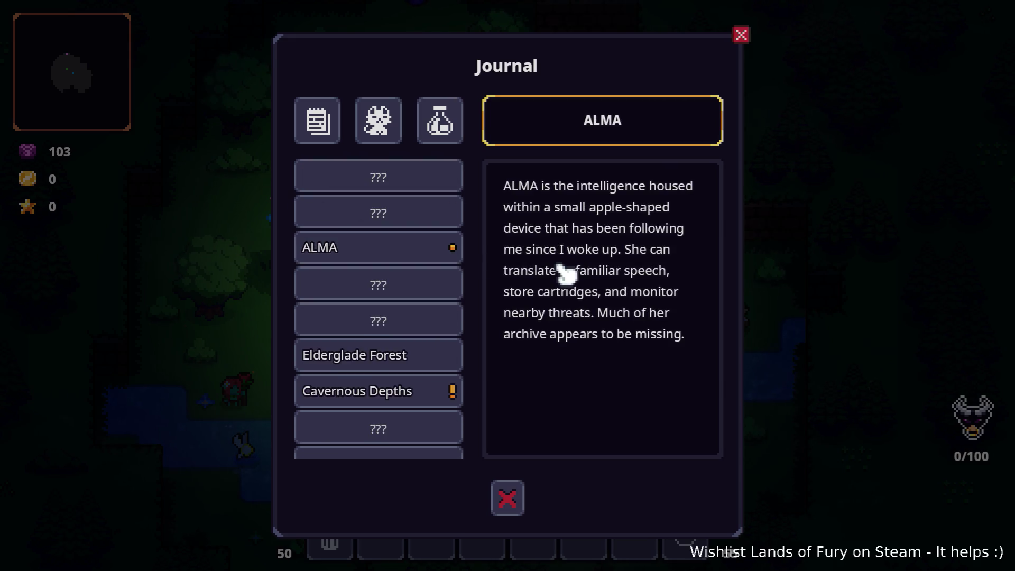
left_click(507, 497)
key("Tab")
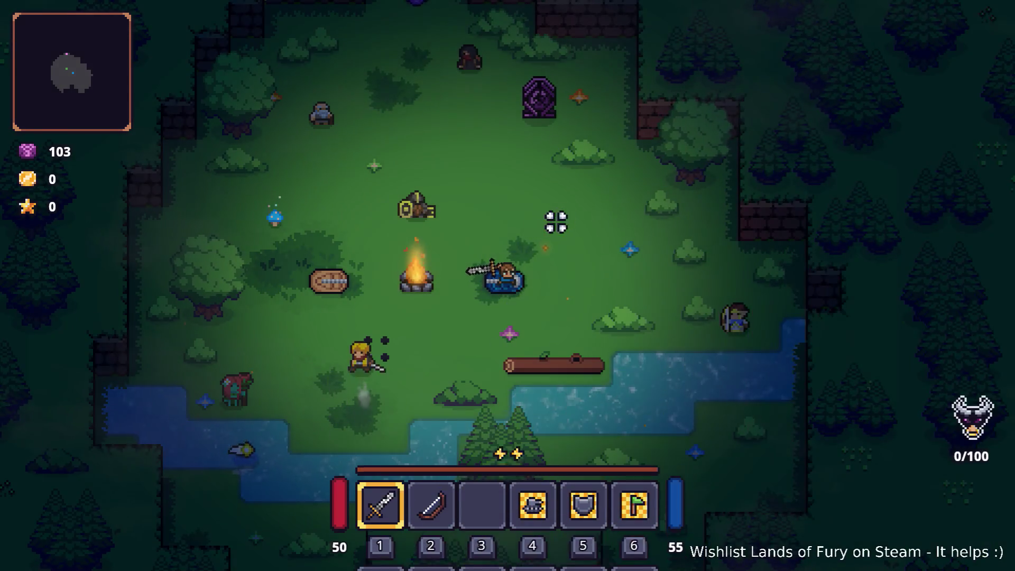
key("w")
key("a")
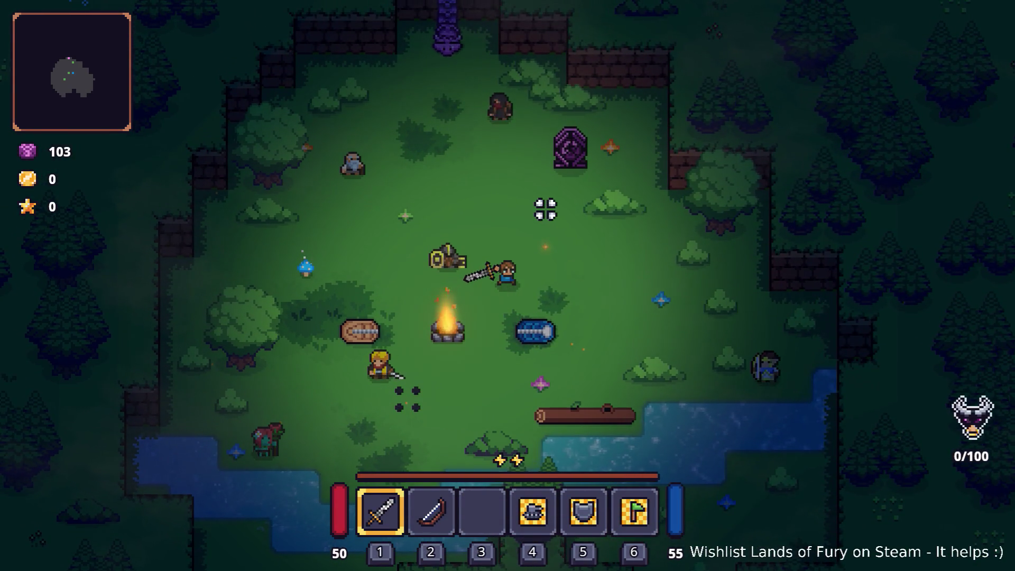
key("Escape")
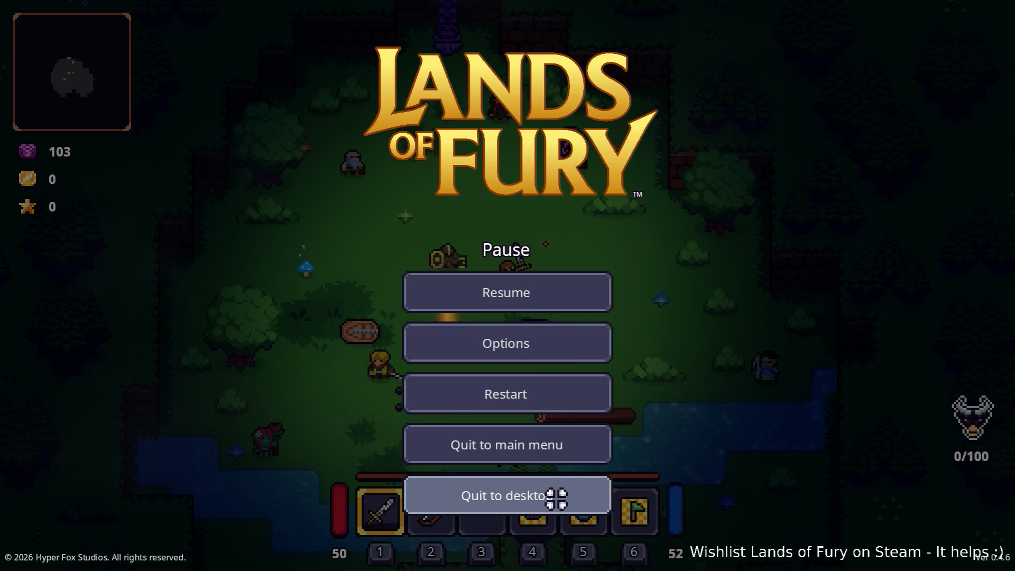
left_click(557, 494)
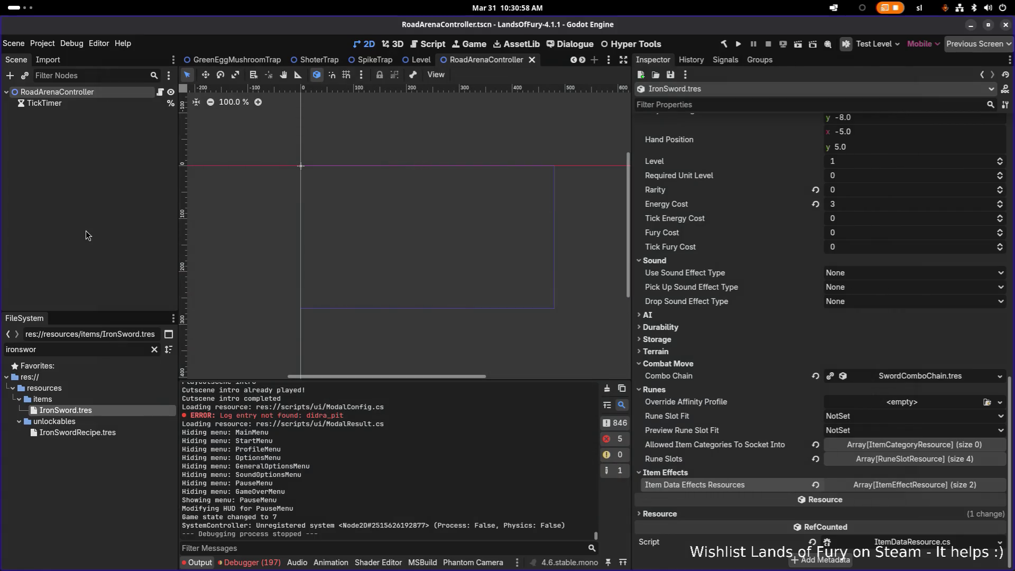
Open TestLevel.tscn via the scene search 'testl', then switch to Visual Studio Code.
key("ctrl+shift+o")
type("testl")
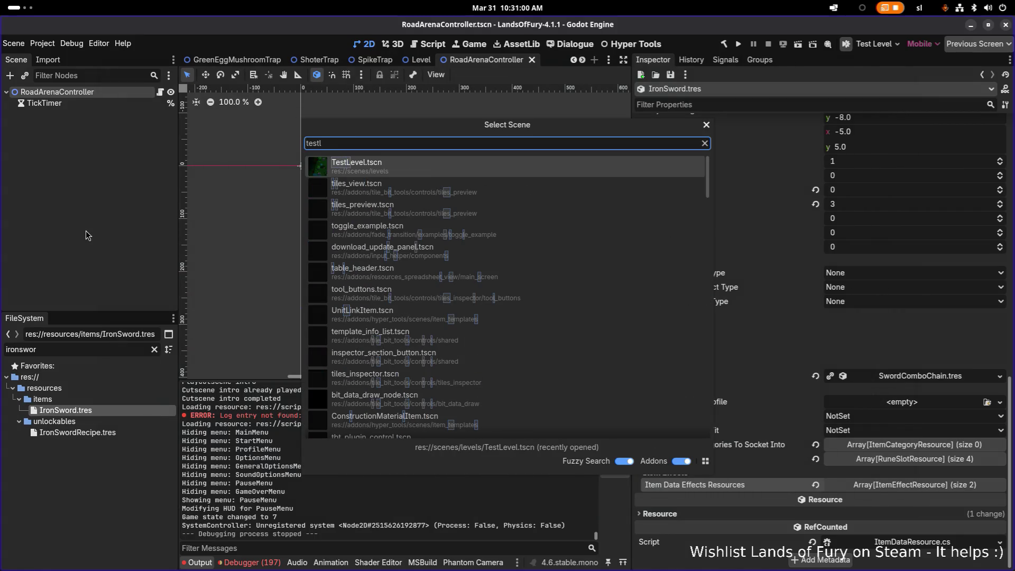
key("Return")
key("alt+Tab")
key("alt+Tab")
key("alt+Tab")
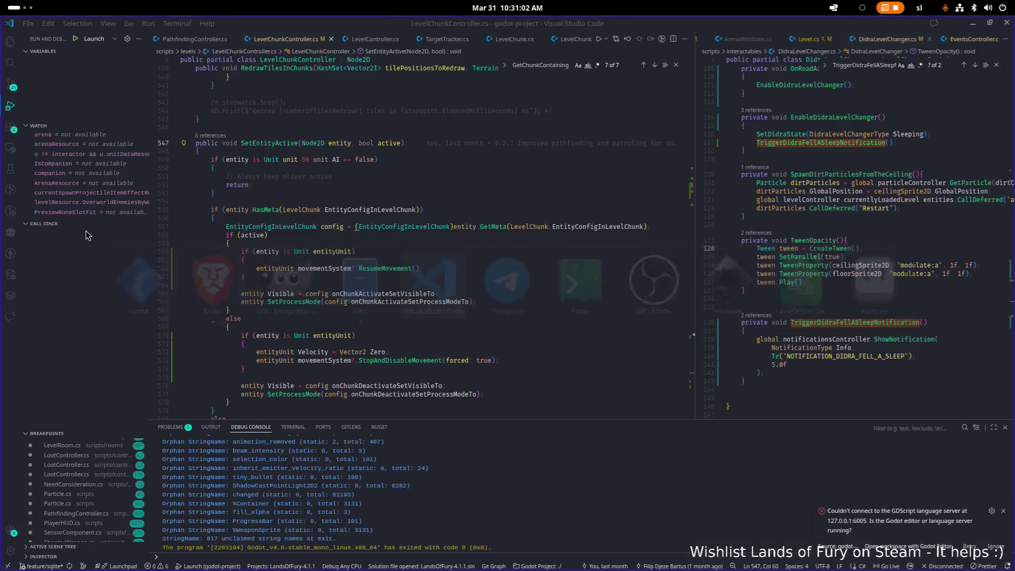
Open Source Control and stage all changes with git add . in the terminal.
left_click(12, 87)
left_click_drag(147, 191, 207, 190)
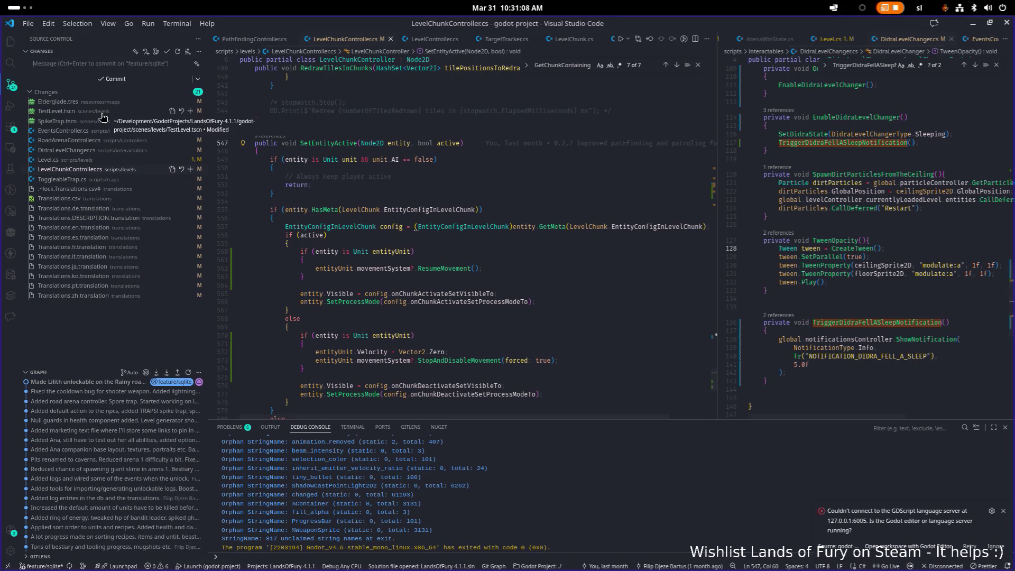
left_click(1003, 514)
left_click(352, 426)
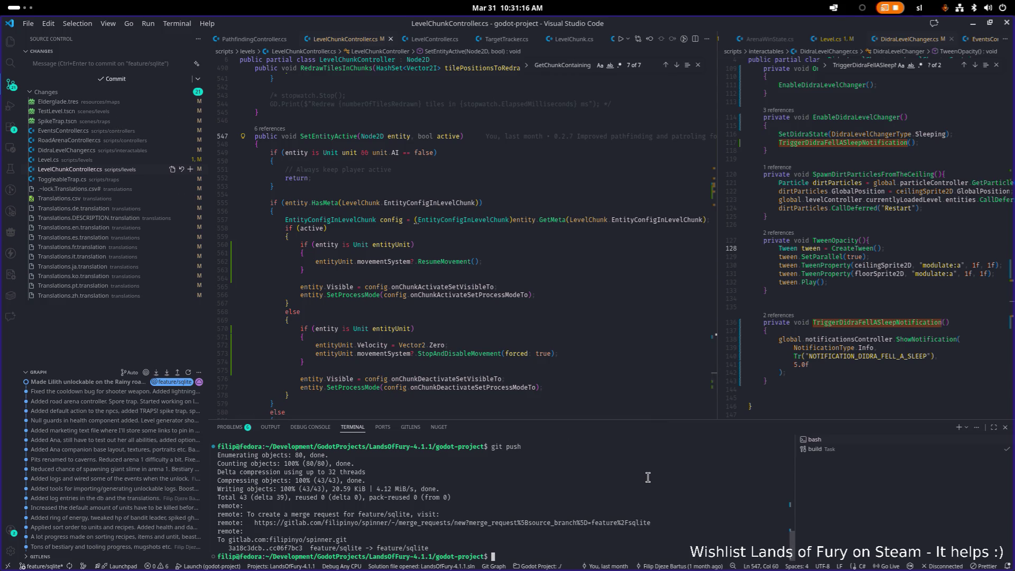
type("git add.")
key("Return")
type("gitc o")
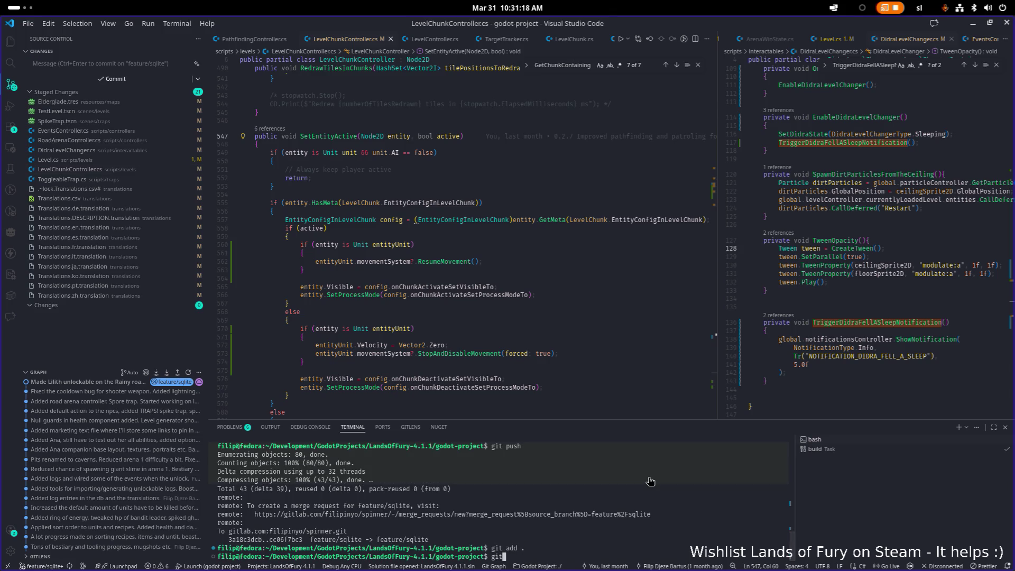
key("BackSpace")
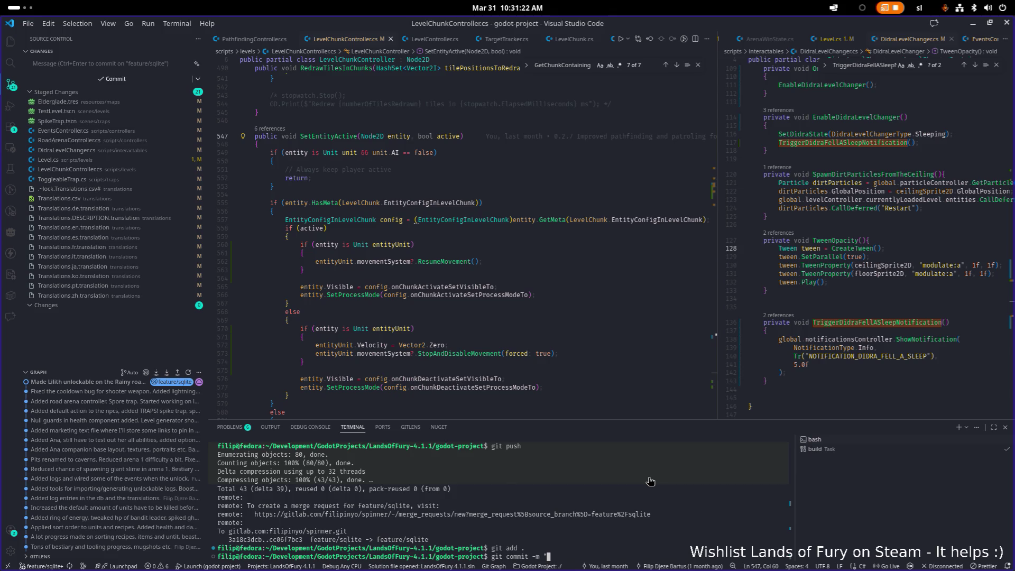
Review the diffs for Elderglade.tres, TestLevel.tscn, SpikeTrap.tscn and EventsController.cs.
left_click(128, 101)
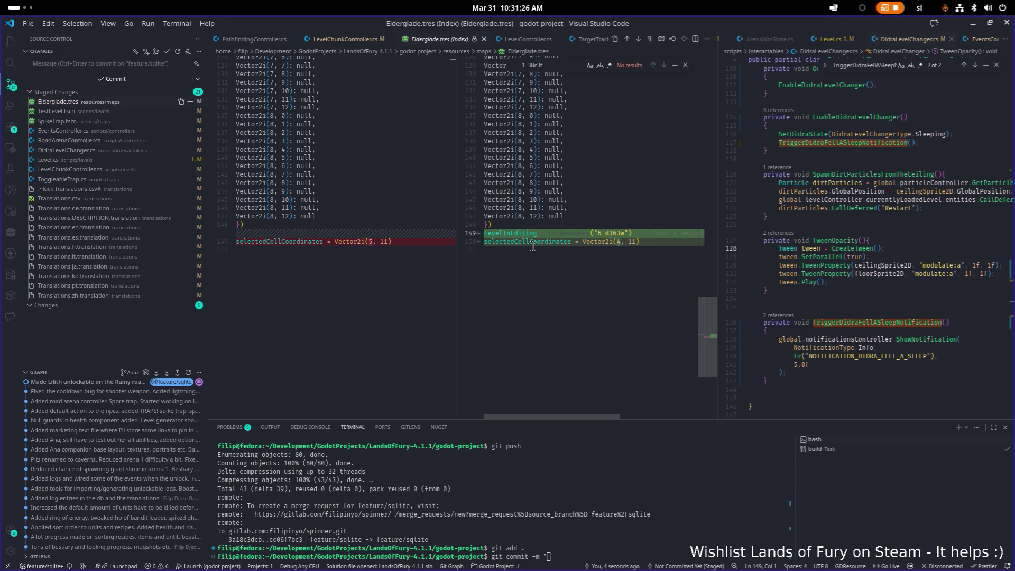
scroll(519, 243, "up", 20)
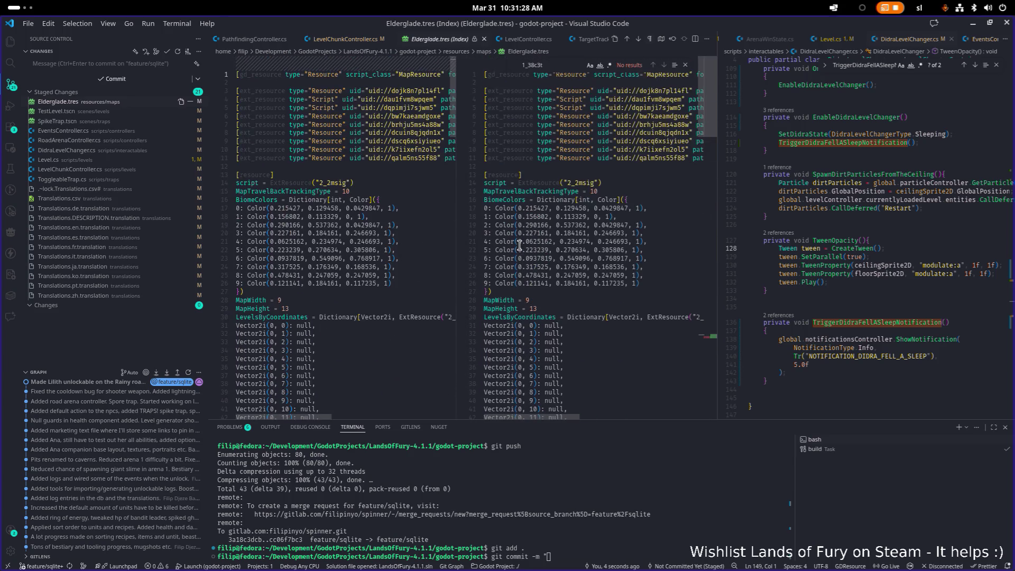
left_click(85, 111)
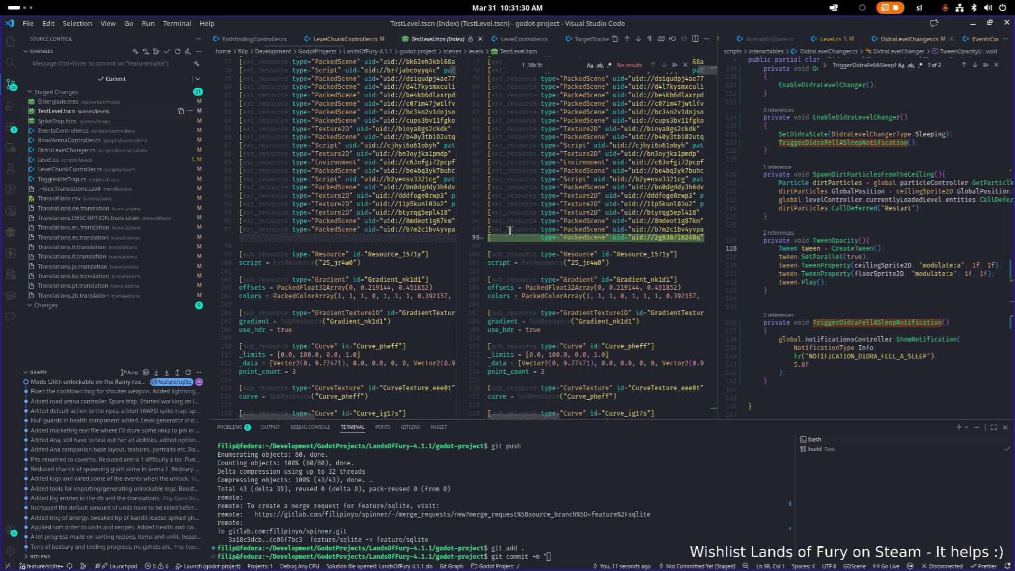
scroll(518, 245, "down", 5)
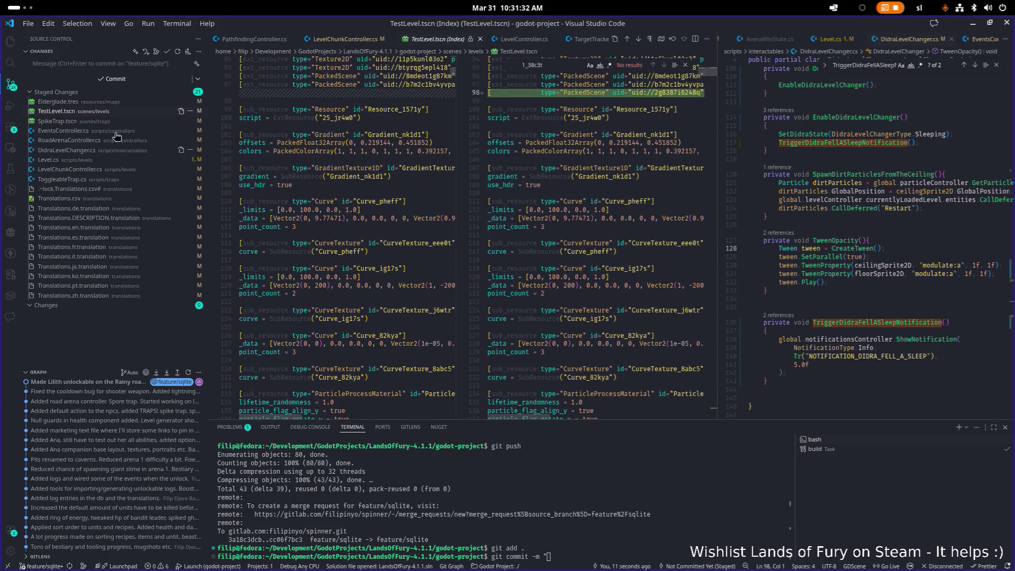
left_click(86, 121)
scroll(510, 344, "down", 3)
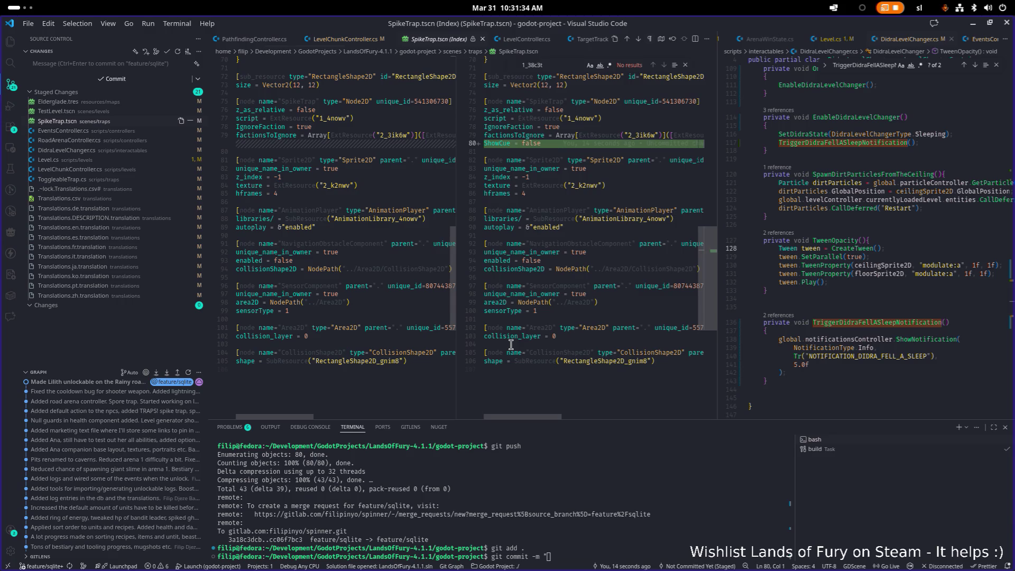
key("Down")
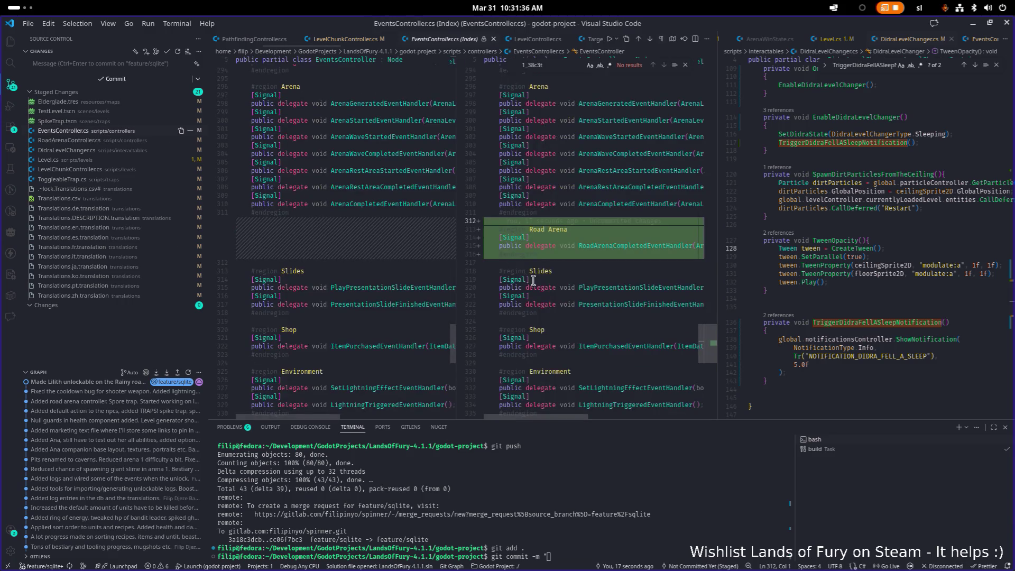
Draft the commit message about Didra falling asleep and units stuck in tilechunks, checking RoadArenaController.cs and Level.cs.
left_click(644, 484)
type("Added")
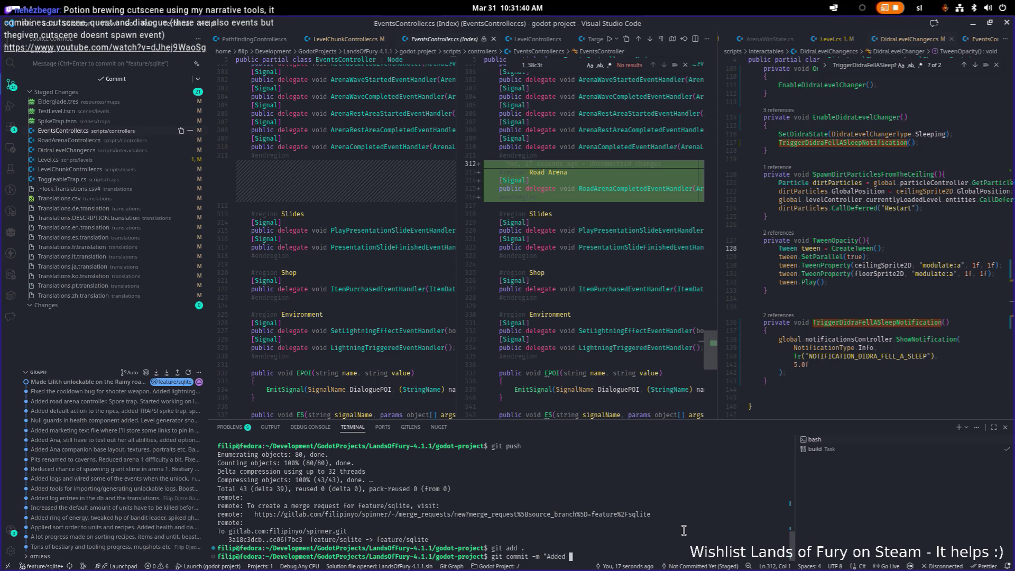
type("The didra a")
type("t the end of the ")
type("re")
type("ainy ")
type("road")
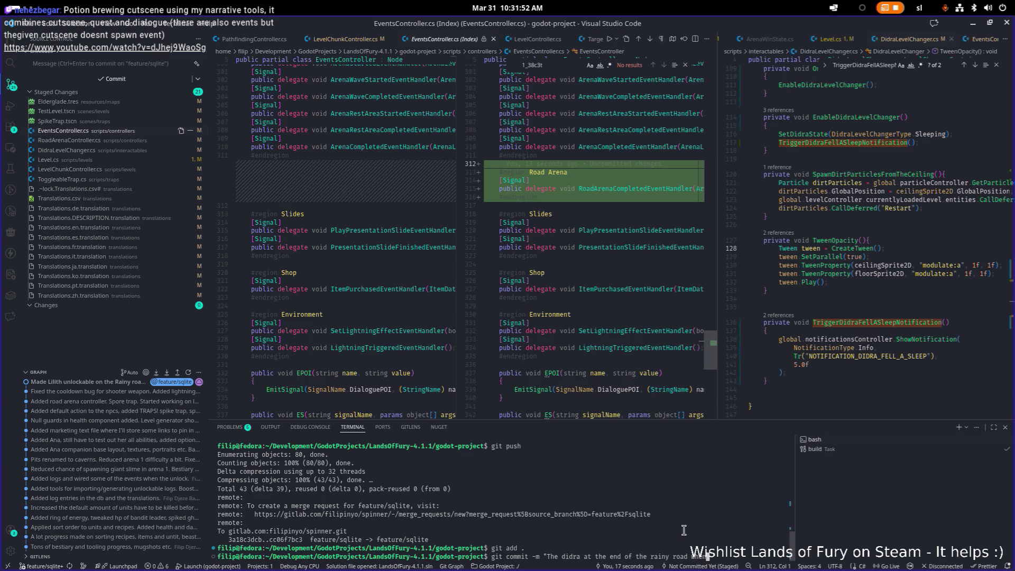
type(" n you defeat all the enemies fro")
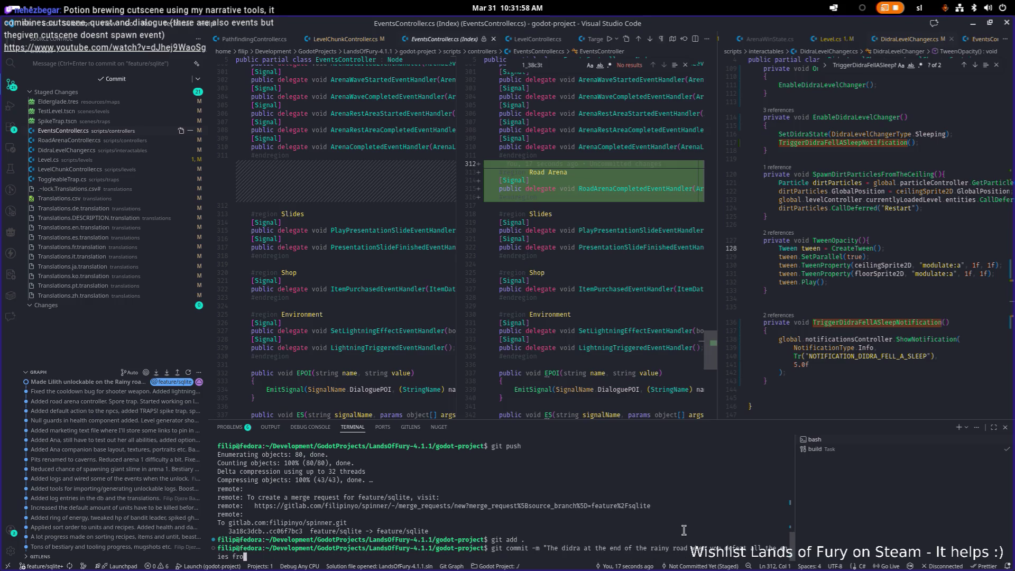
type("the w")
type("es,")
type("goe")
type(" sl")
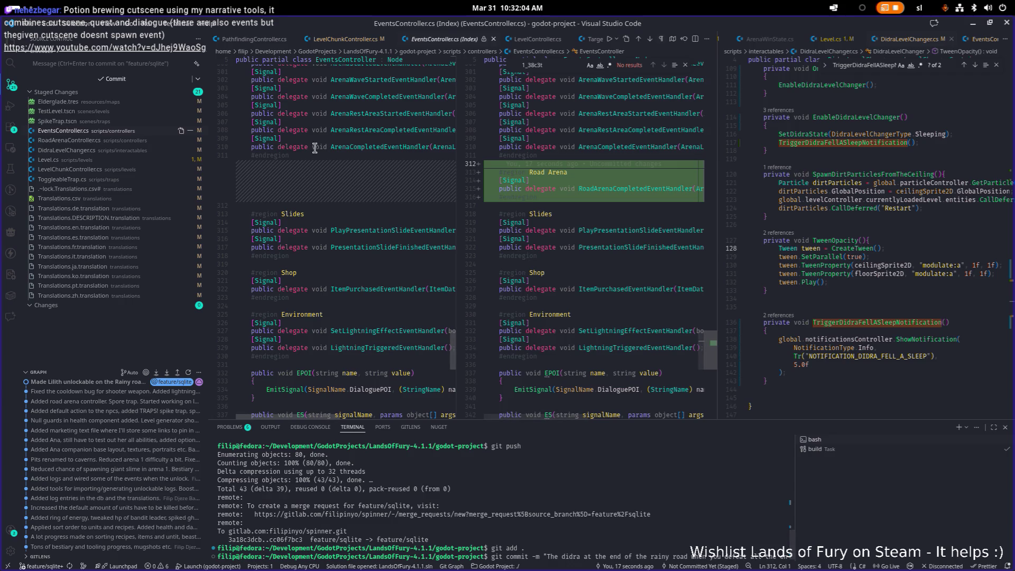
left_click(68, 140)
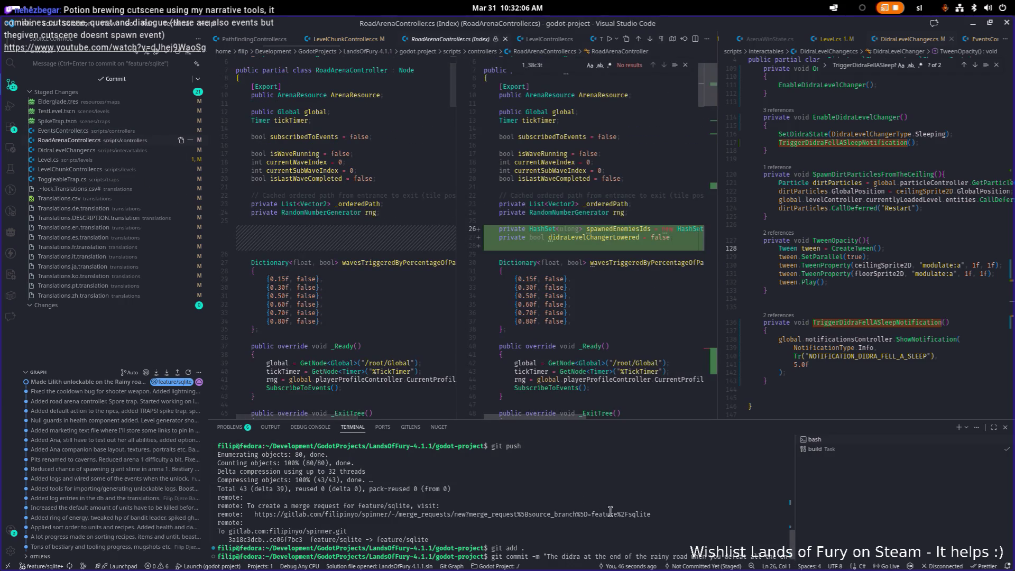
left_click(633, 527)
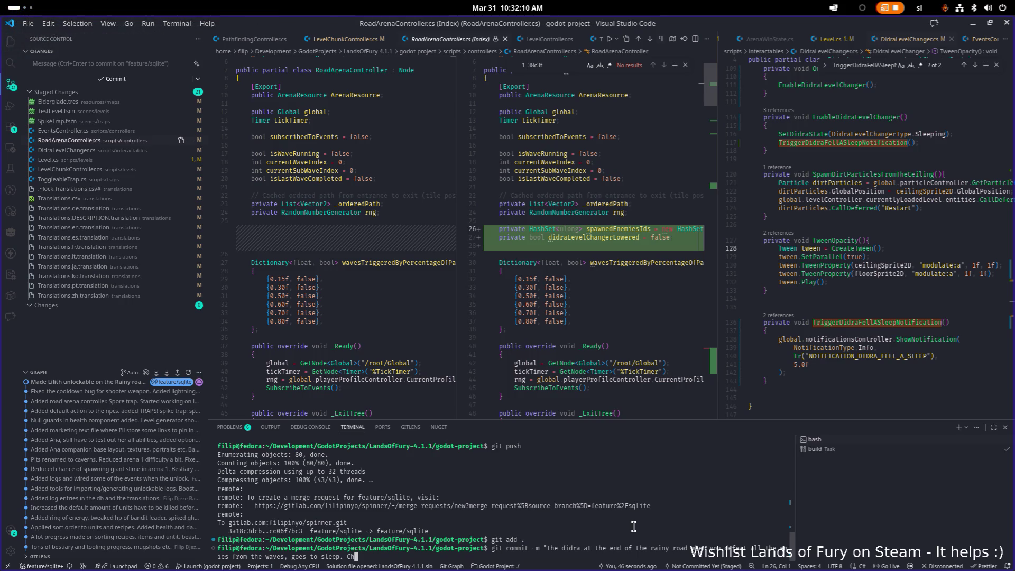
type("UIn")
type("ing s")
type("ing ")
type("d loa")
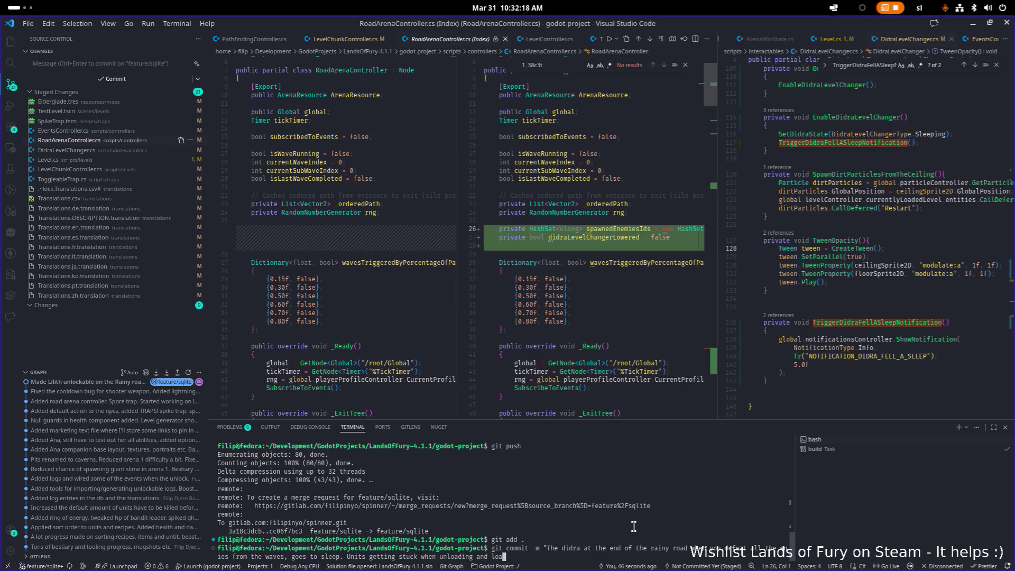
type("ng tilechu")
type("ngk")
type("should be fixed now.")
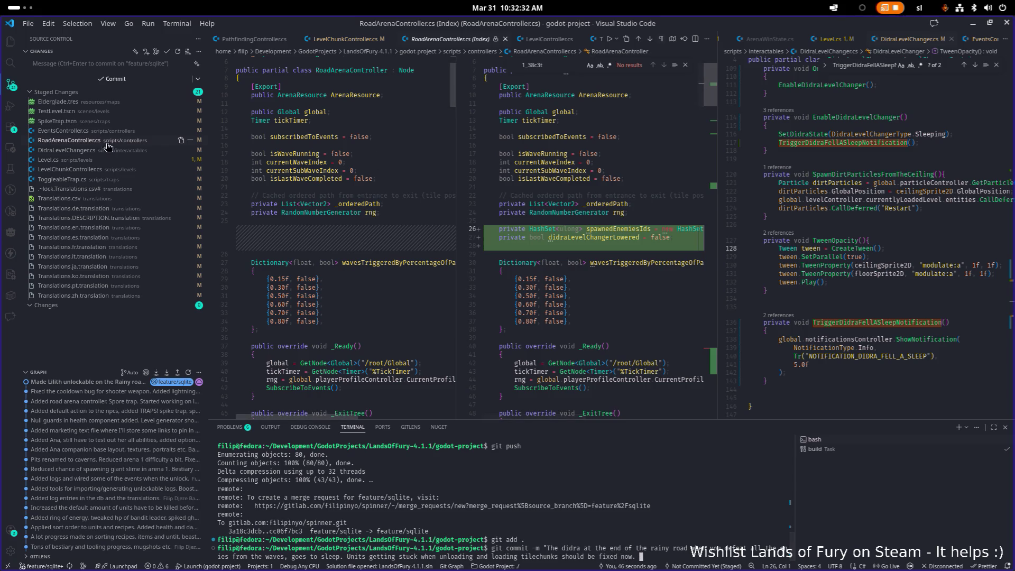
left_click(103, 160)
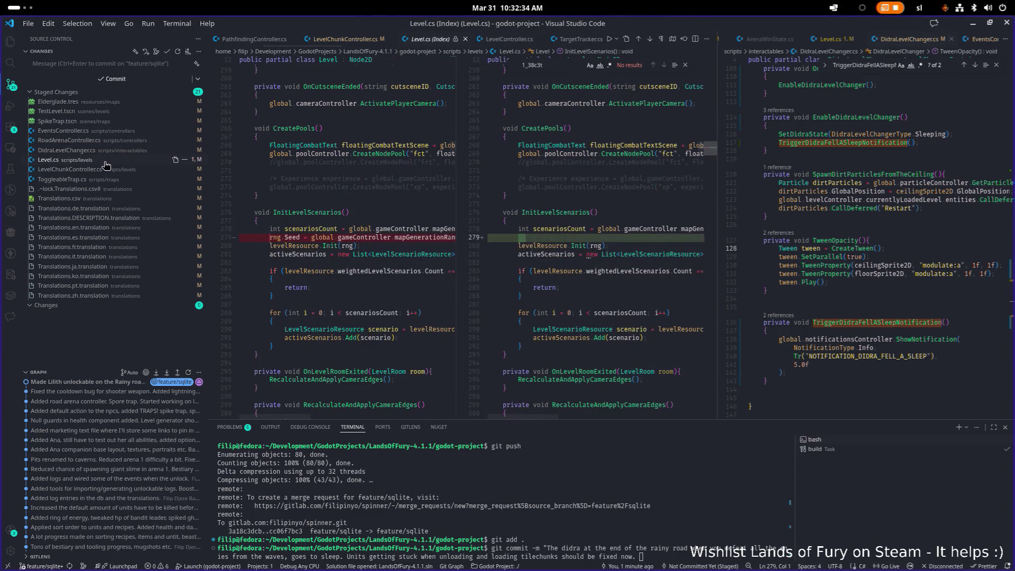
Extend the commit message with the level RNG seeding fix, correcting typos along the way.
left_click(711, 510)
type("Se")
type("ng th")
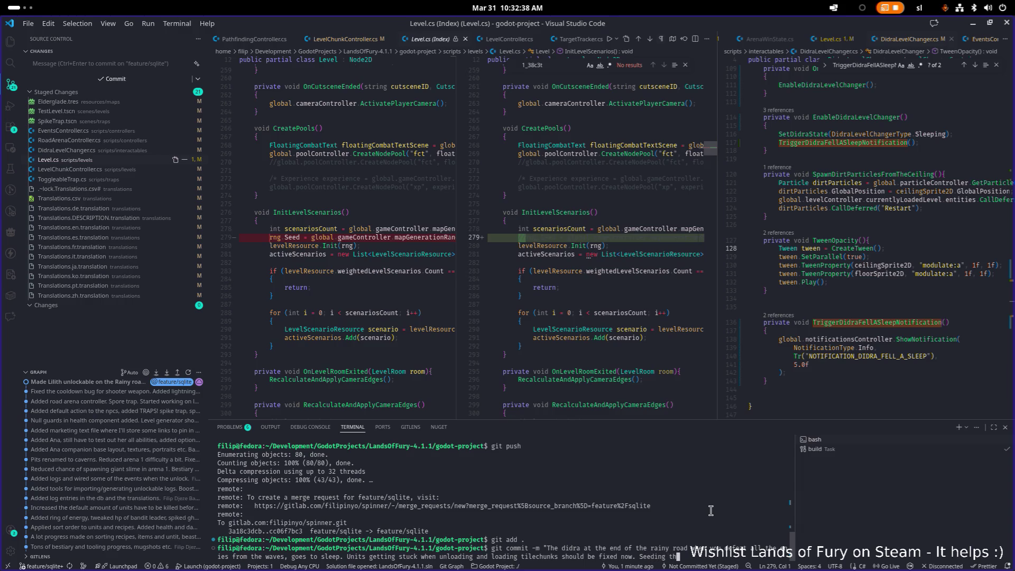
type("ve")
type("en i")
type("Fixed the")
key("Delete")
type("s")
key("End")
key("BackSpace")
key("BackSpace")
key("BackSpace")
type("rng of the")
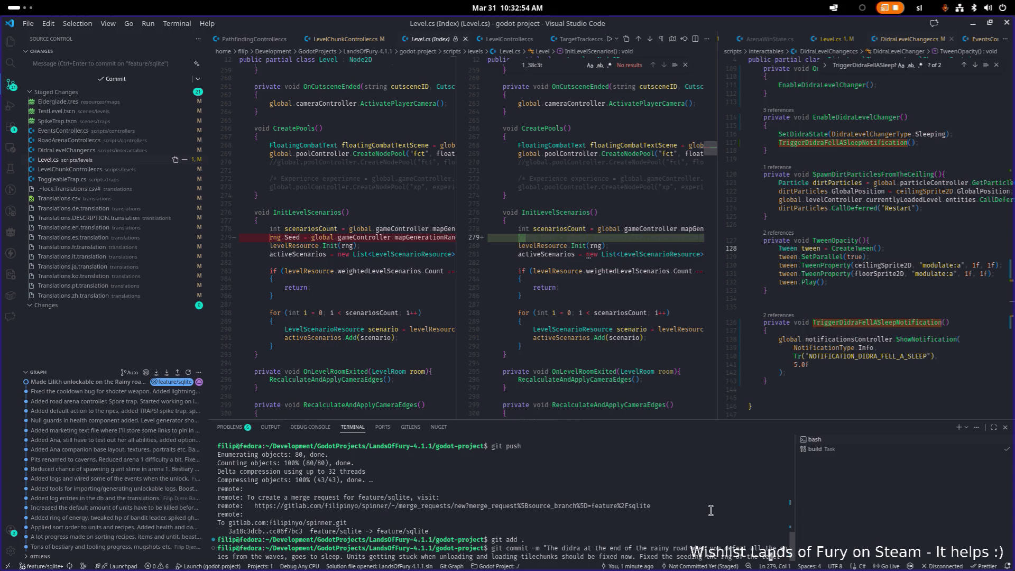
key("BackSpace")
key("BackSpace")
key("BackSpace")
type("o")
key("Left")
key("Left")
key("Left")
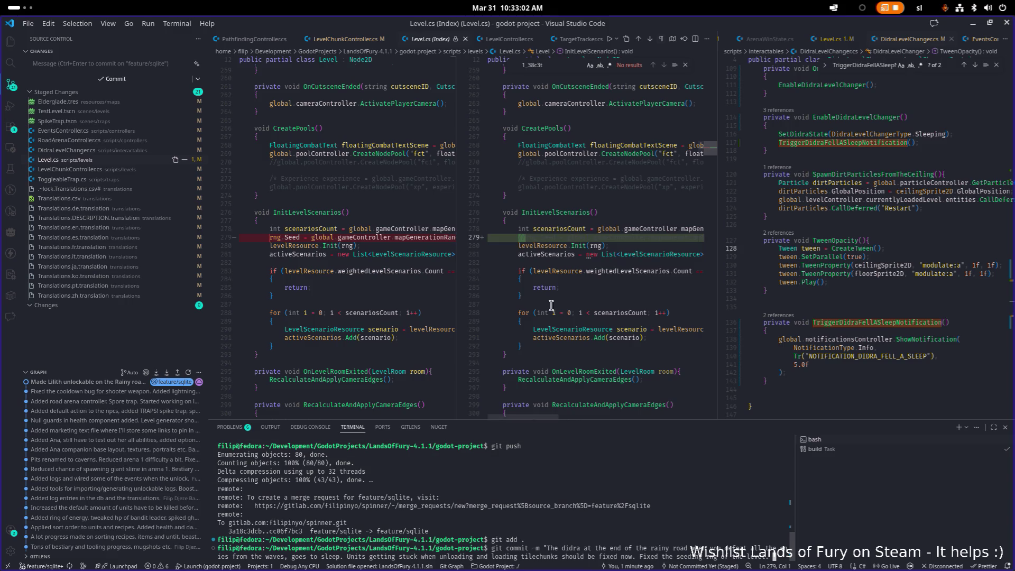
Review the LevelChunkController.cs and ToggleableTrap.cs diffs.
left_click(113, 169)
scroll(522, 241, "down", 5)
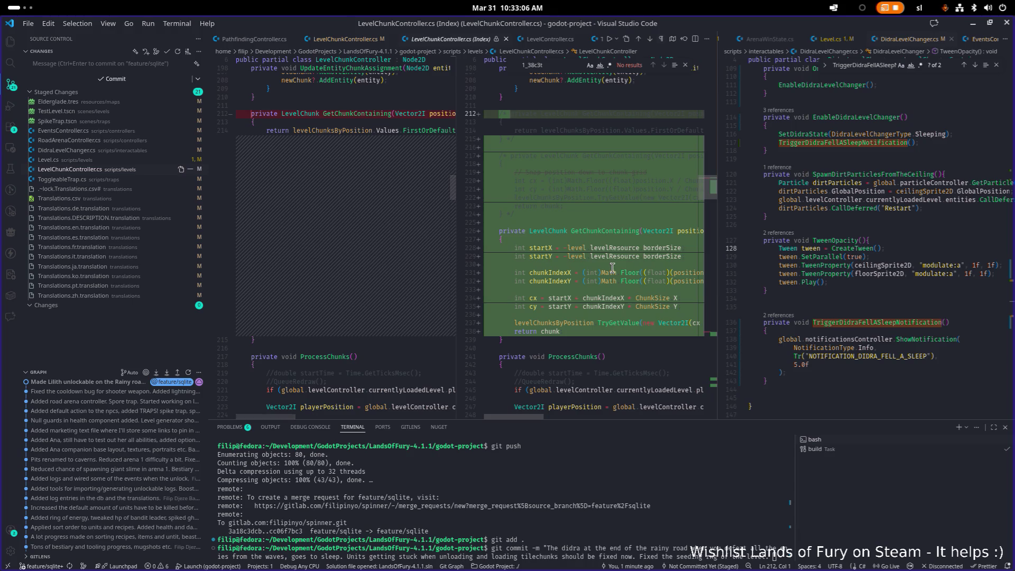
scroll(613, 268, "down", 20)
scroll(612, 268, "up", 7)
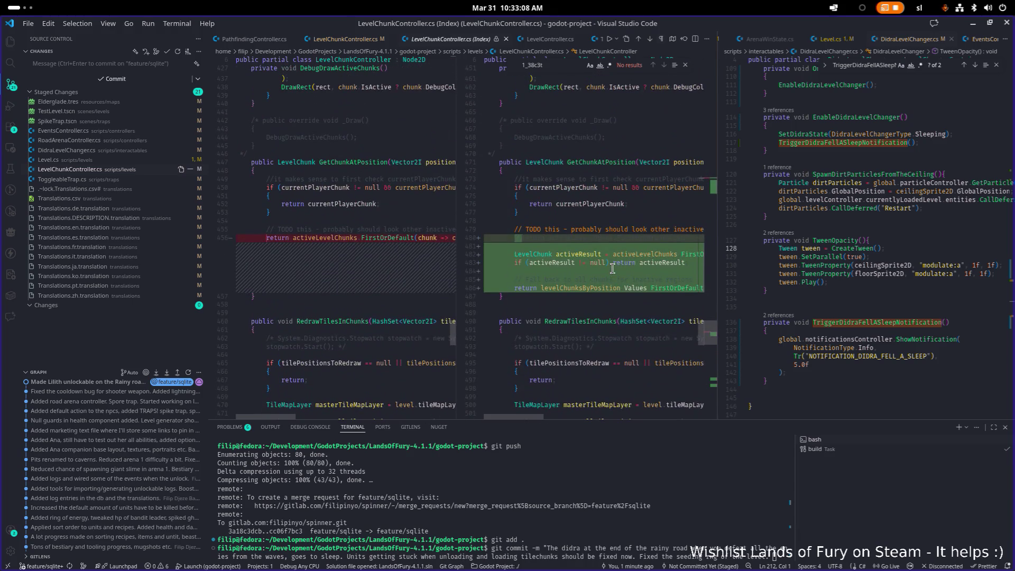
scroll(613, 271, "down", 20)
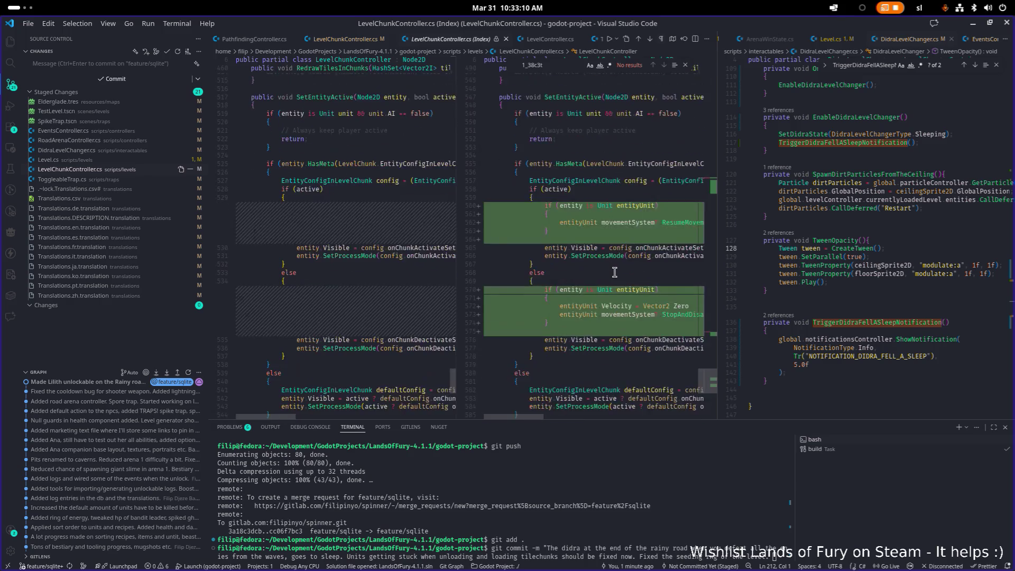
scroll(614, 271, "down", 1)
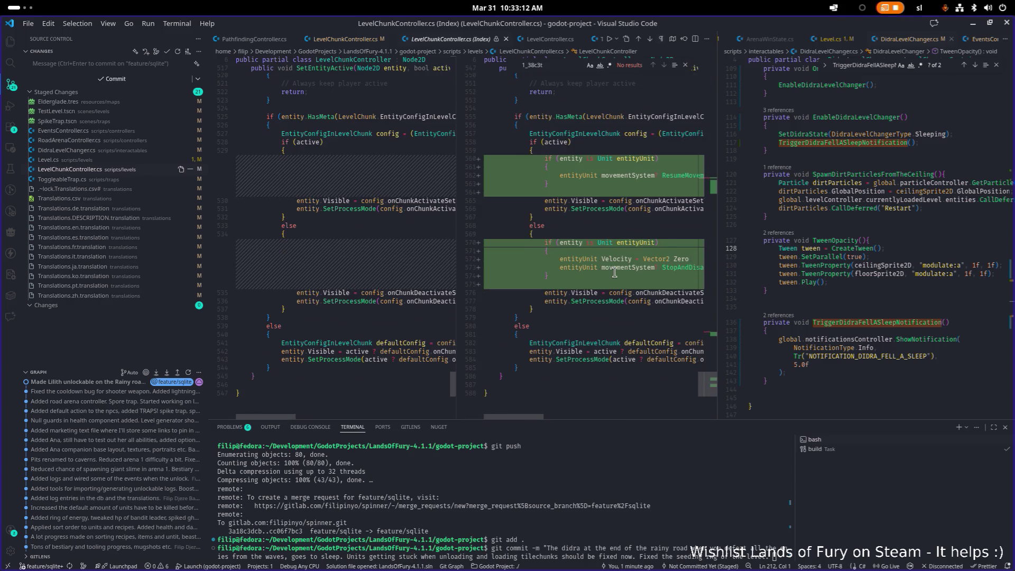
left_click(110, 179)
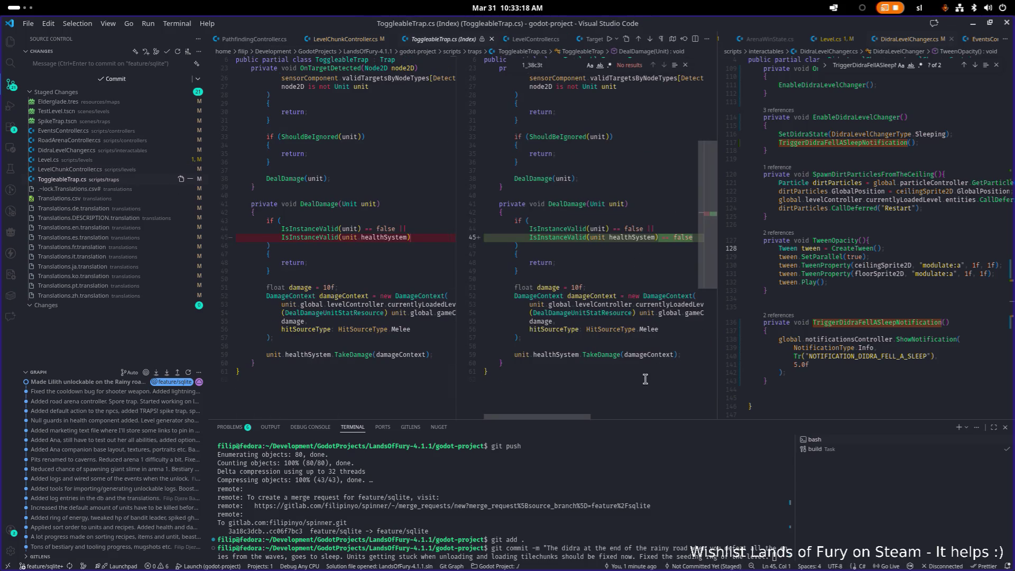
scroll(561, 314, "down", 3)
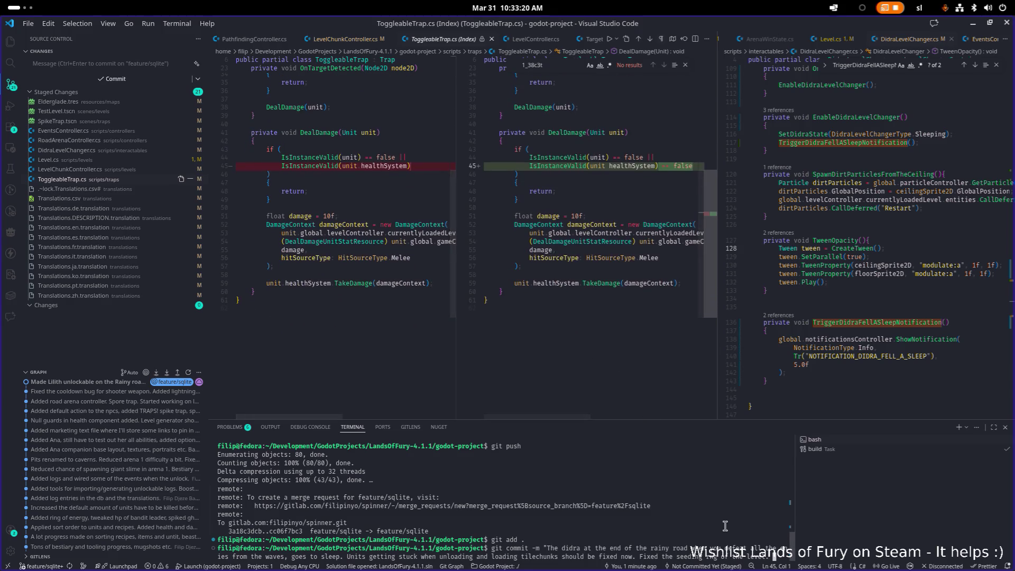
Finish the message noting translations added, commit, and git push to feature/sqlite.
key("Return")
type("anslations added.\"")
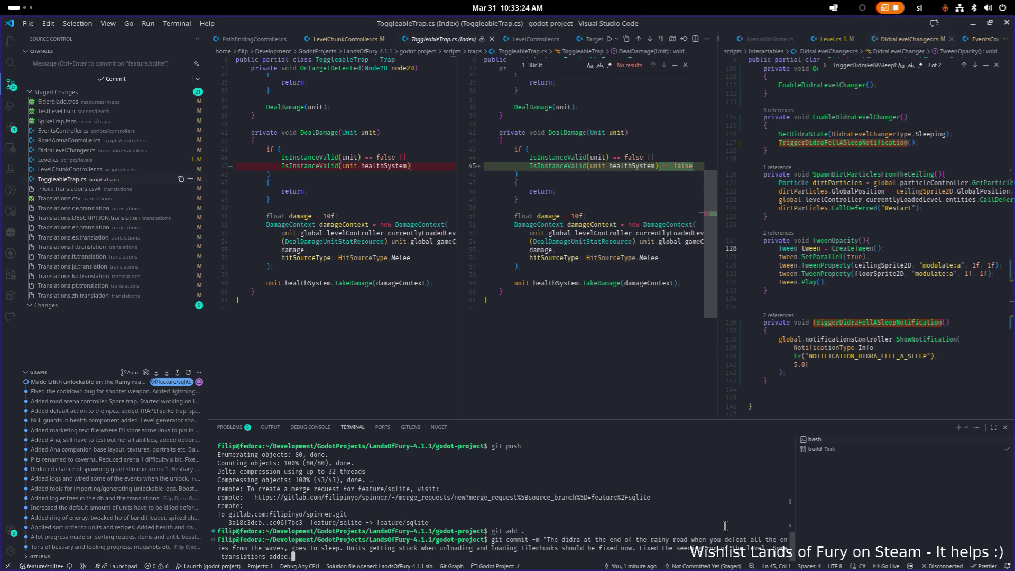
key("Return")
type("git push")
key("Return")
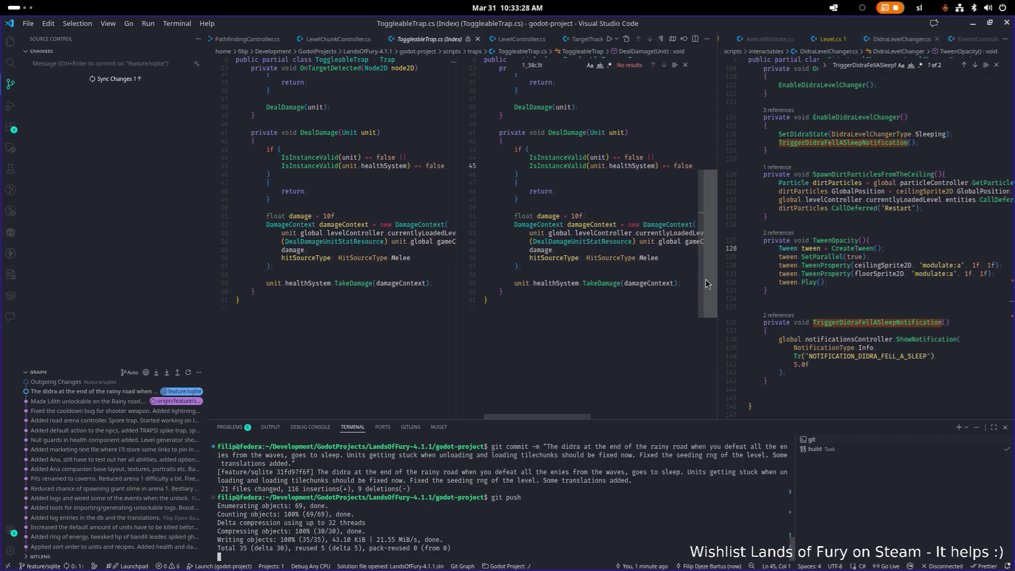
Delete the SpikeTrap node from TestLevel and save the scene.
left_click(973, 25)
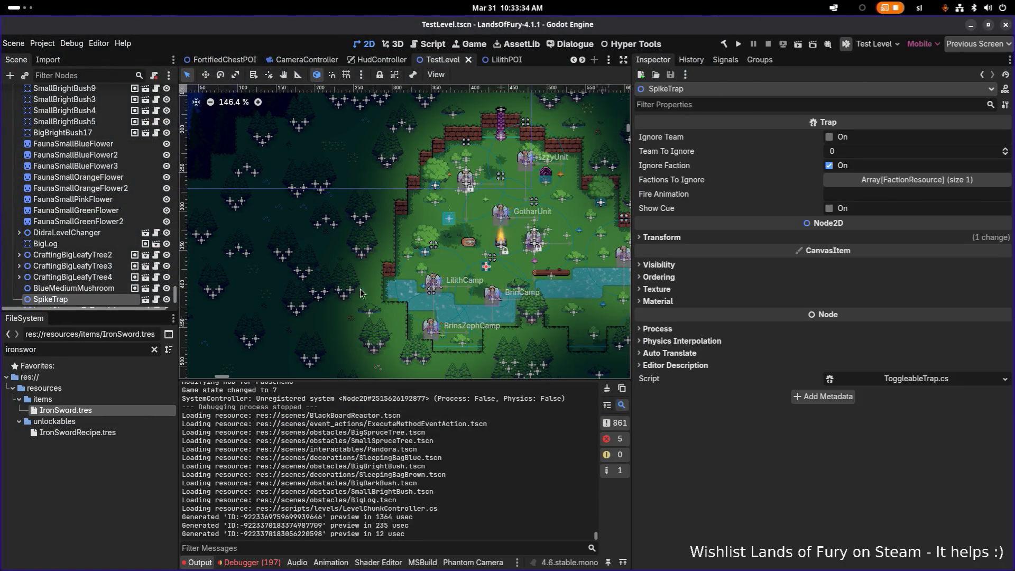
left_click(72, 277)
key("Delete")
key("Return")
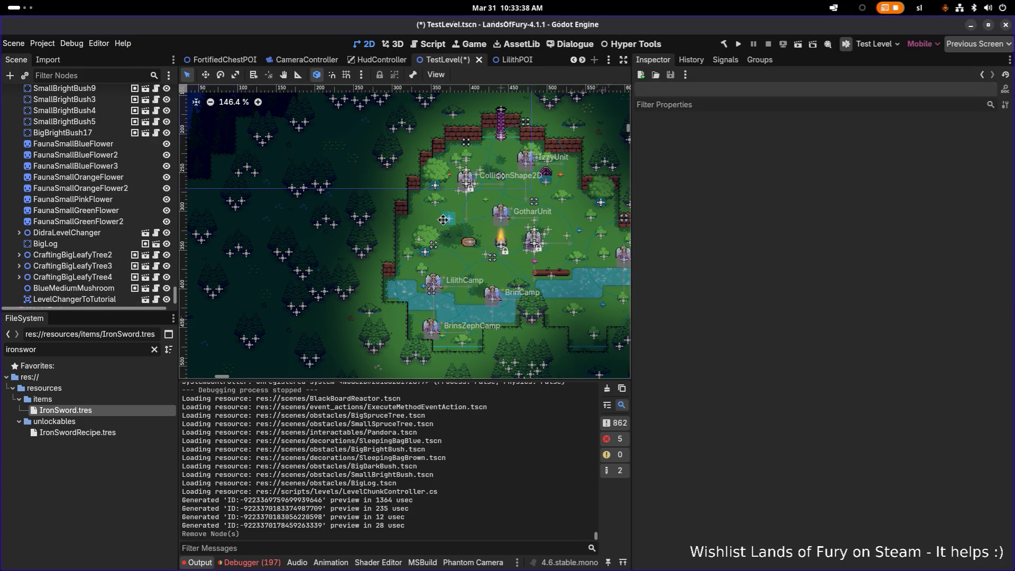
key("ctrl+s")
Filter the FileSystem for 'eldergl' and open the Elderglade map resource.
scroll(449, 227, "up", 3)
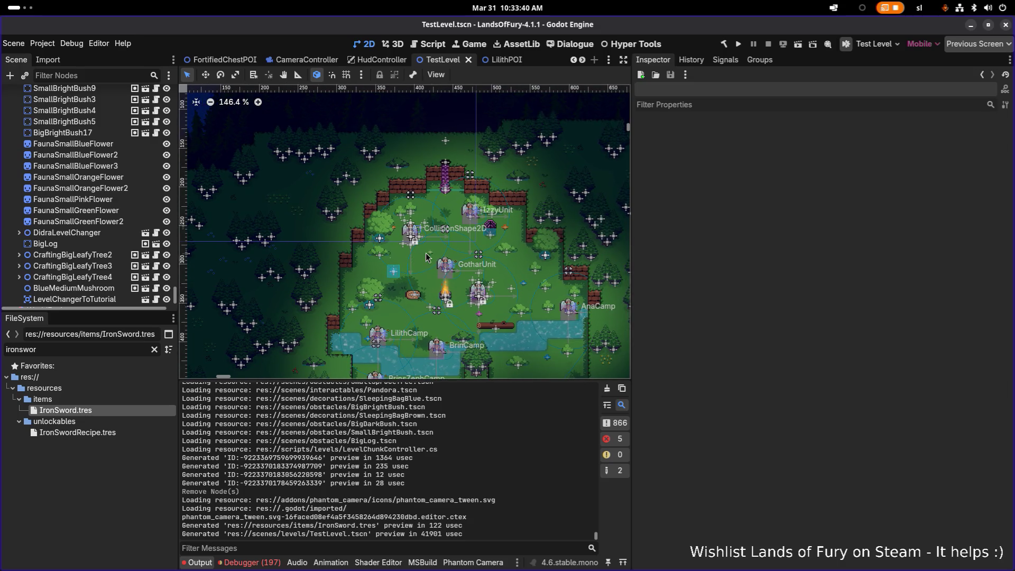
scroll(439, 236, "up", 8)
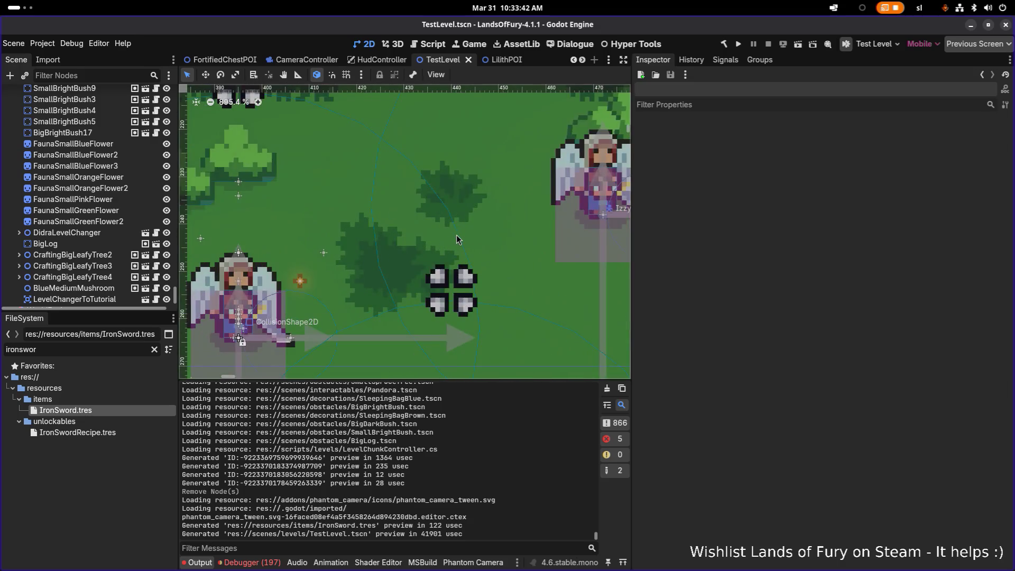
scroll(439, 237, "down", 4)
scroll(150, 207, "down", 2)
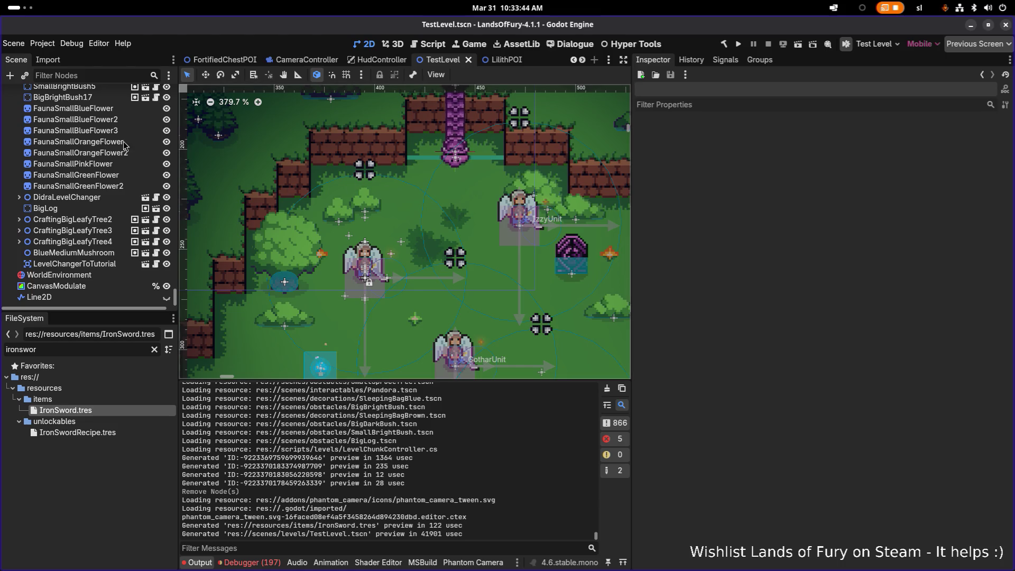
left_click(92, 346)
key("ctrl+a")
type("maop")
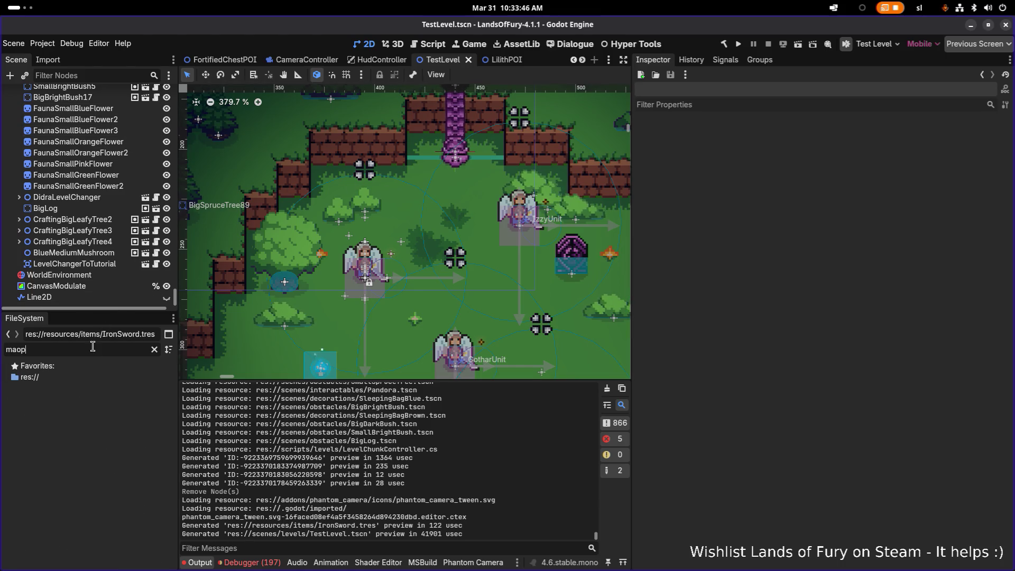
key("BackSpace")
type("pre")
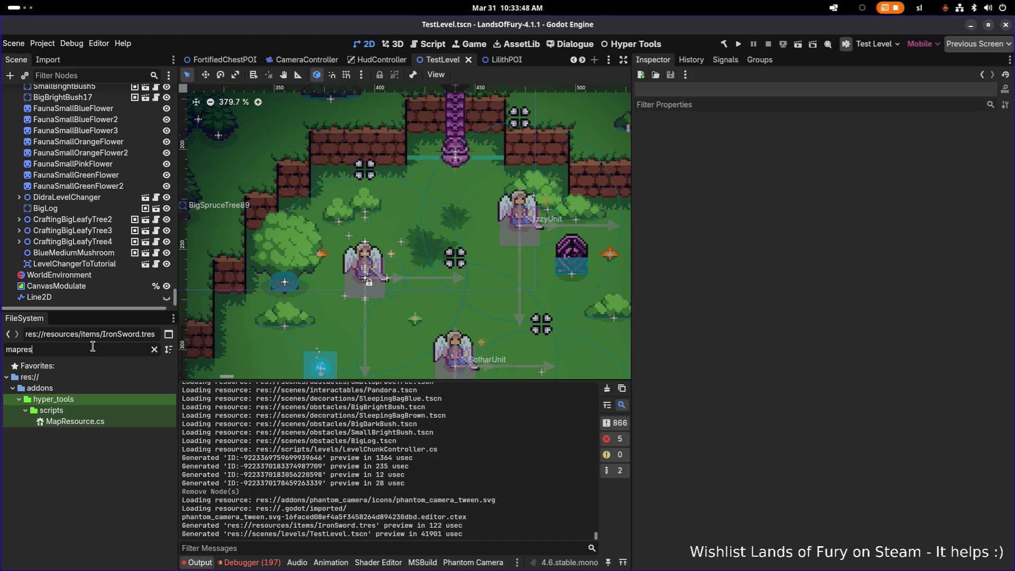
key("ctrl+a")
type("eld")
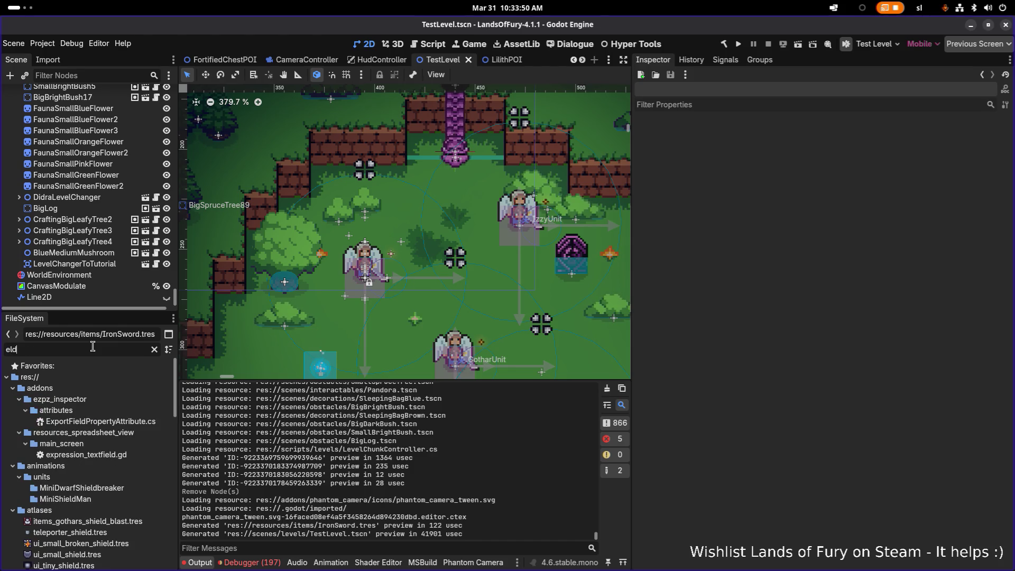
type("ergl")
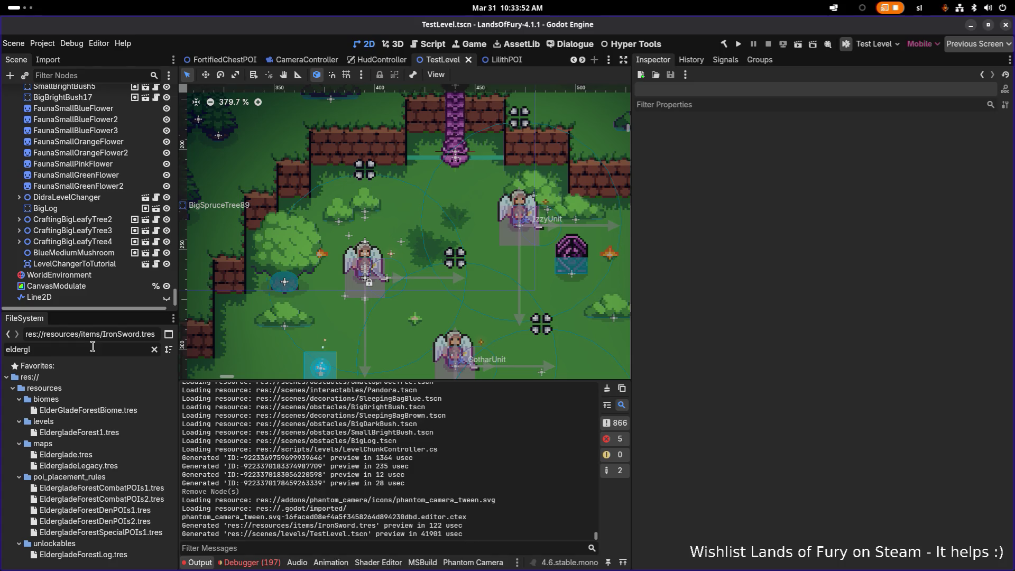
left_click(123, 456)
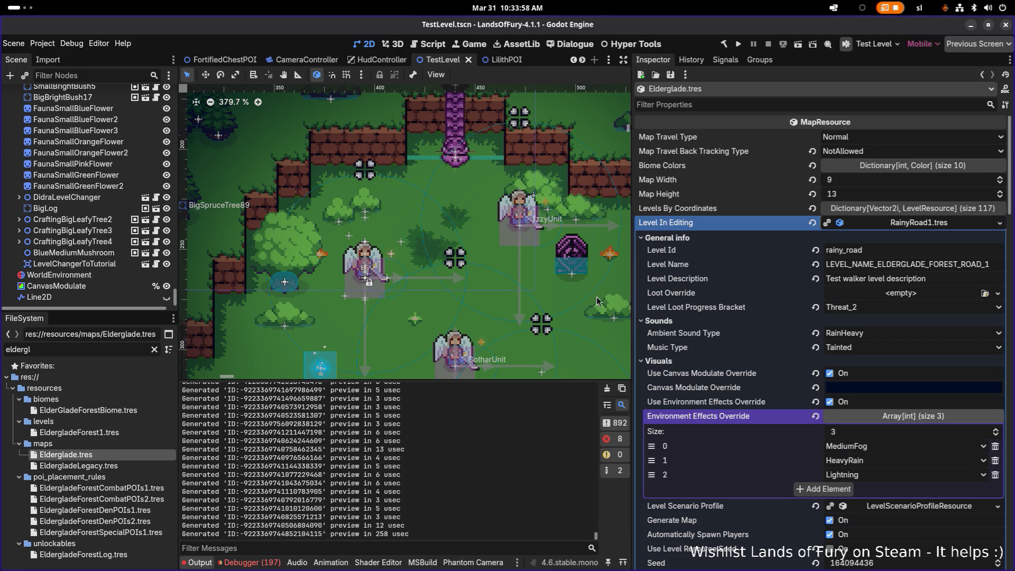
Collapse the level details to show the map grid and check the levels at cells 4,8 and 5,9.
scroll(858, 310, "down", 5)
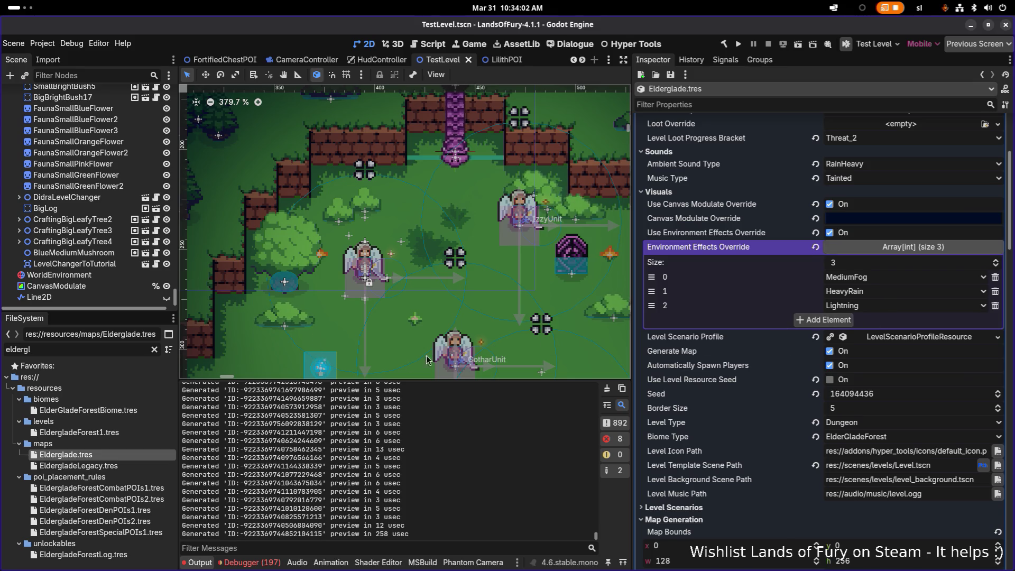
scroll(732, 406, "down", 10)
scroll(828, 420, "up", 14)
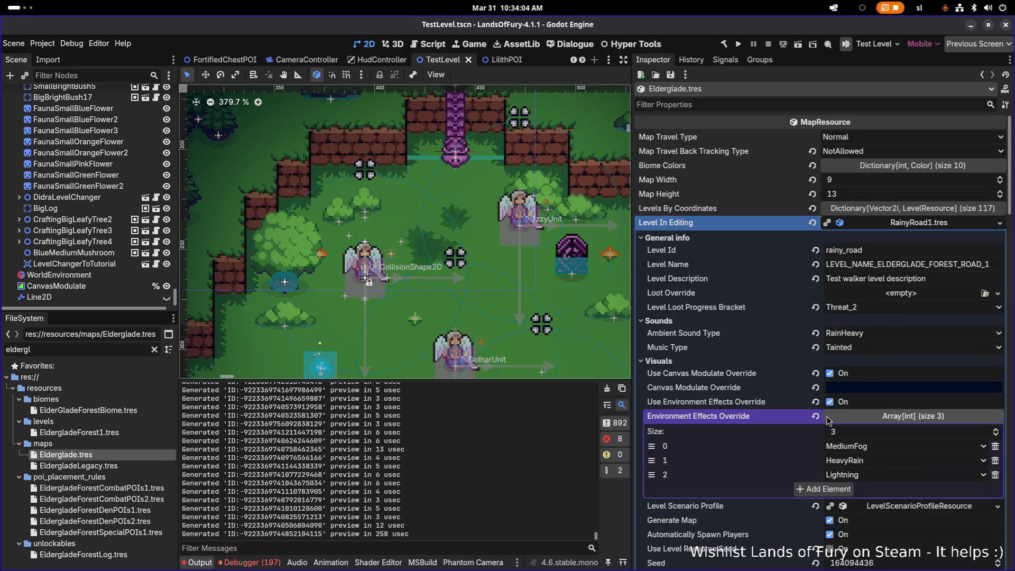
left_click(916, 226)
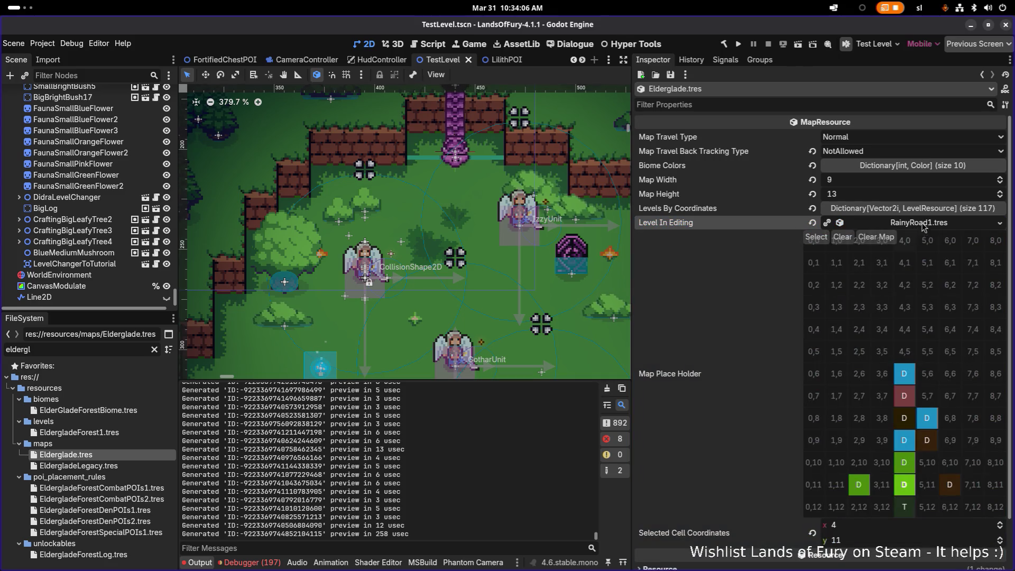
left_click(910, 426)
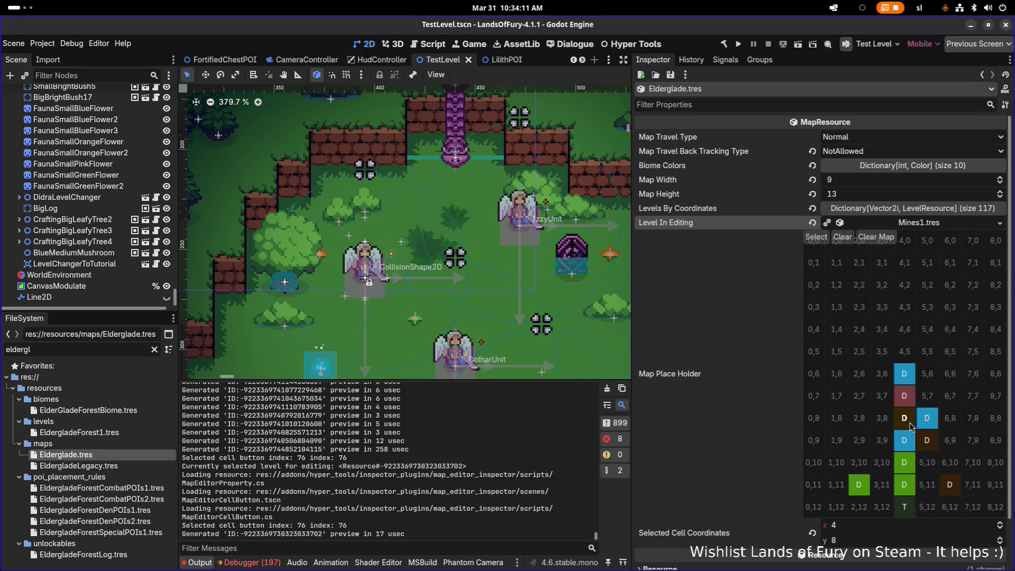
left_click(932, 444)
Copy the RainyRoad1 level from cell 4,11 and paste it into empty cell 2,10.
right_click(917, 221)
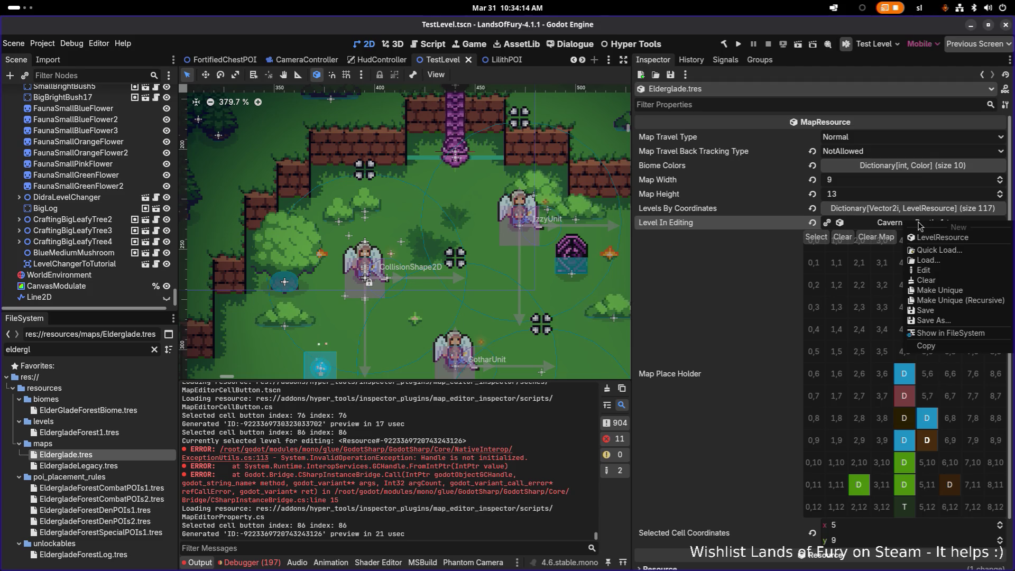
left_click(936, 346)
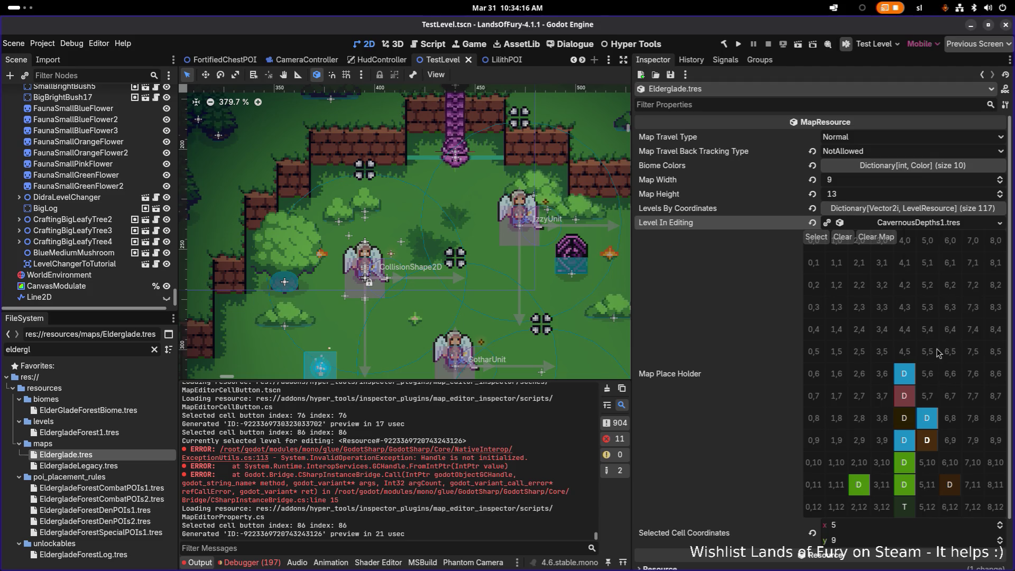
left_click(859, 484)
left_click(909, 489)
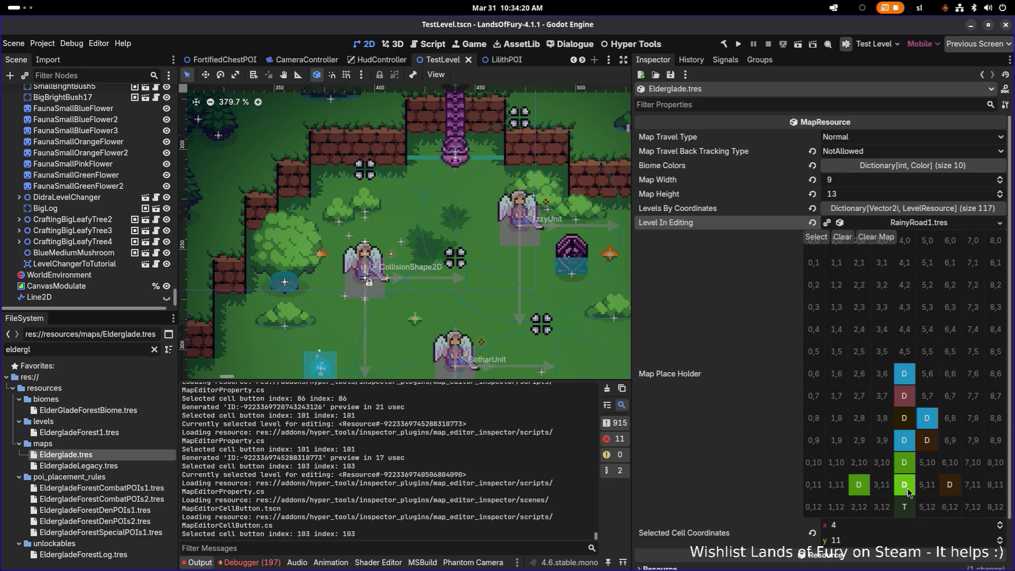
right_click(891, 222)
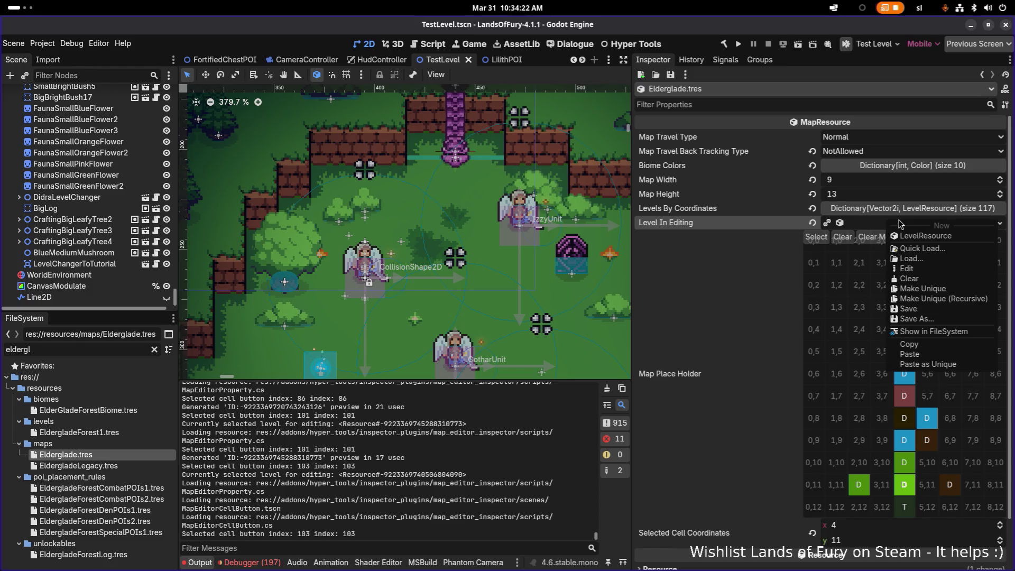
left_click(909, 354)
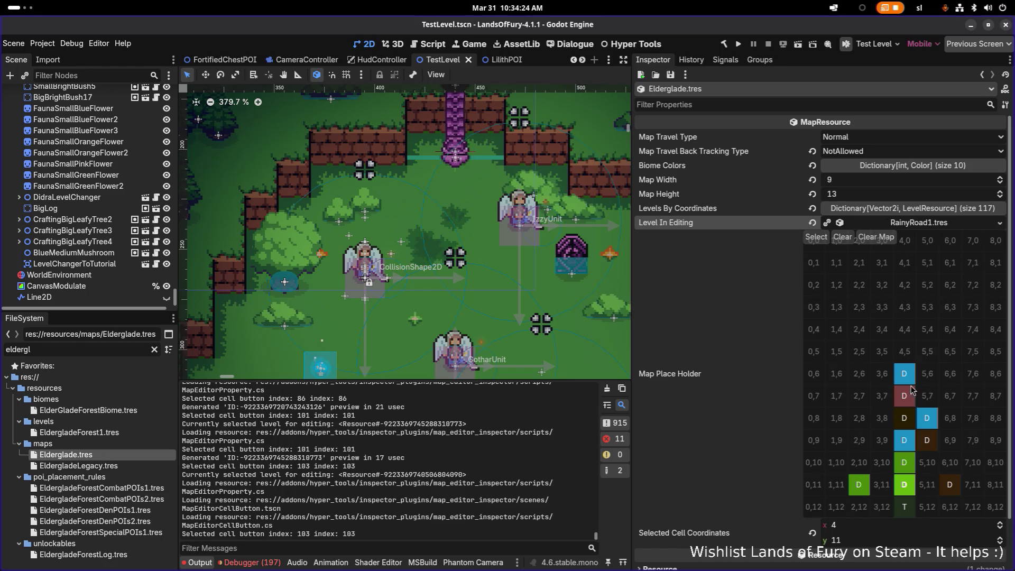
left_click(859, 461)
left_click(864, 226)
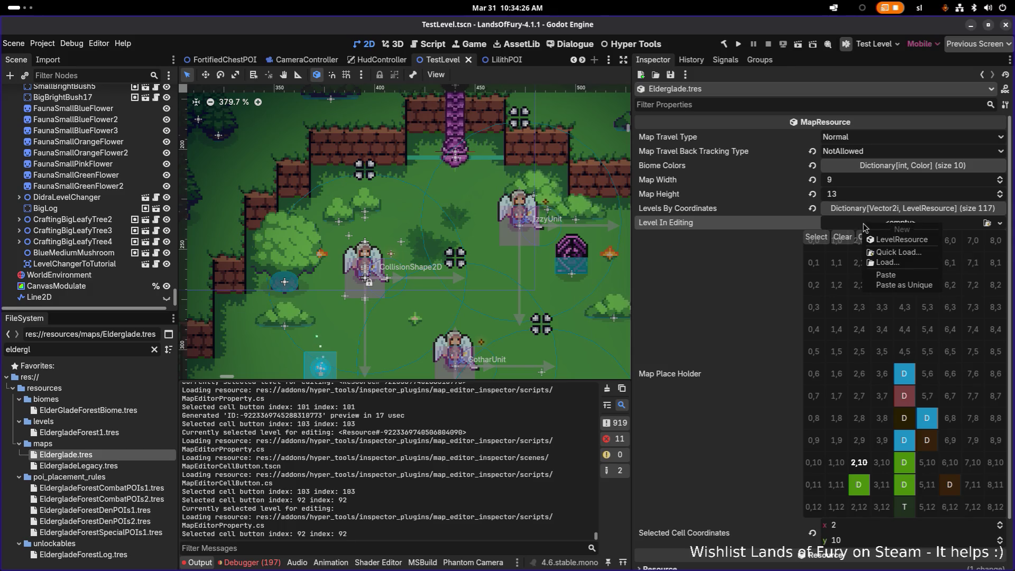
left_click(898, 279)
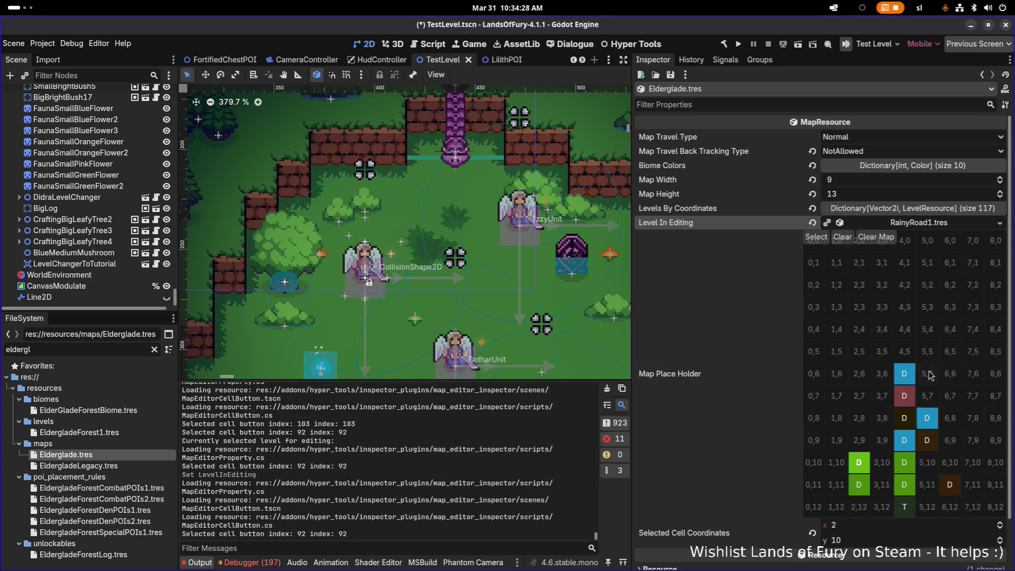
Copy CavernousDepths1 from cell 5,9 and paste it into cell 4,11.
left_click(926, 439)
left_click(930, 224)
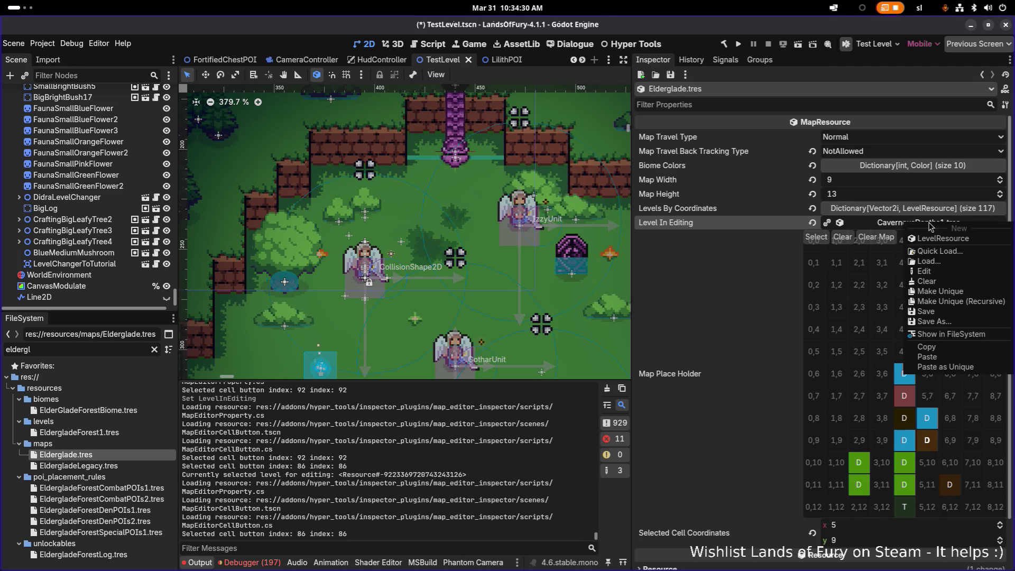
left_click(951, 368)
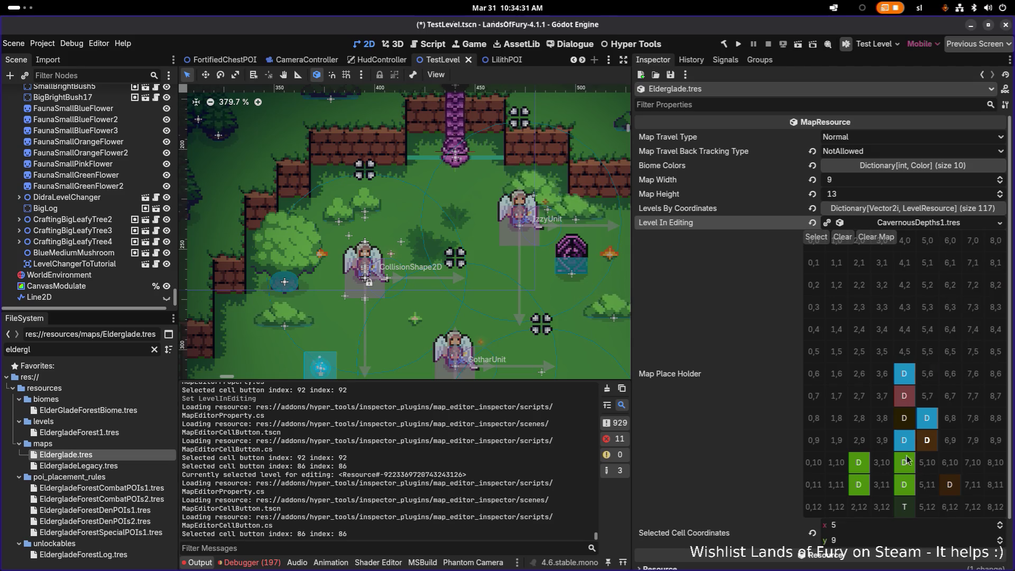
left_click(903, 484)
left_click(919, 223)
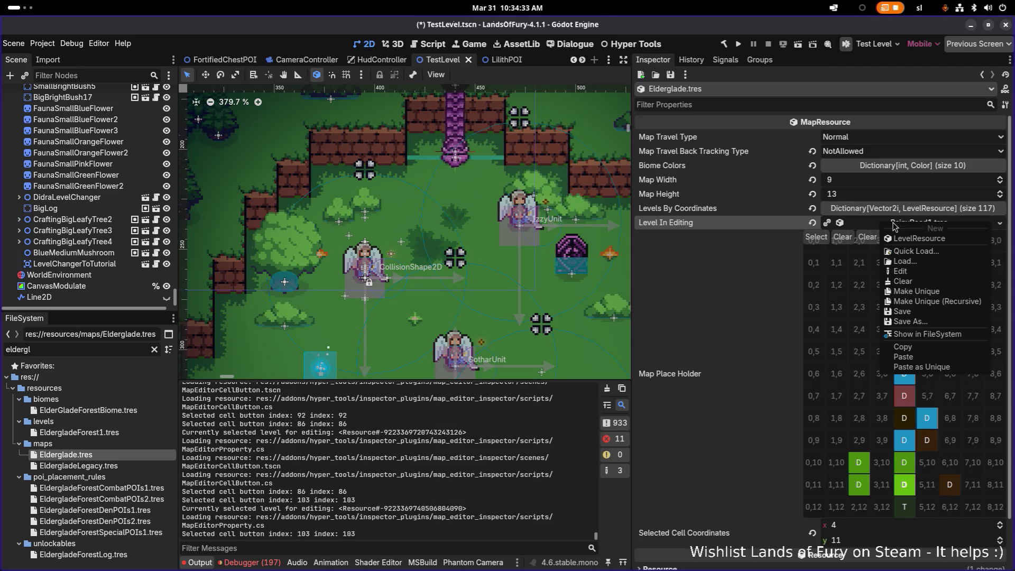
left_click(947, 357)
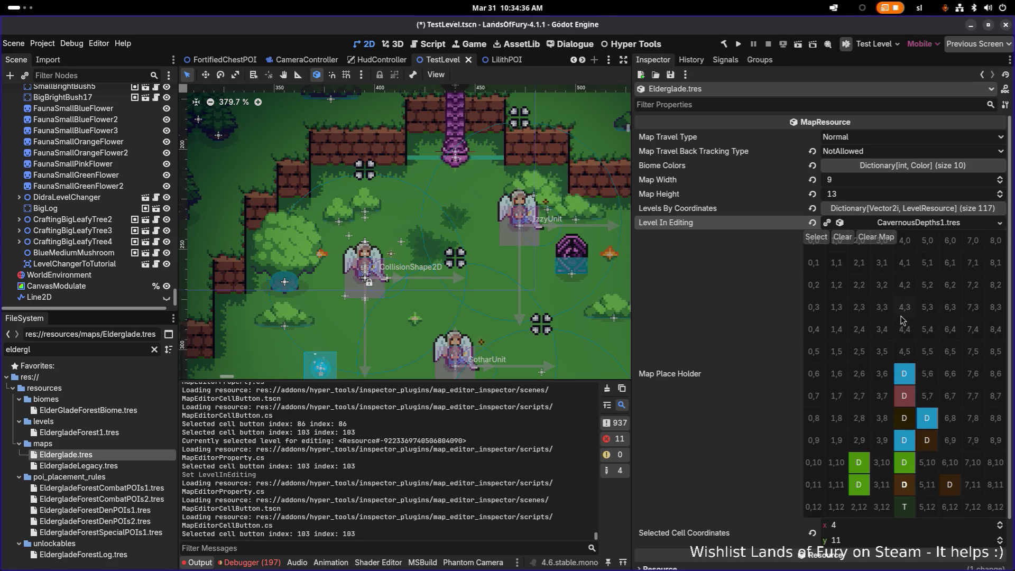